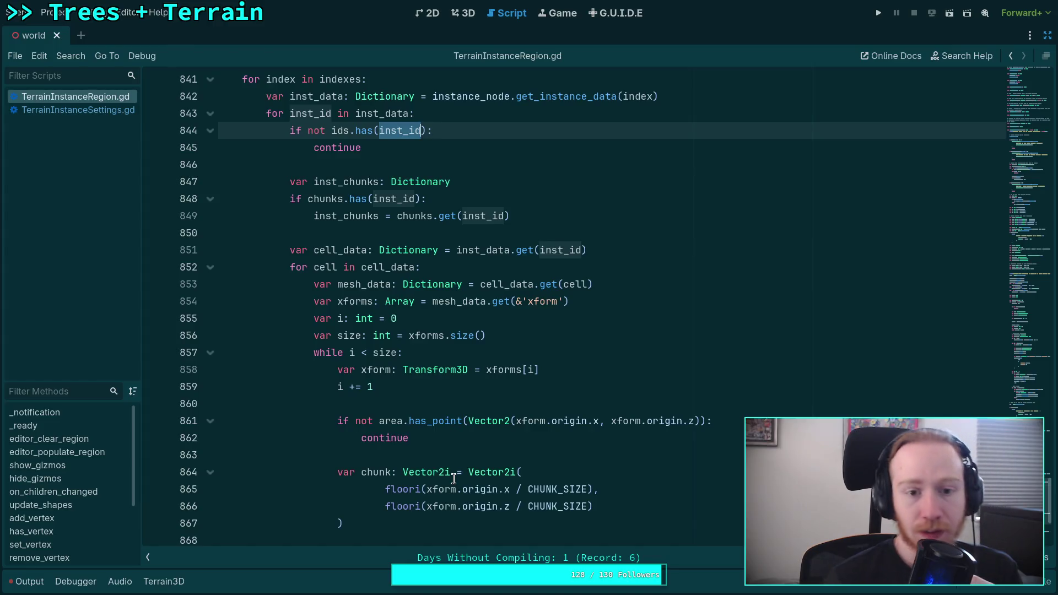
- Select the Array[int] type of the ids variable on line 823
scroll(453, 478, "up", 3)
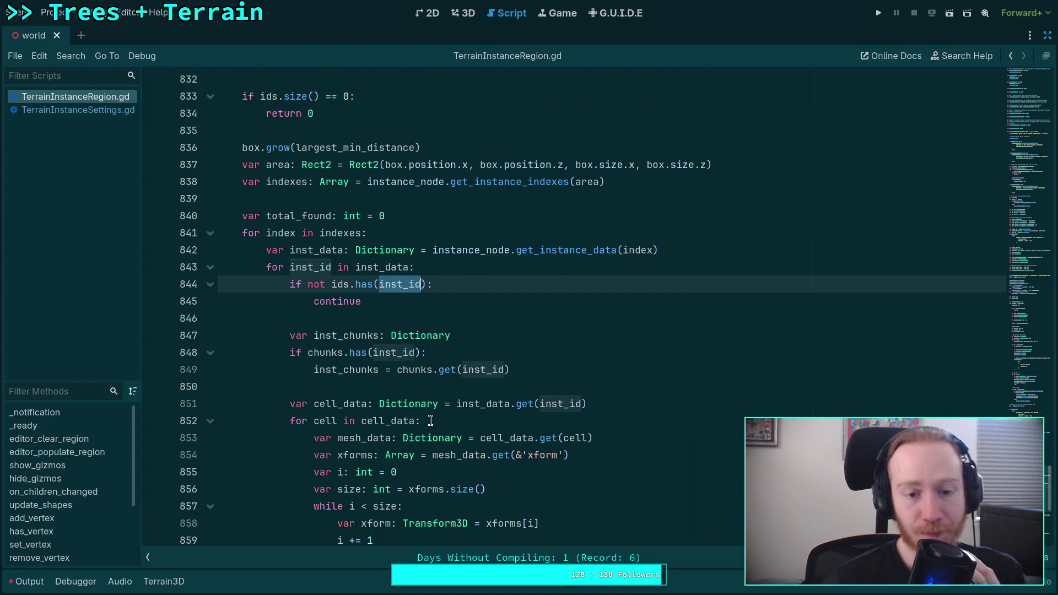
scroll(431, 421, "up", 3)
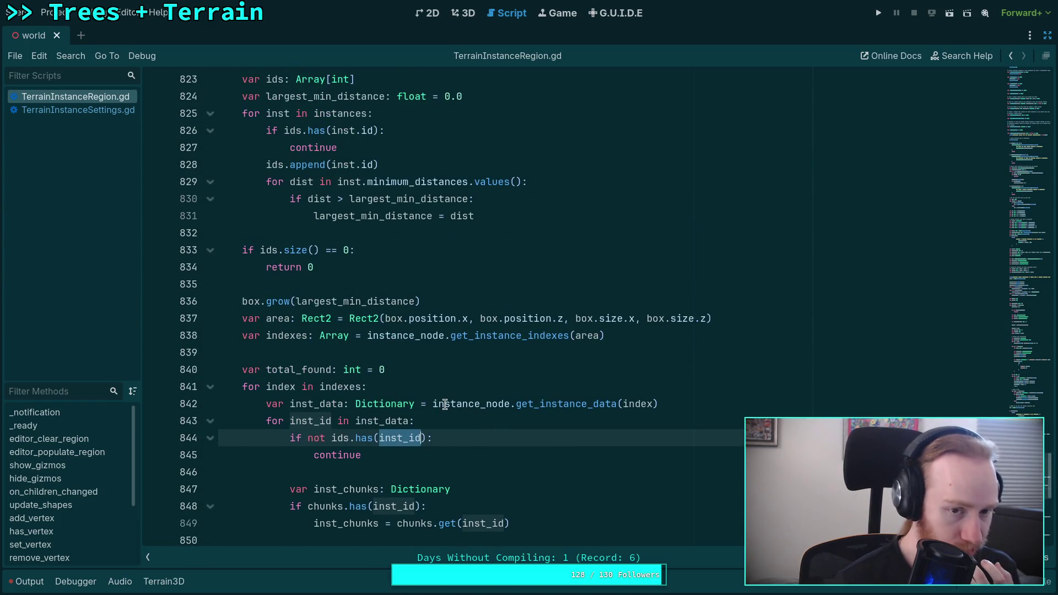
double_click(275, 79)
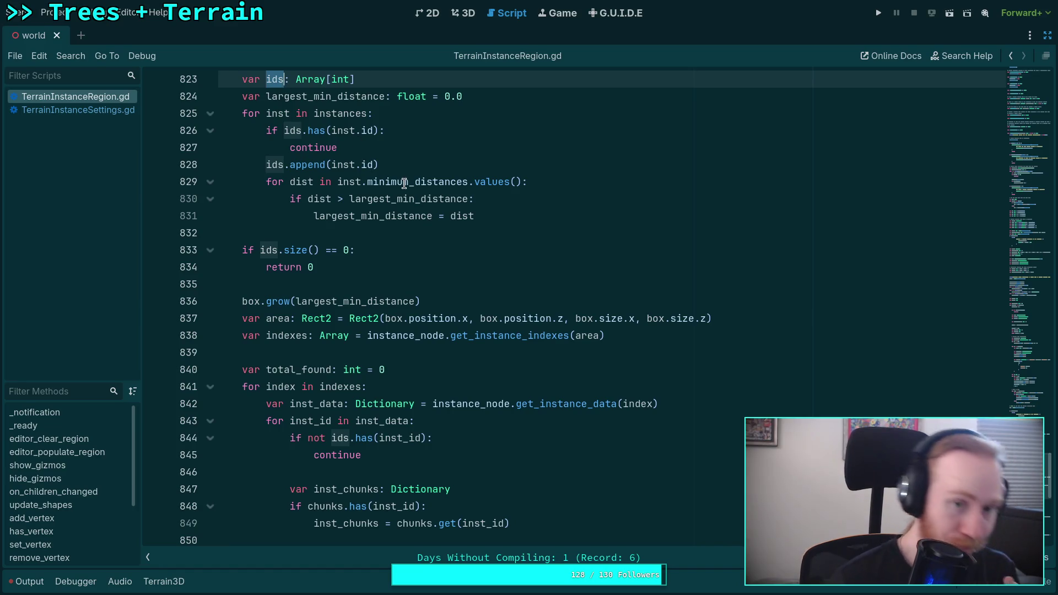
scroll(363, 159, "up", 1)
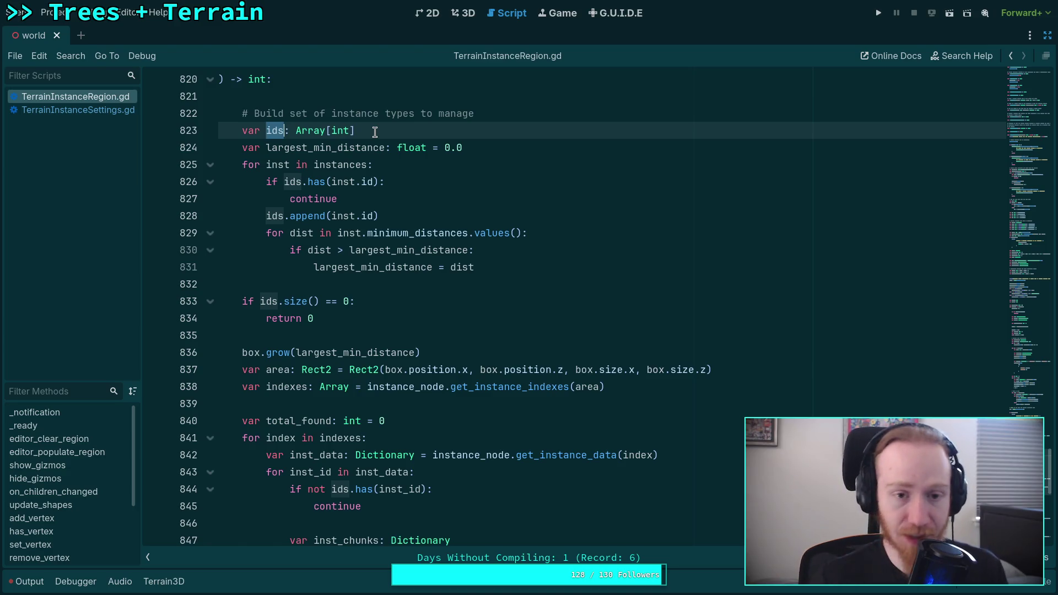
left_click_drag(375, 132, 296, 131)
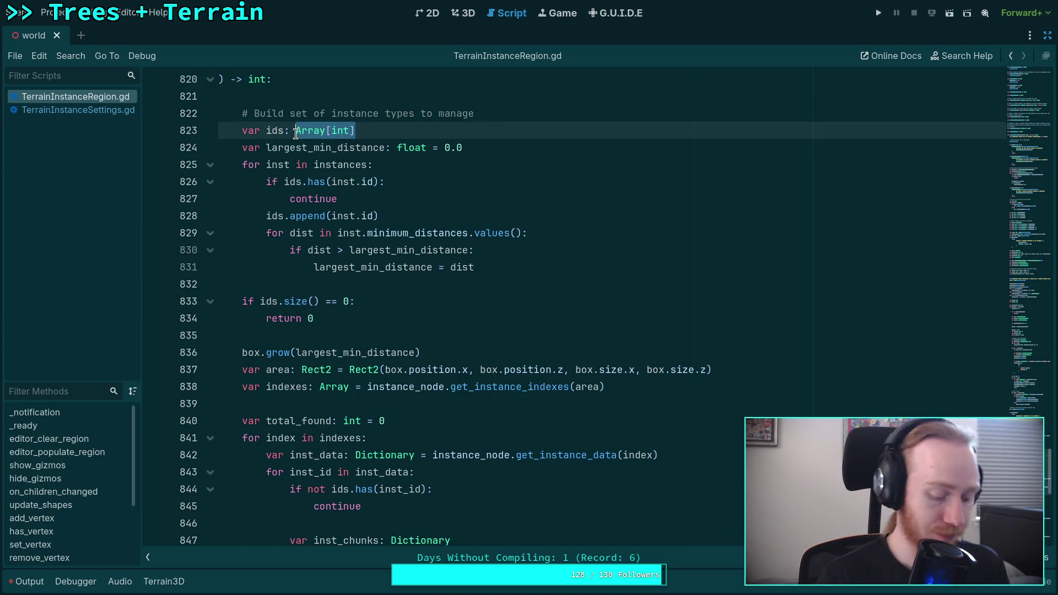
- Replace it with Dictionary[int, PackedInt32Array] using the autocomplete suggestions
type("D")
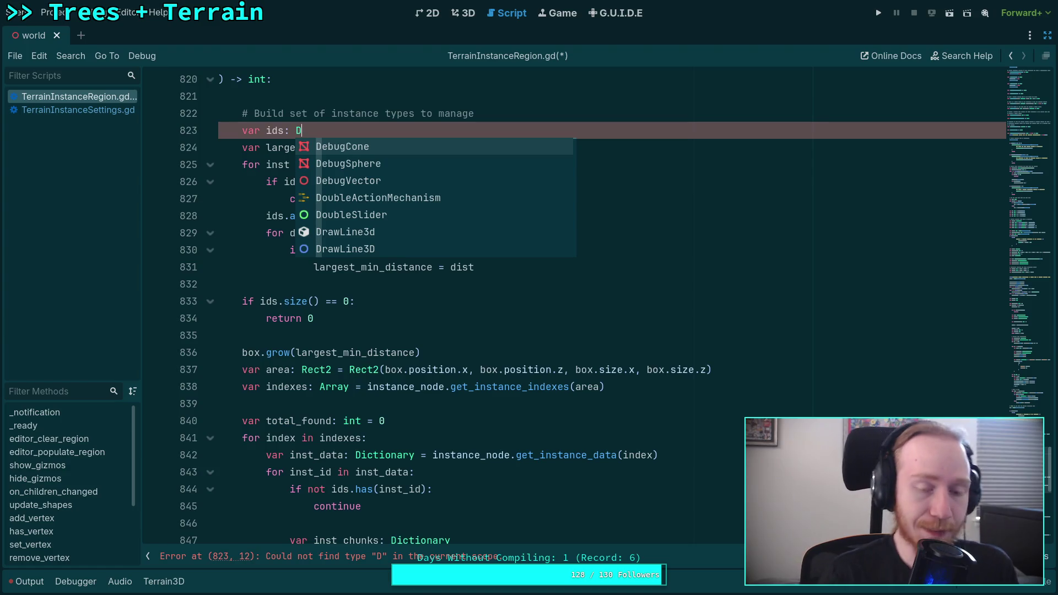
type("ictd")
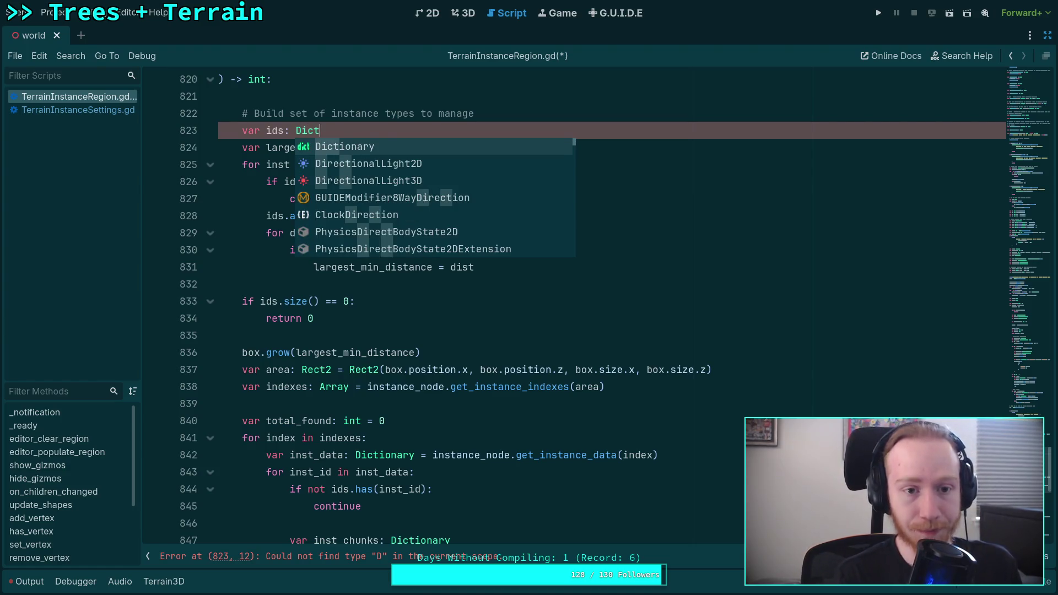
key("BackSpace")
key("Return")
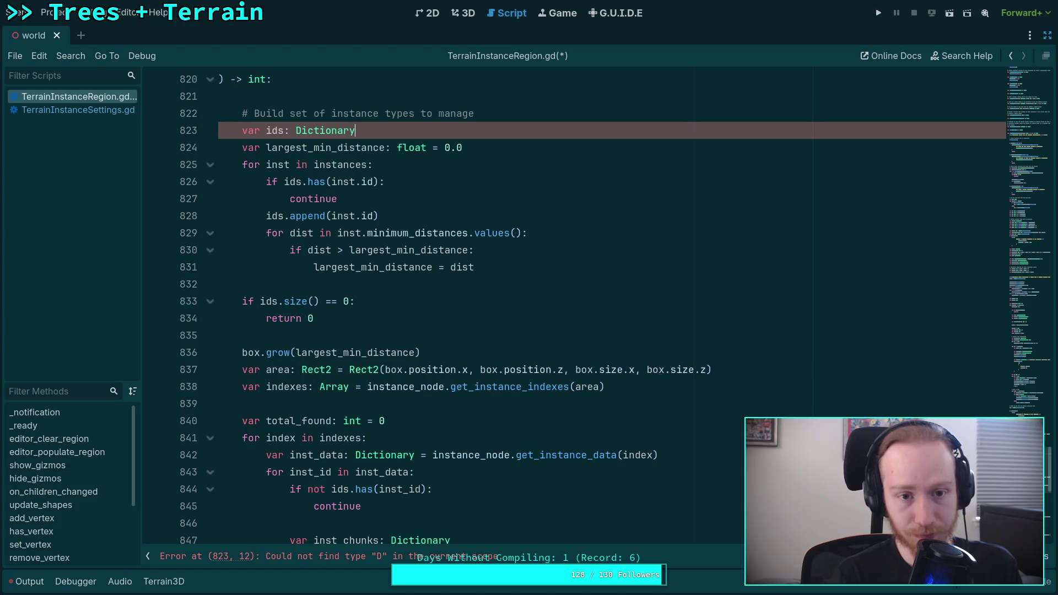
type("[int")
type(", Pc")
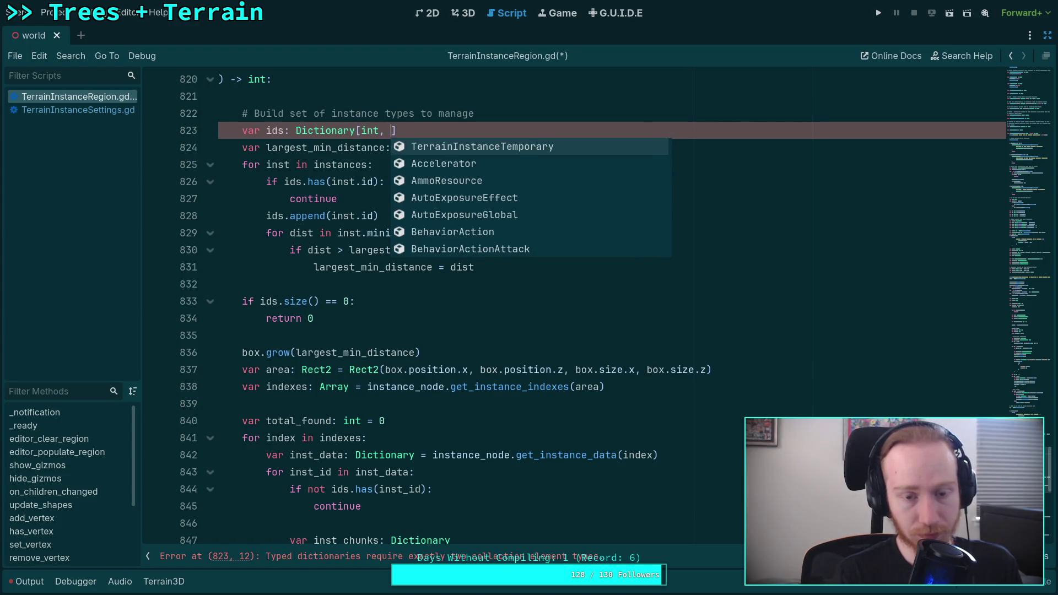
key("BackSpace")
type("ackd")
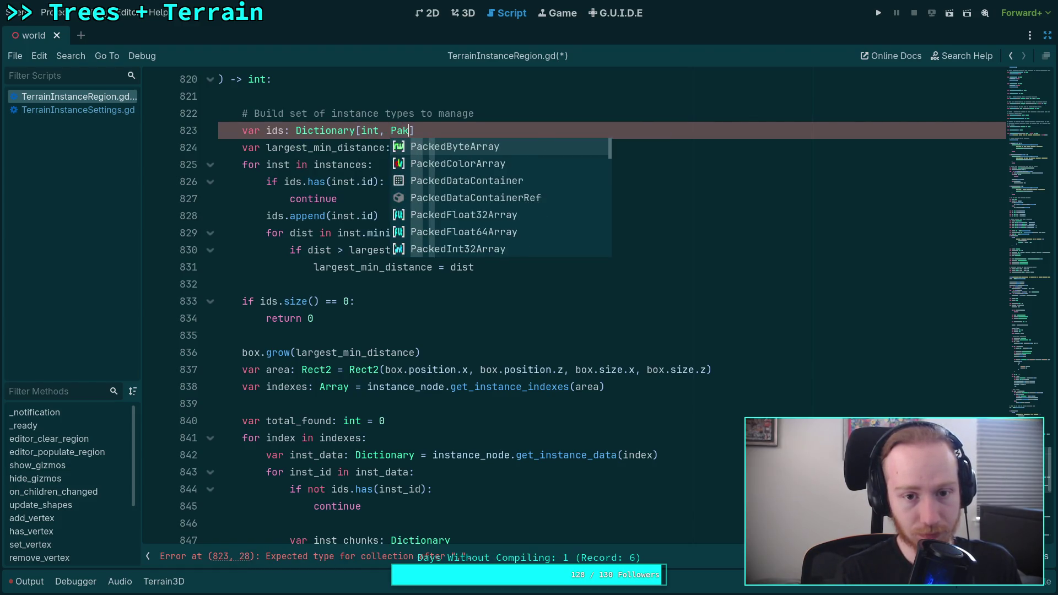
key("BackSpace")
type("edInt")
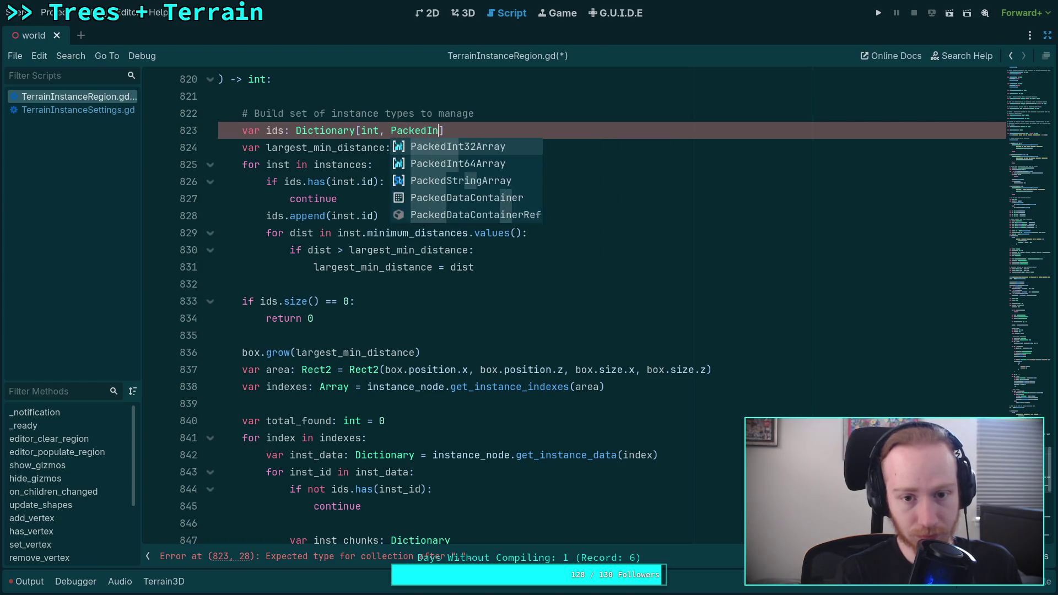
key("Return")
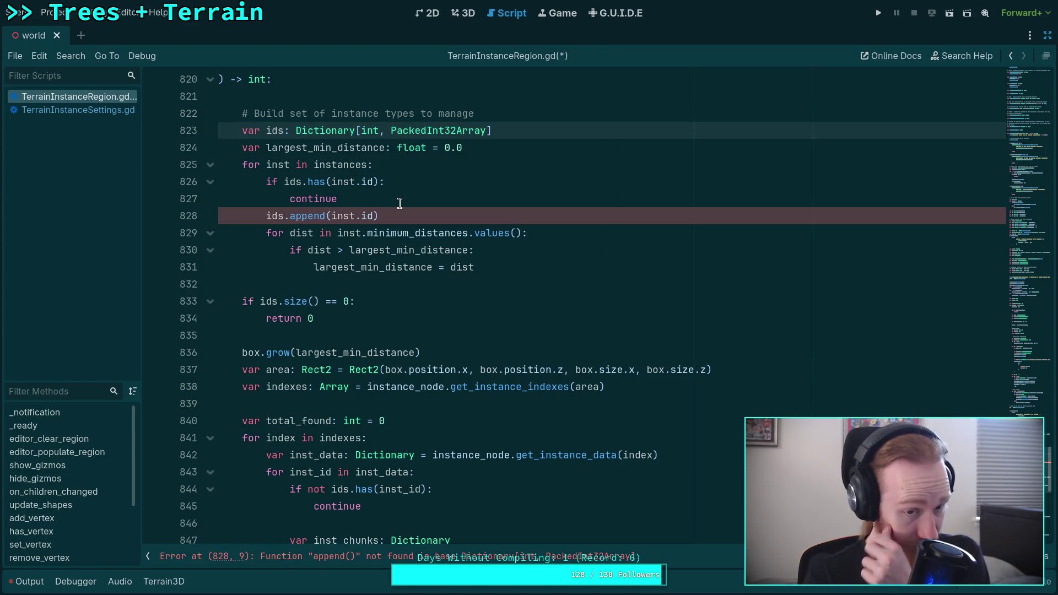
left_click(395, 186)
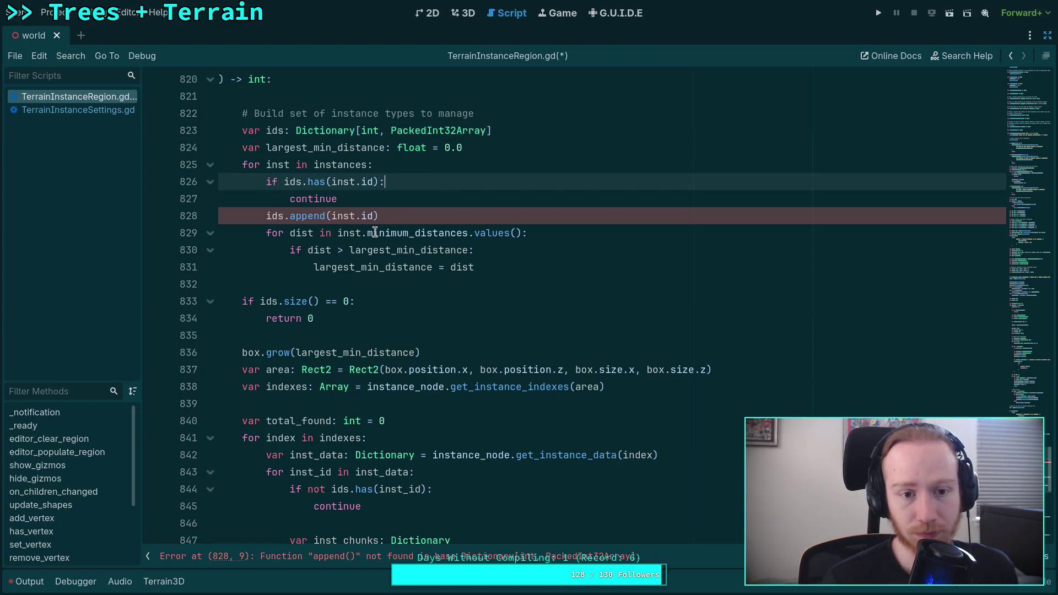
- Remove the continue statement from the instances loop
scroll(374, 231, "up", 1)
left_click(404, 216)
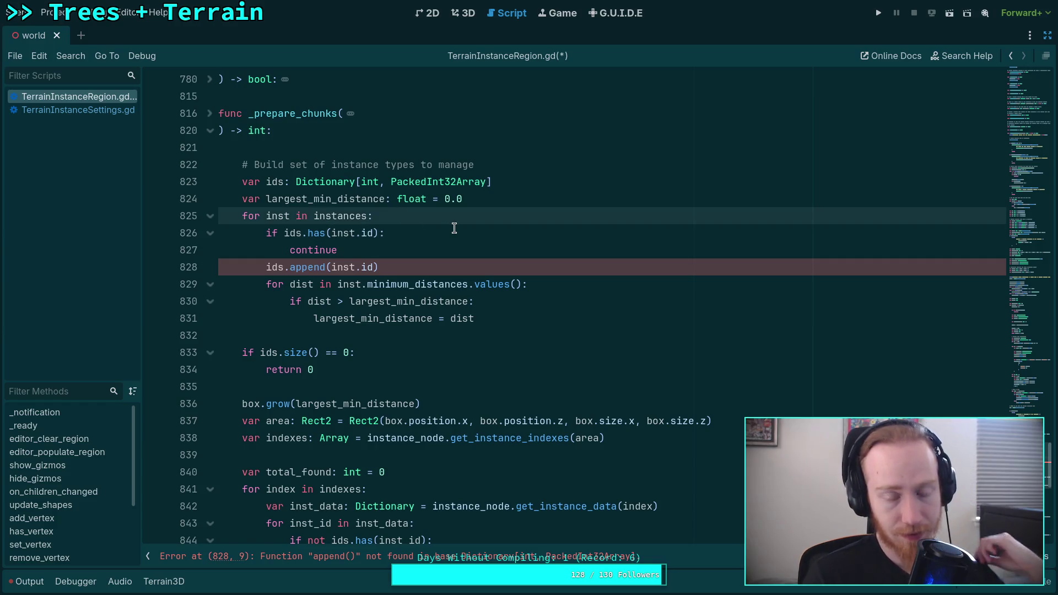
key("Return")
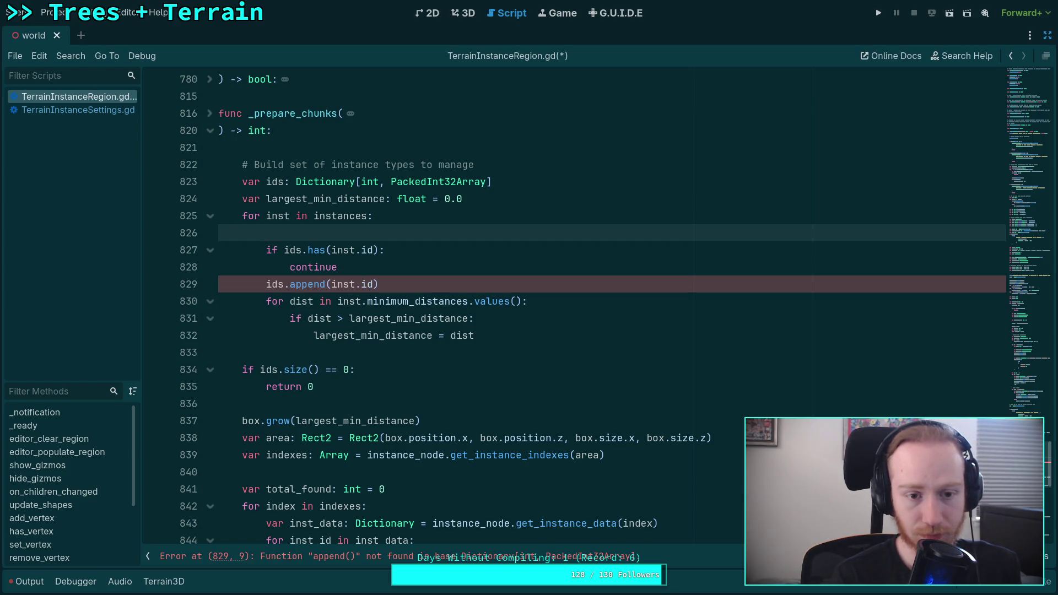
key("BackSpace")
key("BackSpace")
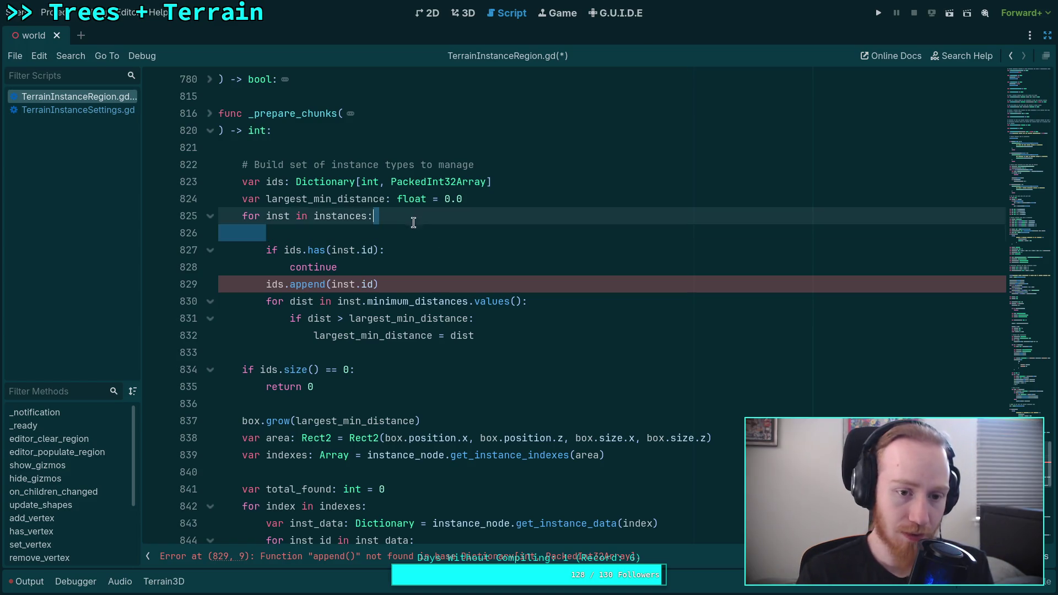
left_click(412, 246)
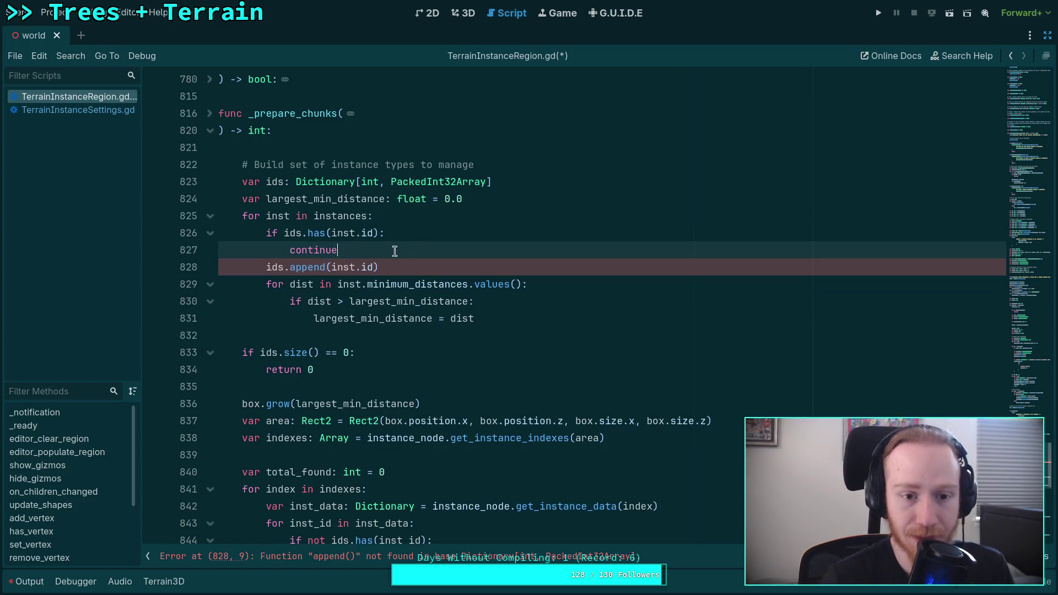
left_click_drag(353, 251, 290, 251)
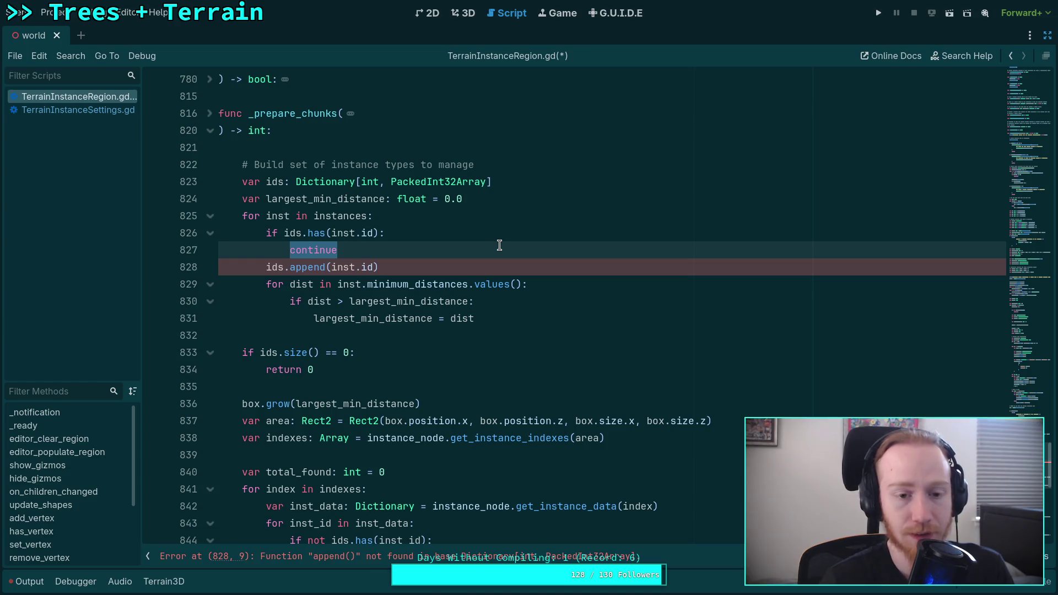
key("BackSpace")
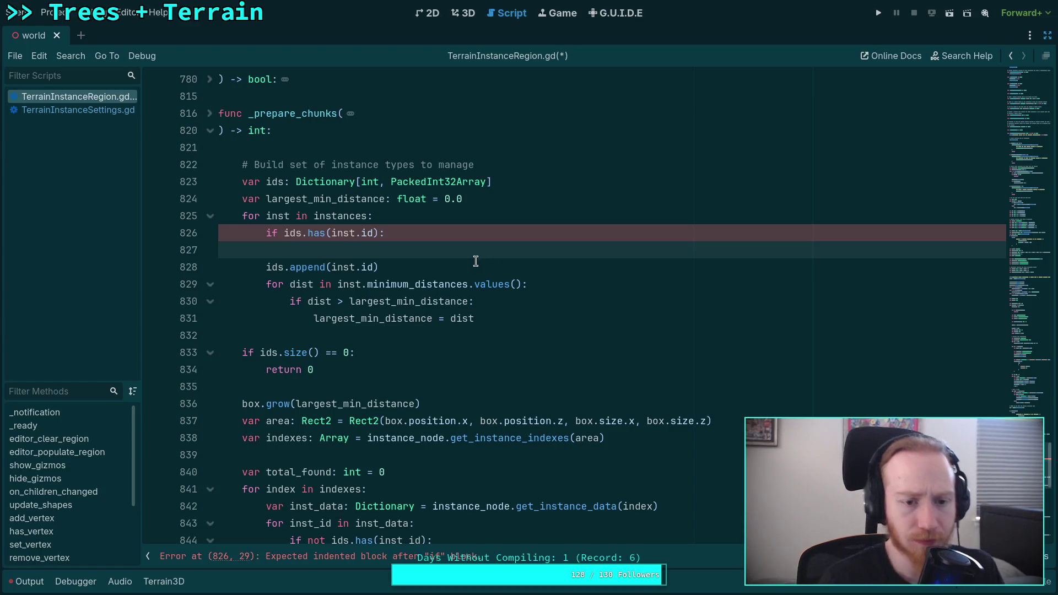
- Delete the ids.has duplicate check, the ids.append line and the leftover blank lines
left_click(401, 269)
mouse_move(401, 269)
left_mouse_down()
mouse_move(336, 268)
mouse_move(266, 236)
left_mouse_up()
key("BackSpace")
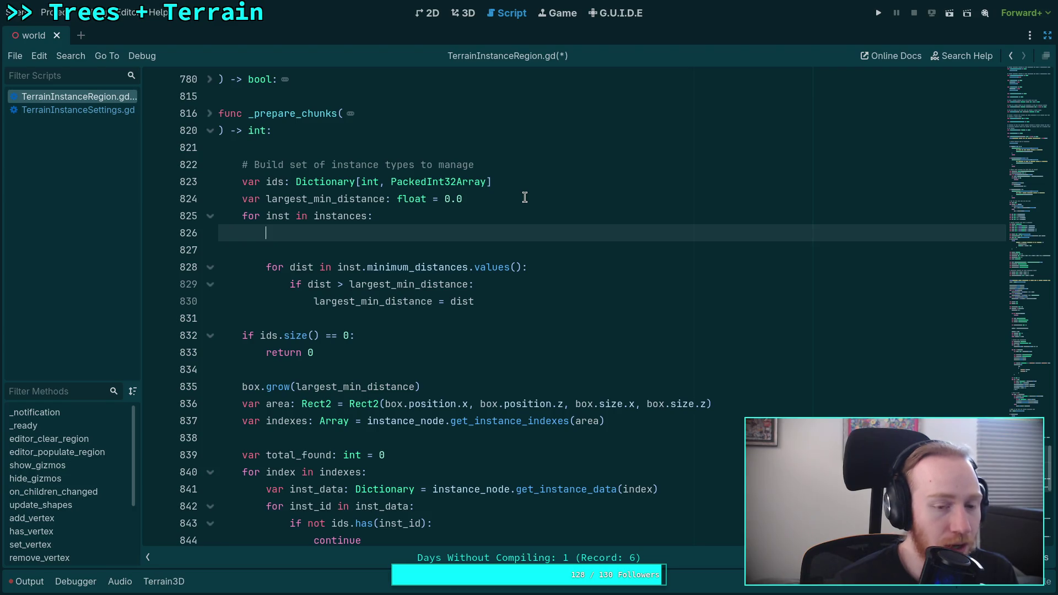
left_click_drag(357, 250, 449, 220)
key("BackSpace")
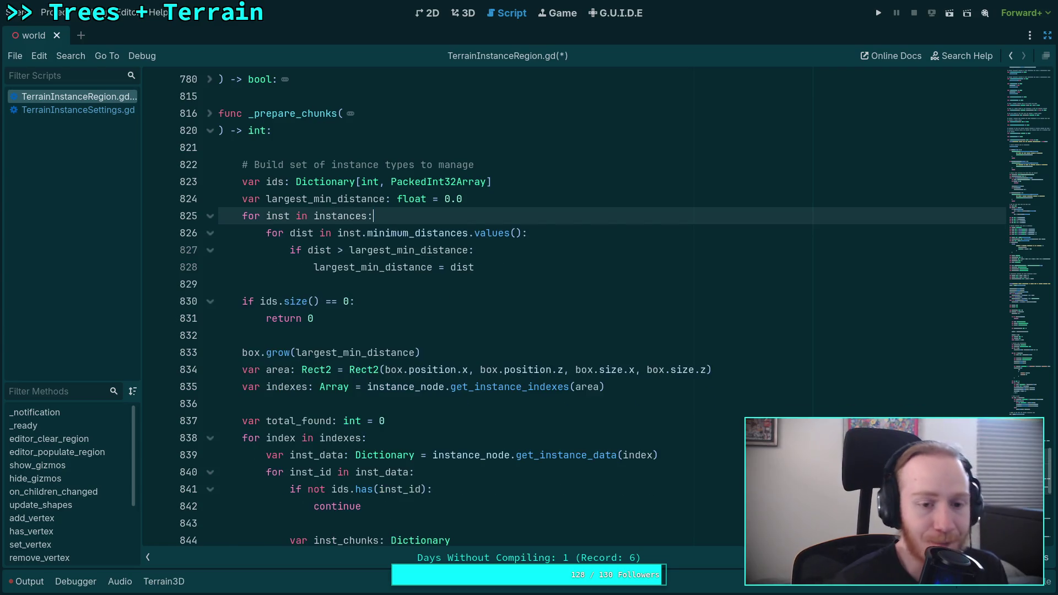
- Add blank lines after the minimum distance search block
mouse_move(478, 268)
left_mouse_down()
mouse_move(290, 251)
mouse_move(267, 232)
left_mouse_up()
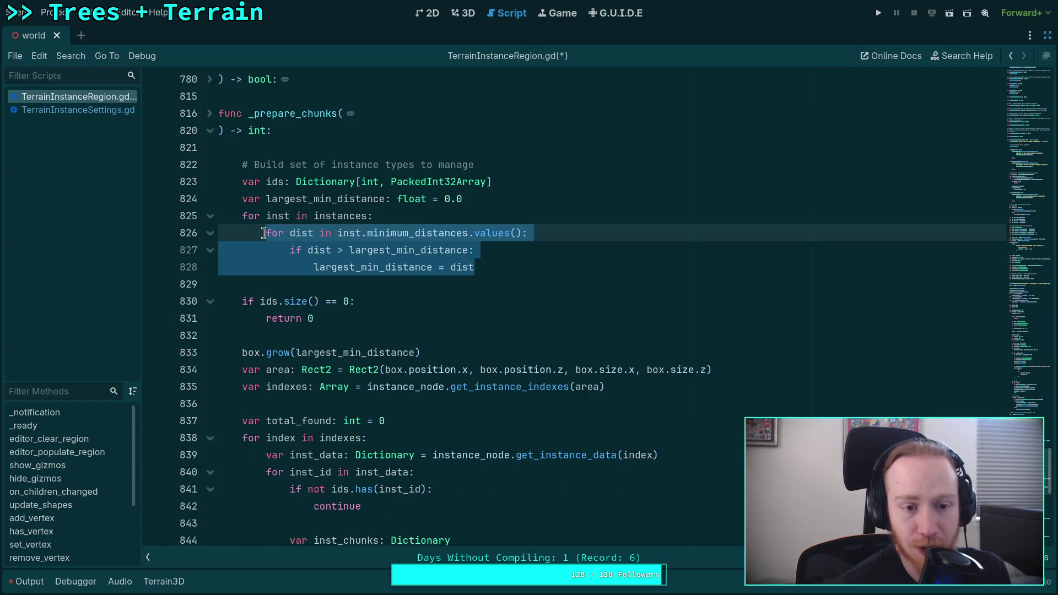
left_click(505, 262)
key("Down")
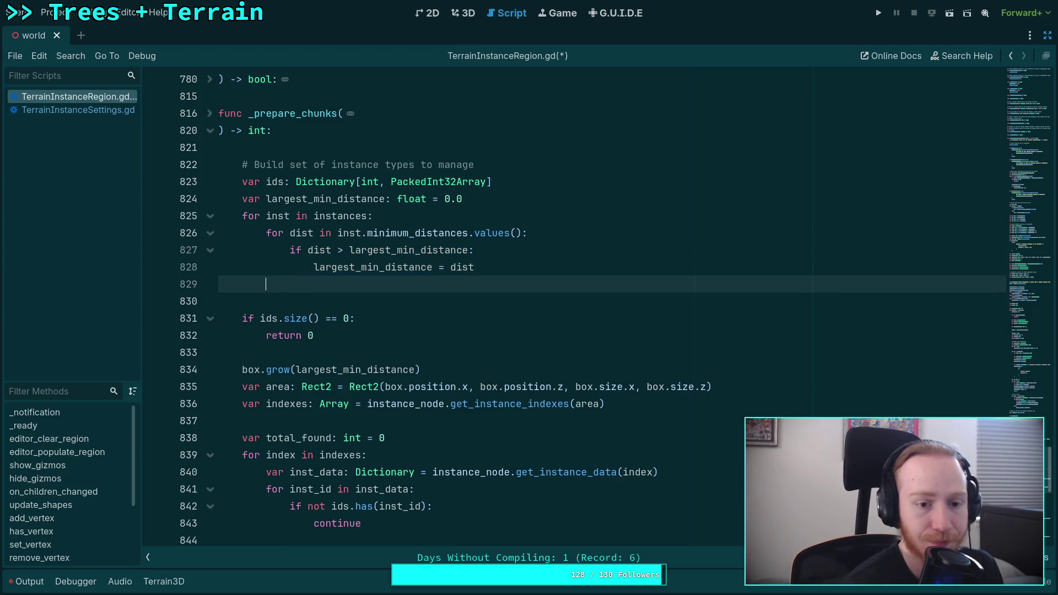
key("Return")
key("Return")
key("Up")
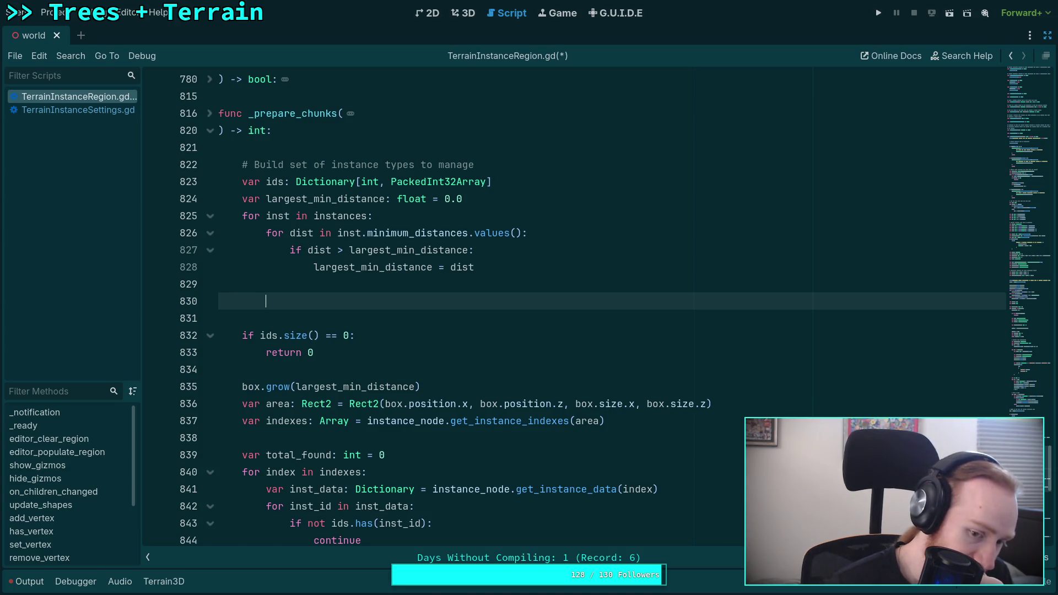
scroll(507, 259, "down", 2)
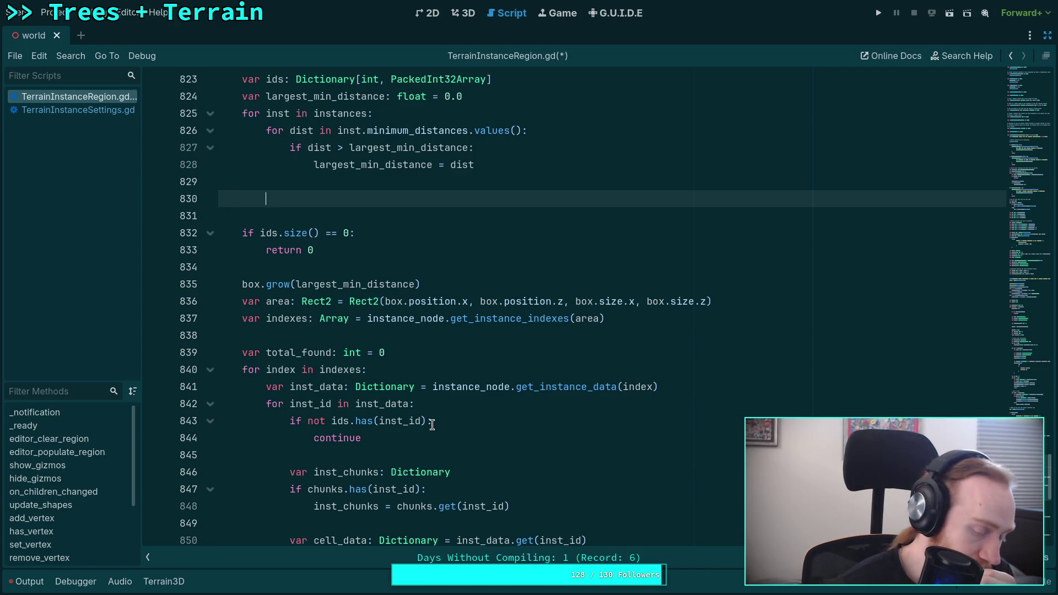
scroll(448, 414, "up", 2)
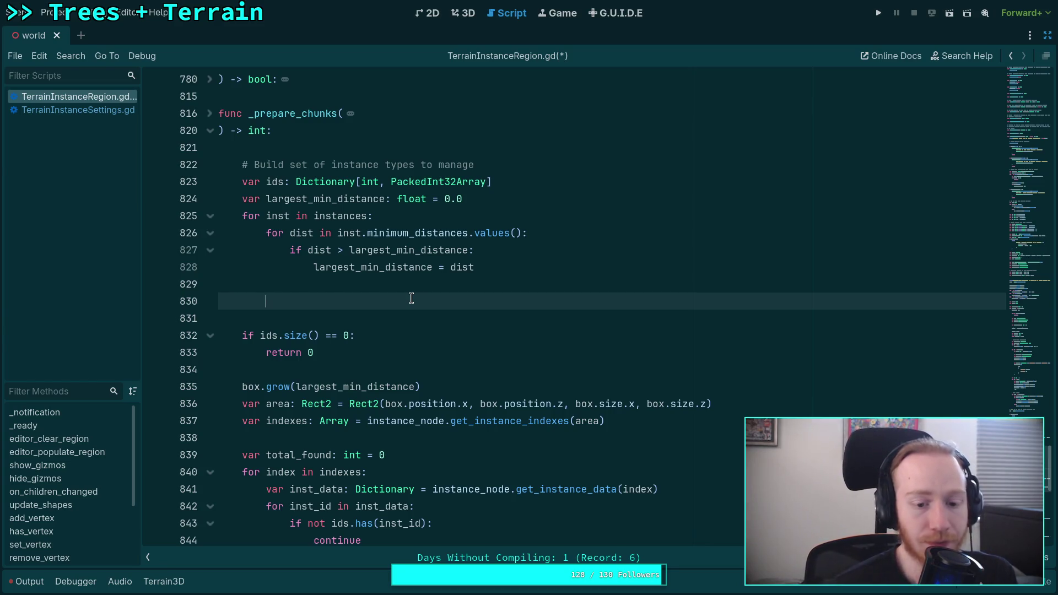
left_click_drag(428, 525, 334, 527)
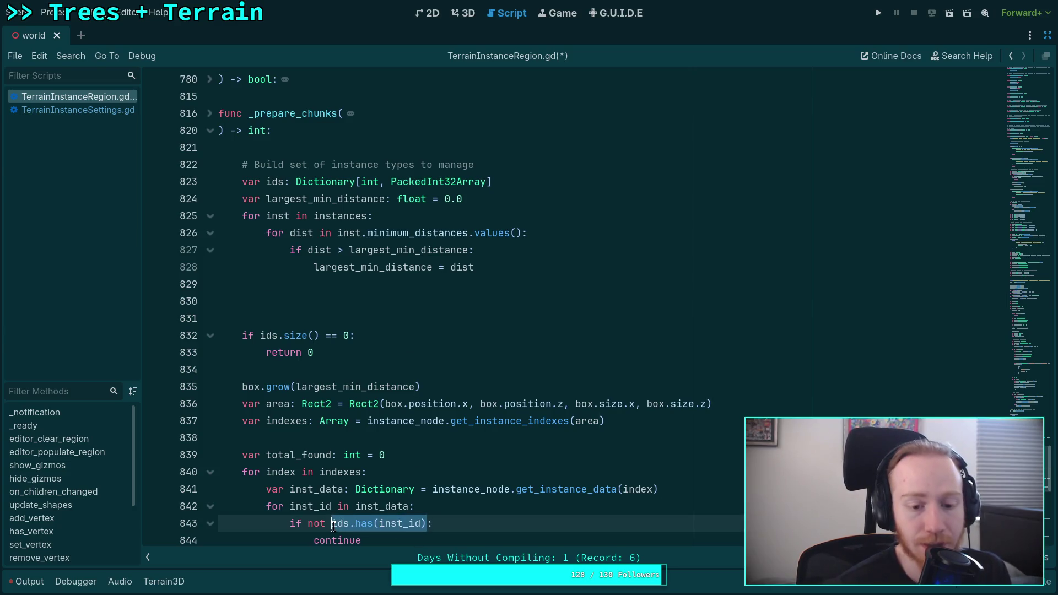
left_click(334, 526)
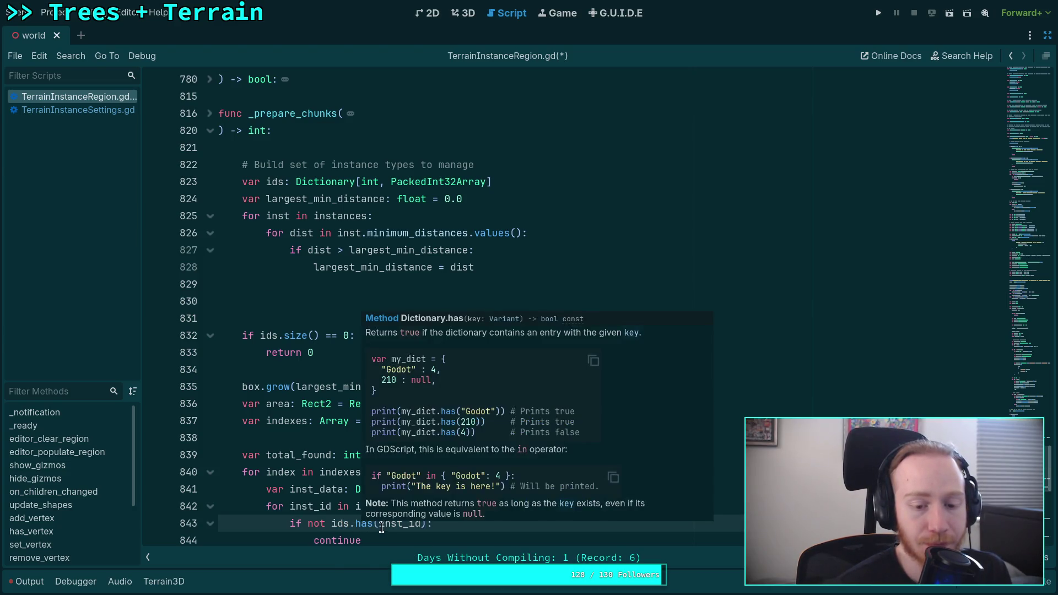
double_click(417, 525)
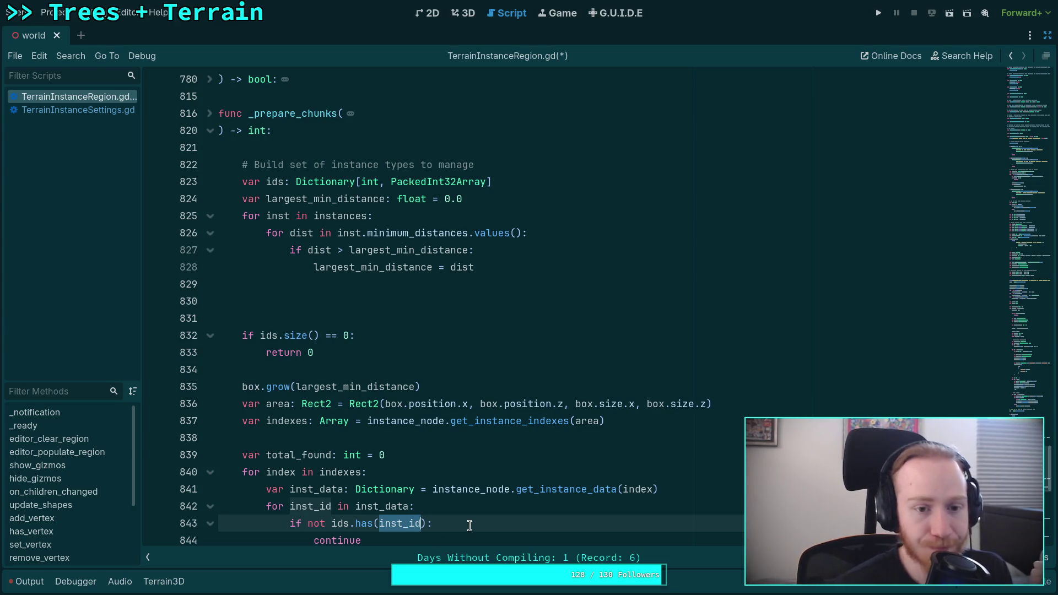
scroll(470, 526, "down", 7)
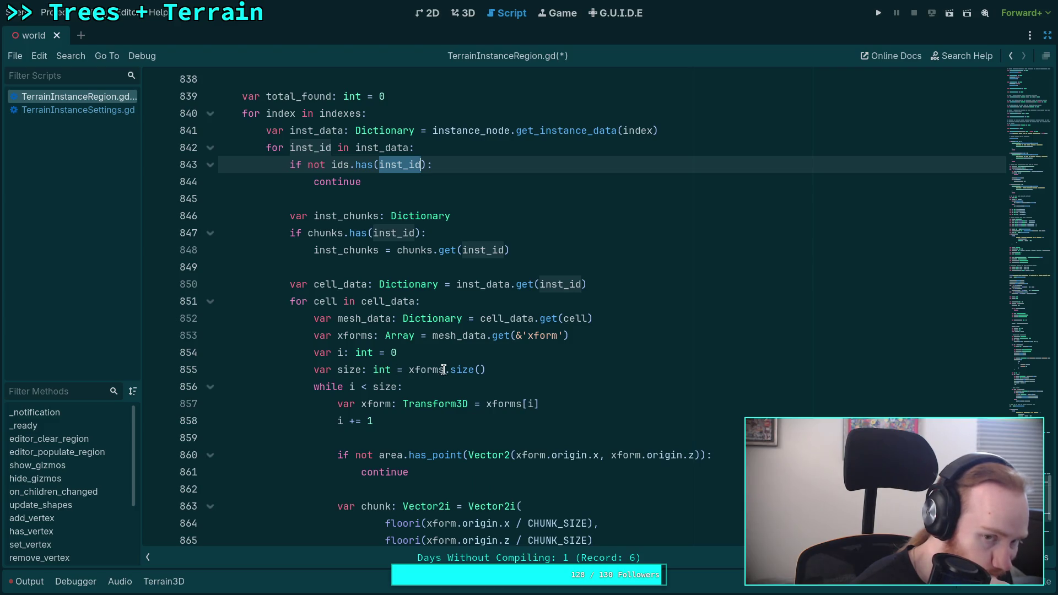
scroll(433, 364, "up", 1)
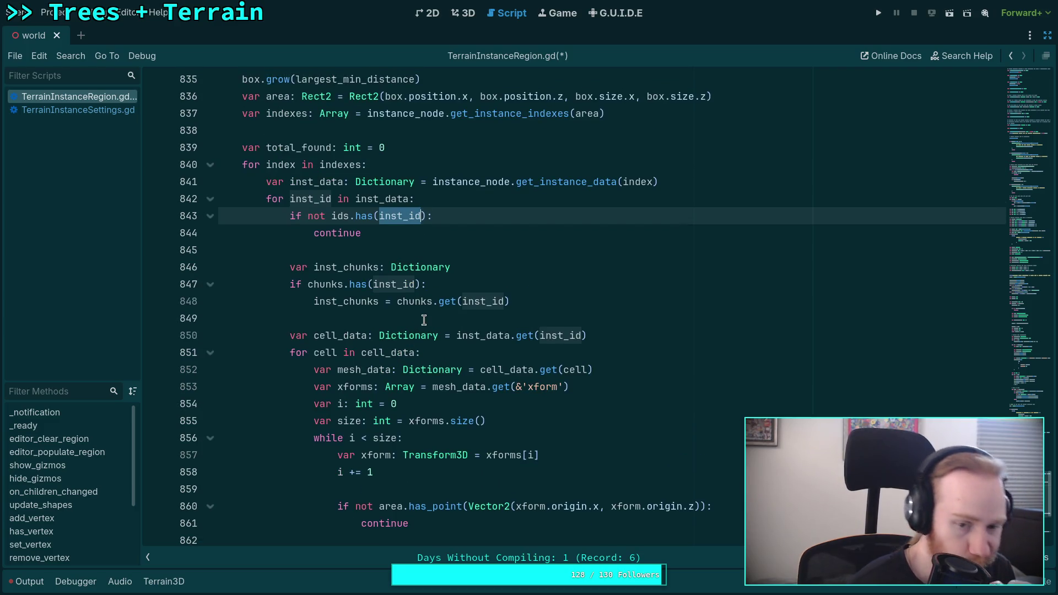
scroll(424, 320, "down", 5)
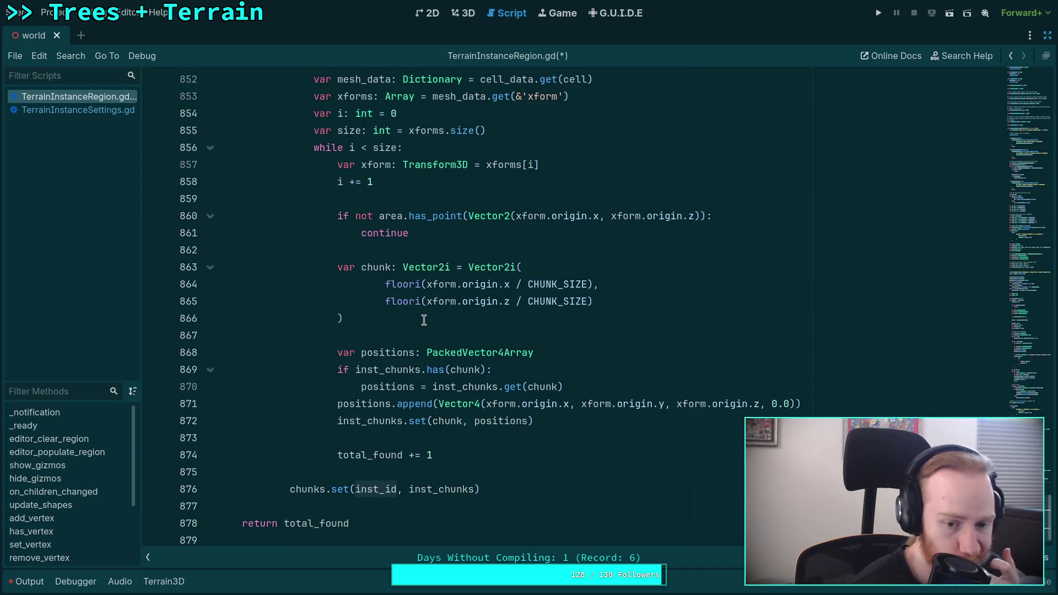
scroll(566, 442, "up", 2)
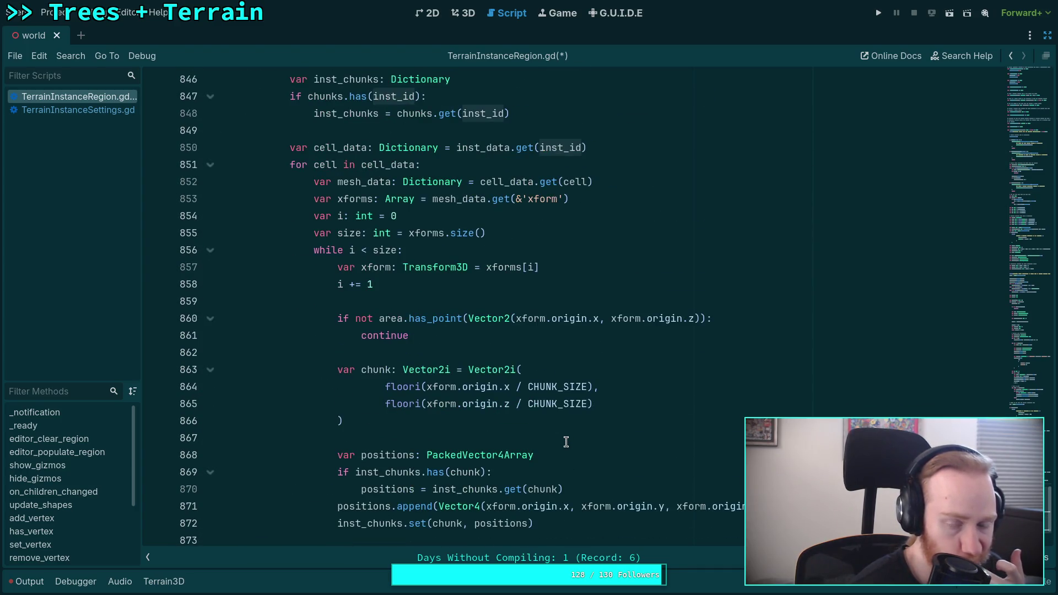
scroll(591, 431, "up", 1)
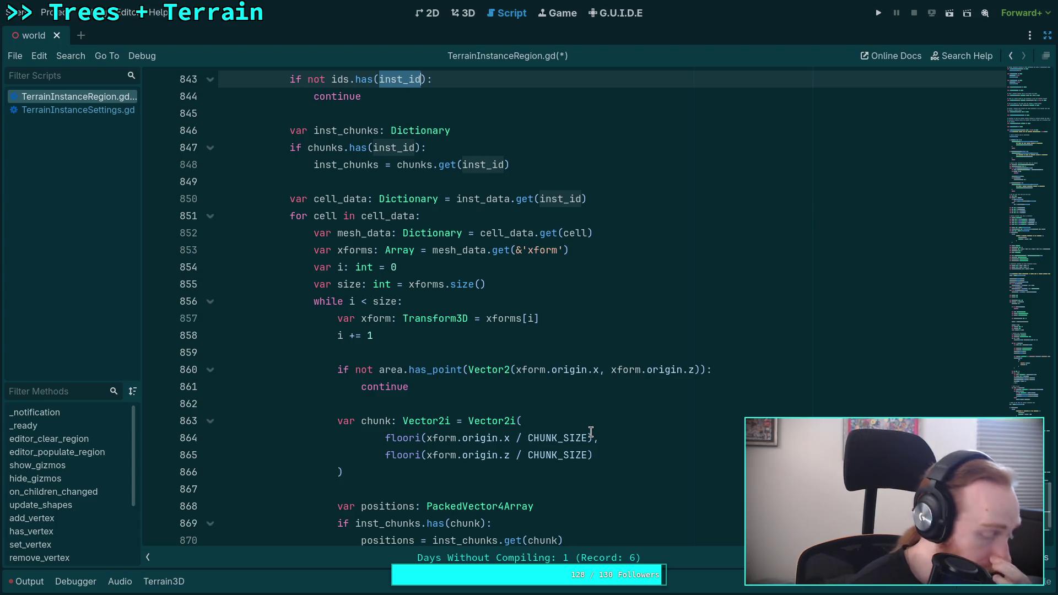
scroll(590, 432, "down", 2)
scroll(591, 432, "down", 1)
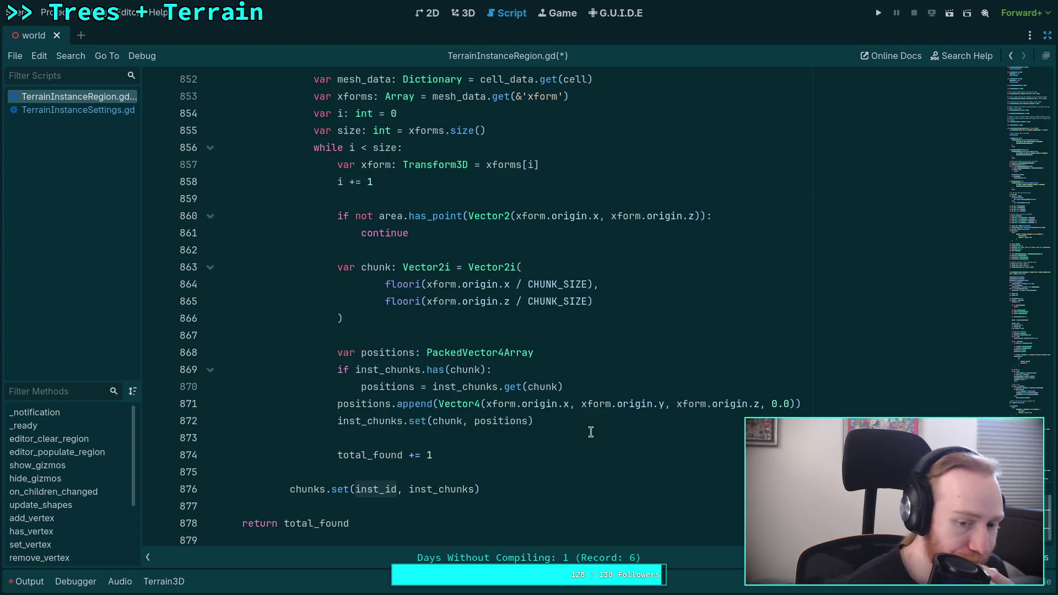
scroll(447, 469, "up", 1)
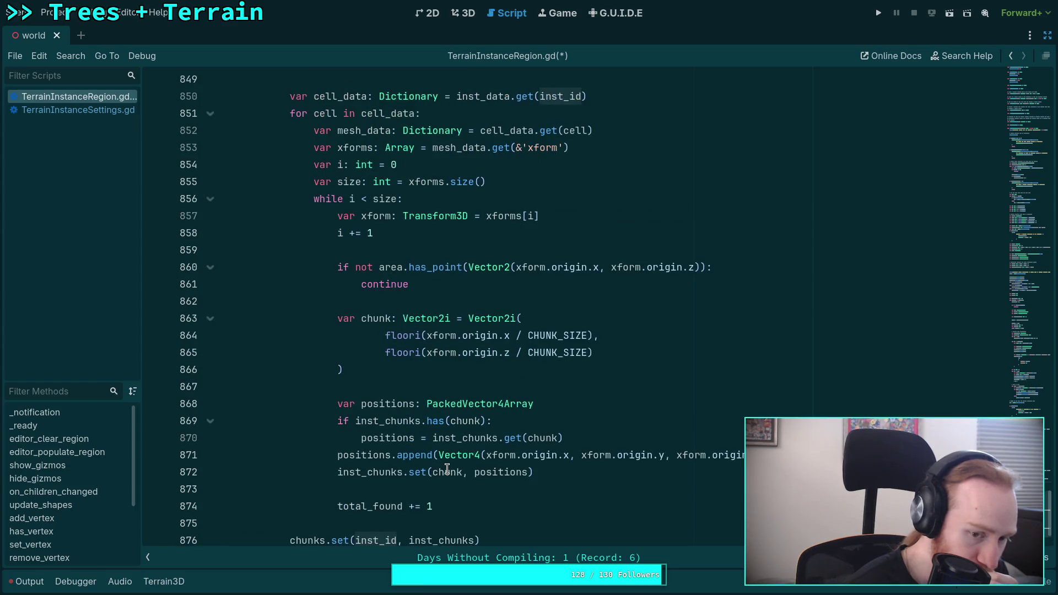
scroll(447, 469, "up", 7)
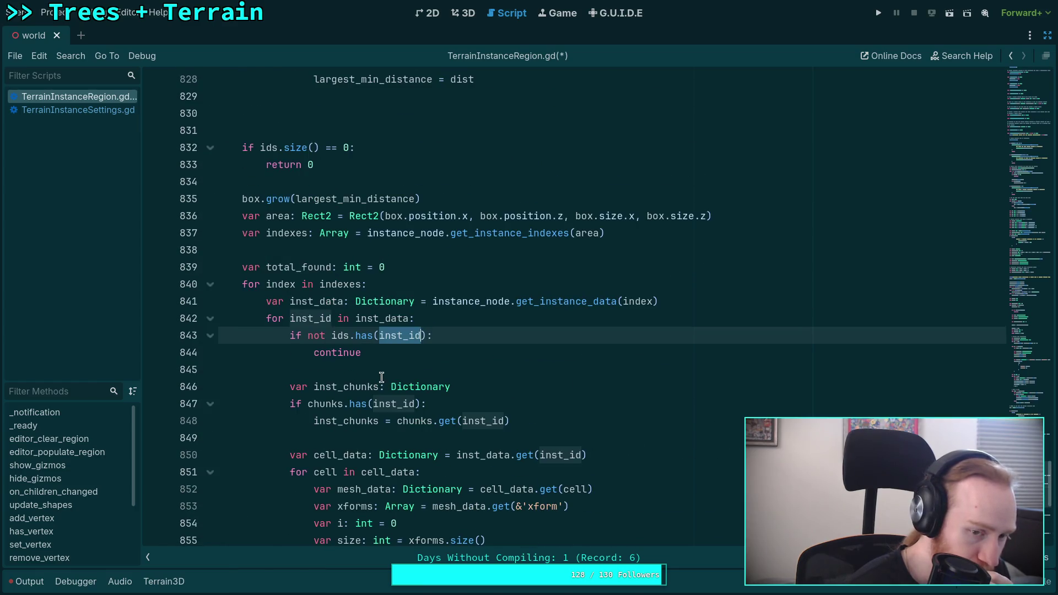
left_click(390, 369)
scroll(483, 437, "up", 2)
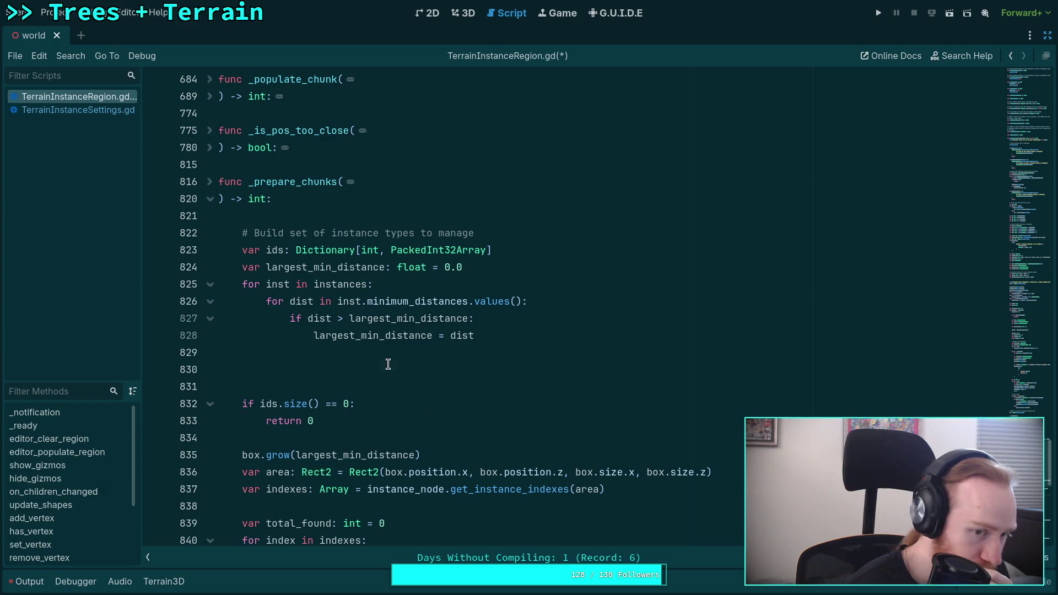
left_click(388, 364)
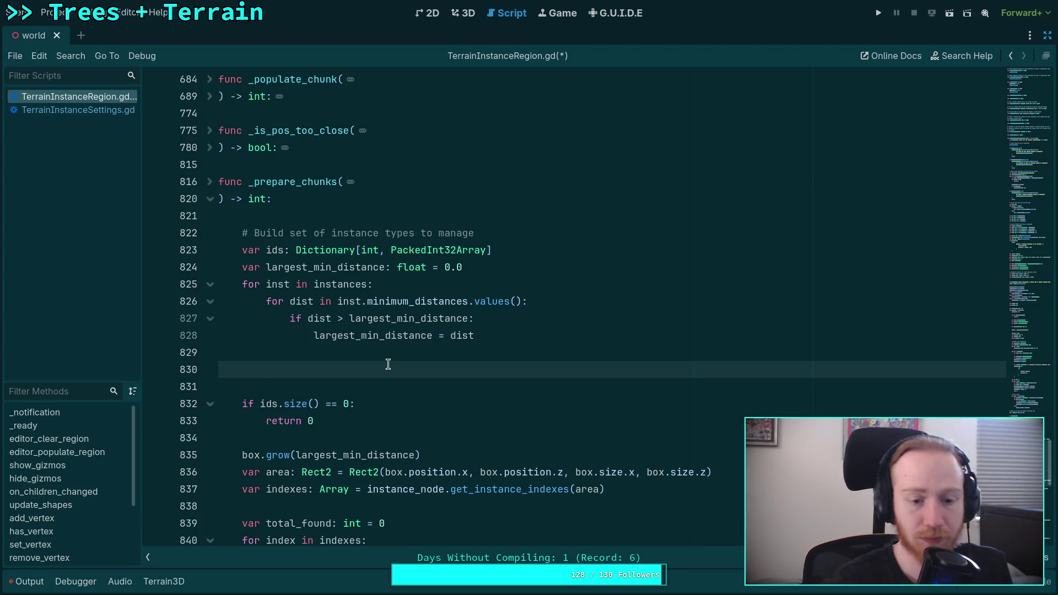
- Erase the draft 'if ids.has(inst.id)' on line 830 and save with Ctrl+S
type("if ")
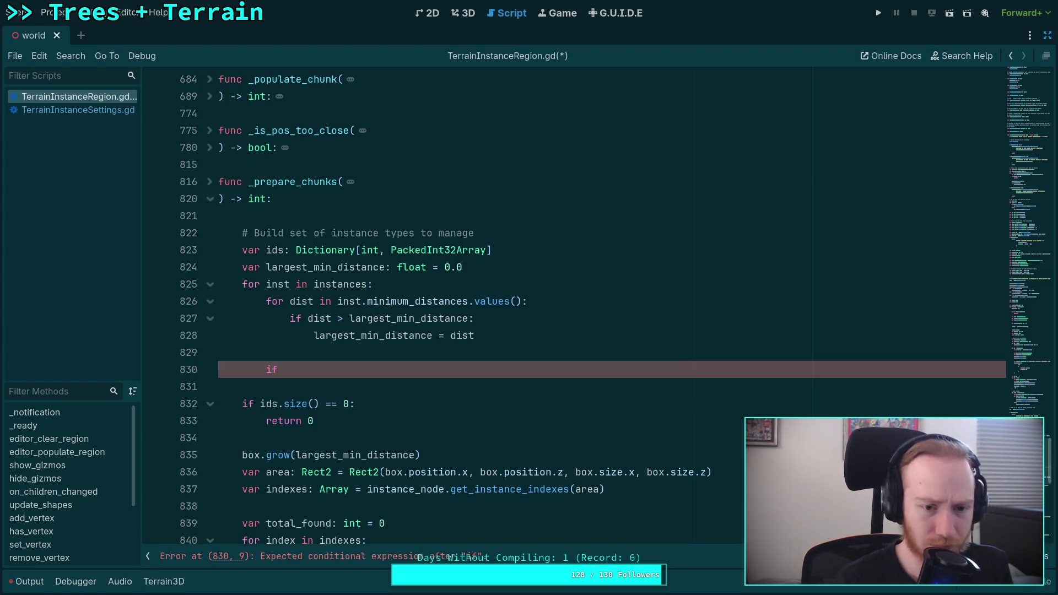
type("ids.has")
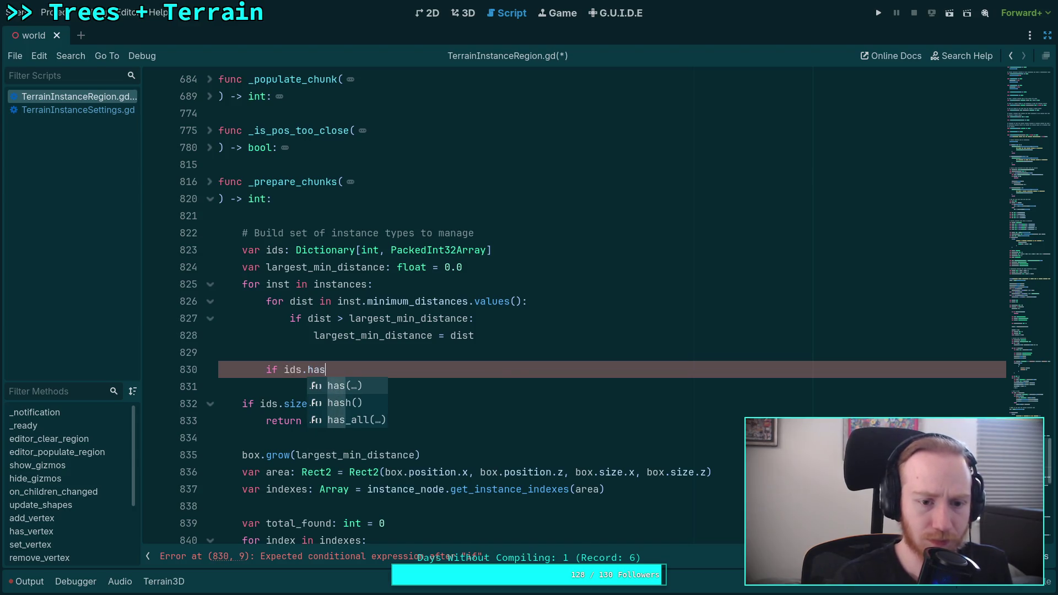
type("(inst.id)")
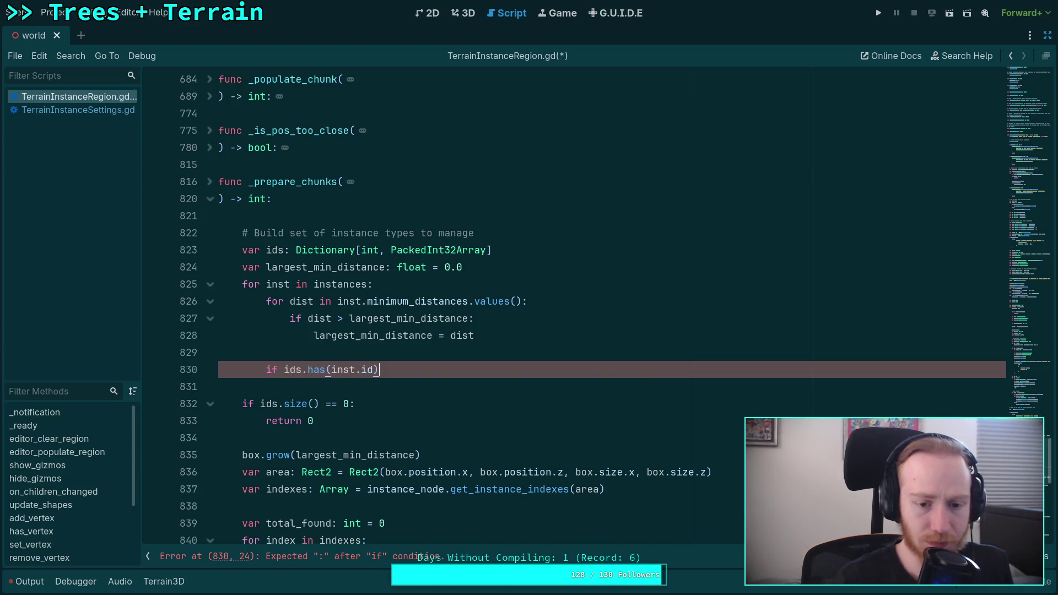
key("BackSpace")
key("BackSpace")
key("BackSpace")
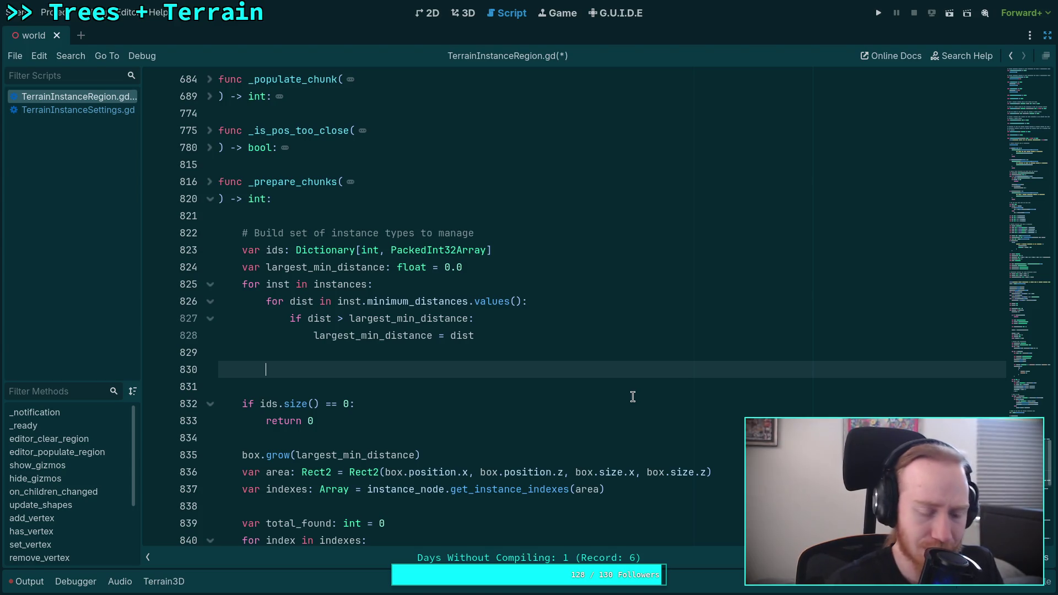
left_click(656, 402)
left_click(670, 377)
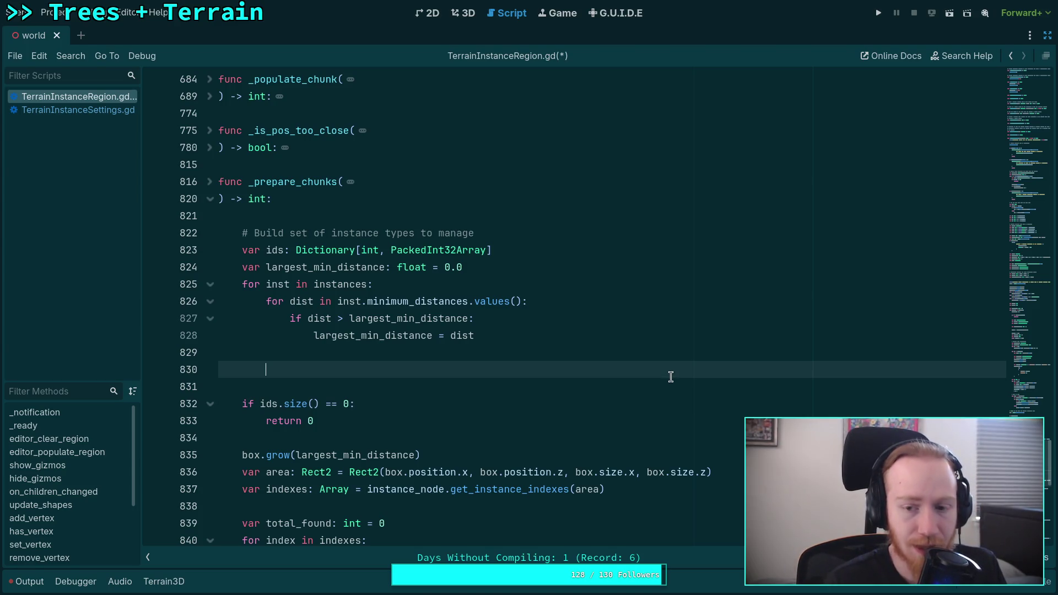
key("ctrl+s")
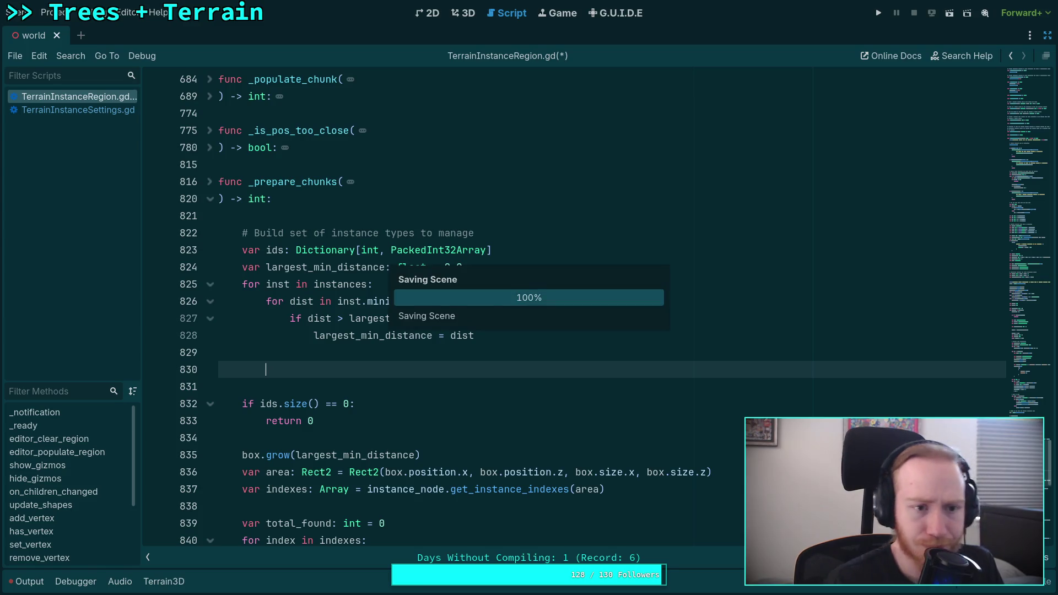
- Switch to the 3D view and glance at the viewport display options
left_click(463, 13)
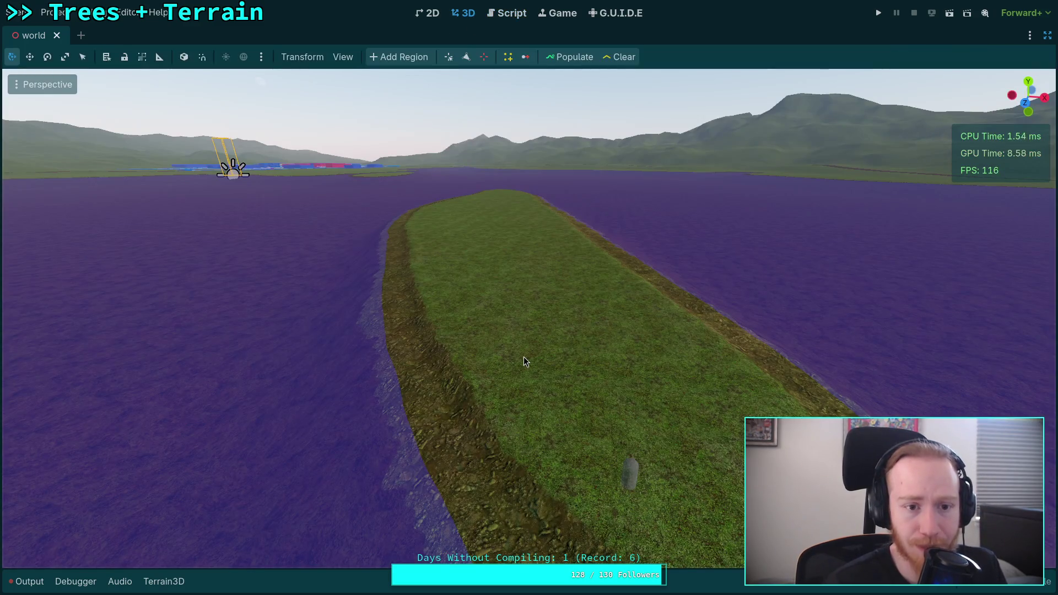
left_click(340, 58)
mouse_move(455, 166)
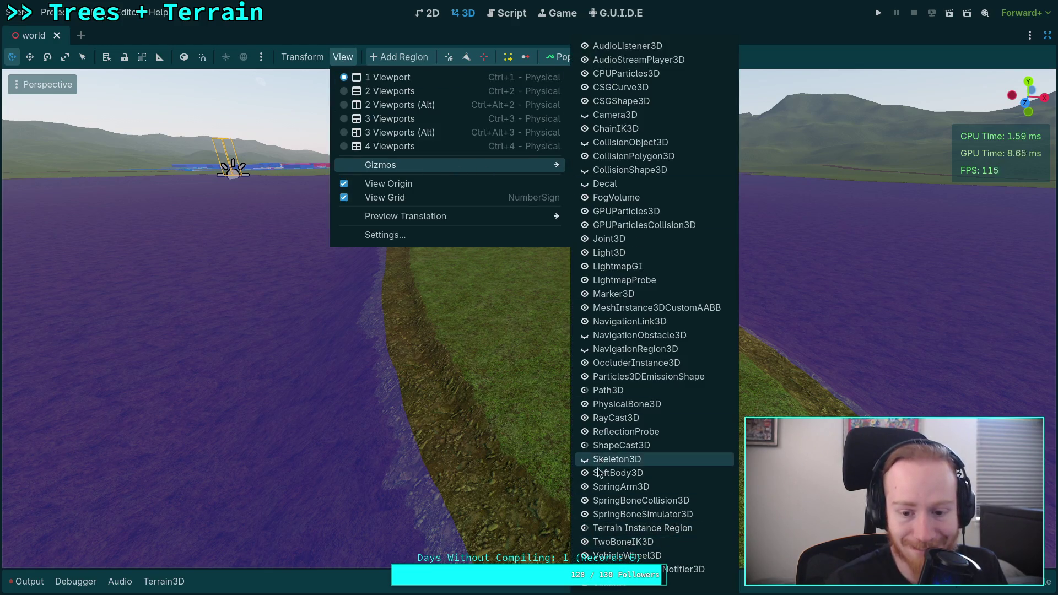
left_click(303, 17)
- Open the Output log, jump to the line-624 parse error and _prepare_chunks, then return to 3D
left_click(507, 12)
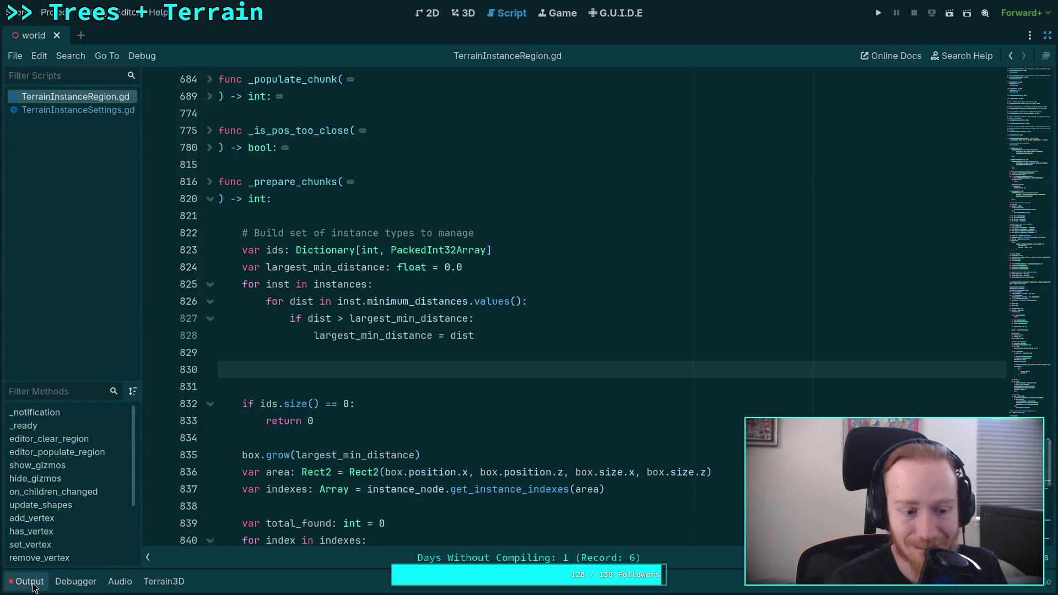
left_click(30, 582)
left_click(272, 518)
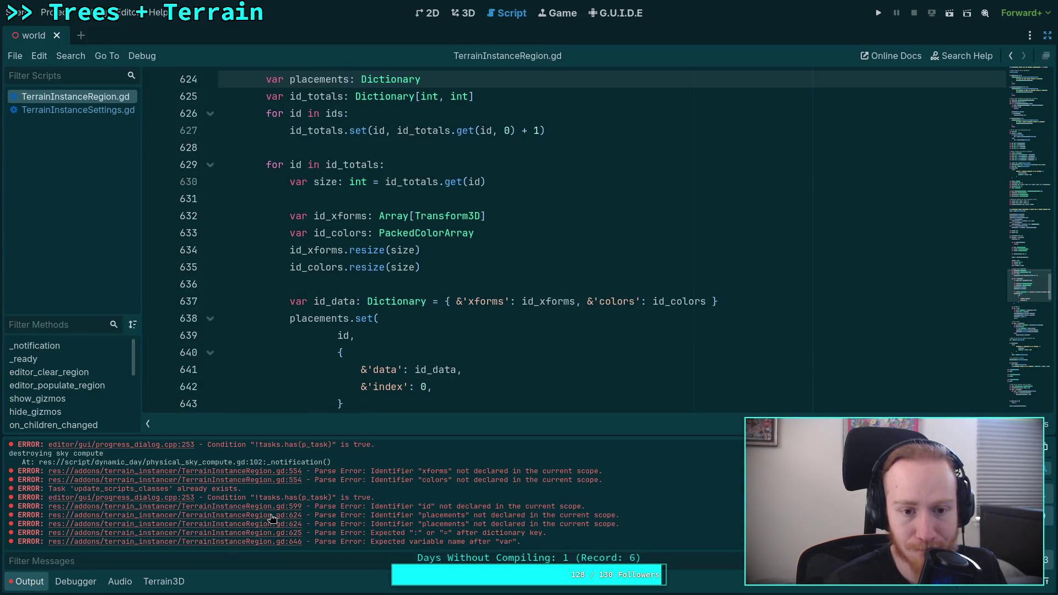
scroll(457, 289, "up", 3)
scroll(464, 294, "down", 7)
scroll(464, 295, "down", 10)
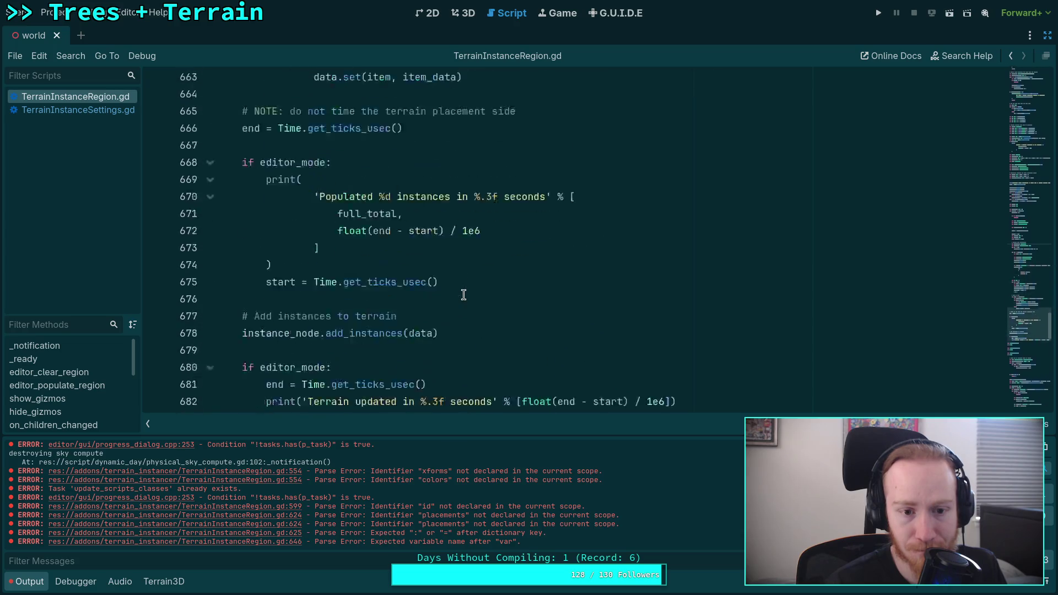
left_click(501, 284)
left_click(463, 15)
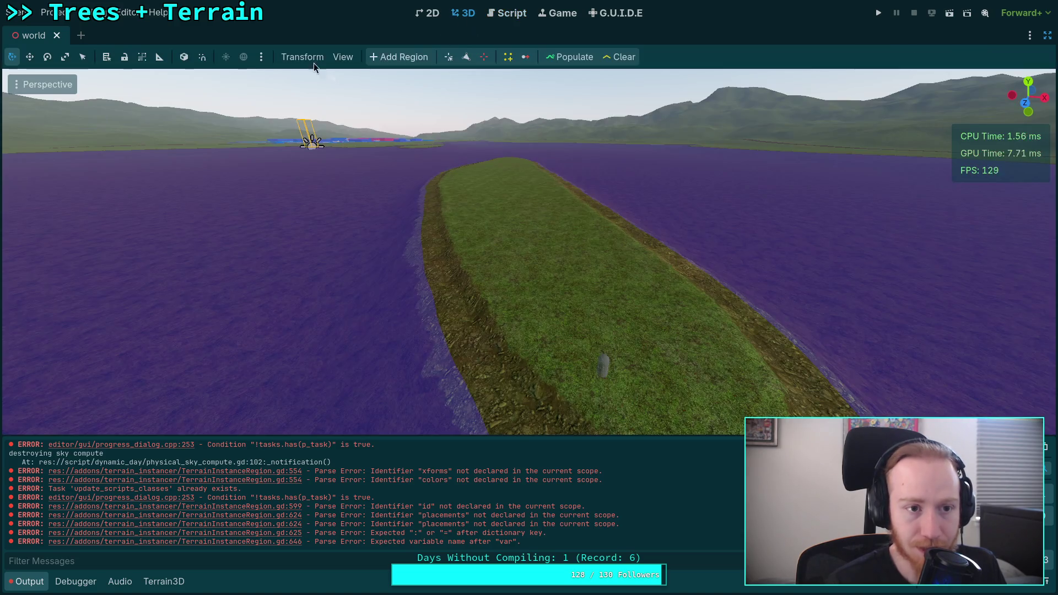
- Close world.tscn, reopen it from the FileSystem dock, and show CabinArea's properties in the Inspector
left_click(56, 36)
left_click(1048, 35)
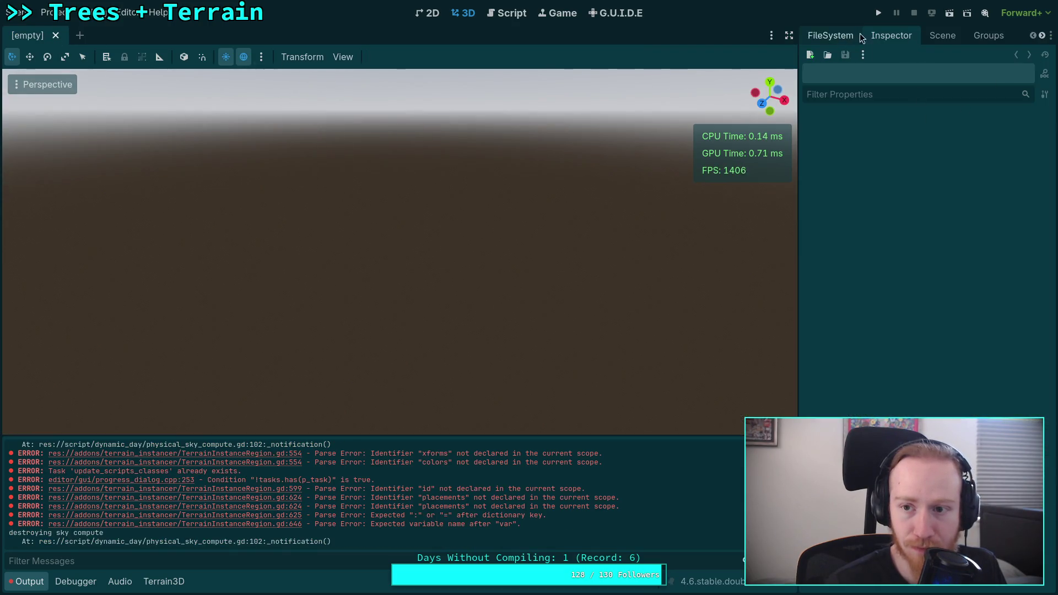
left_click(990, 35)
left_click(827, 36)
scroll(863, 329, "down", 15)
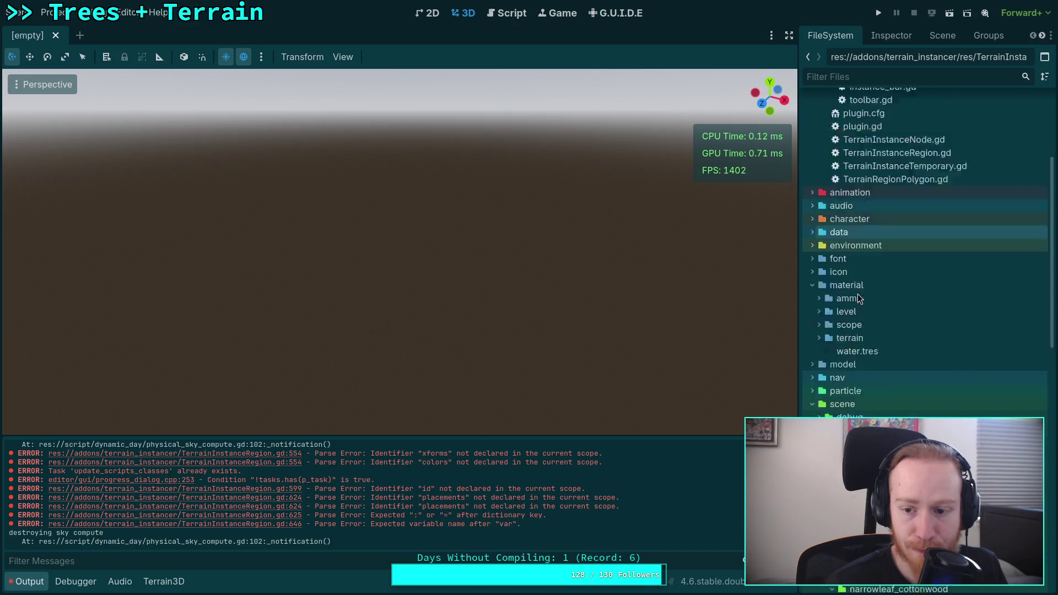
left_click(881, 378)
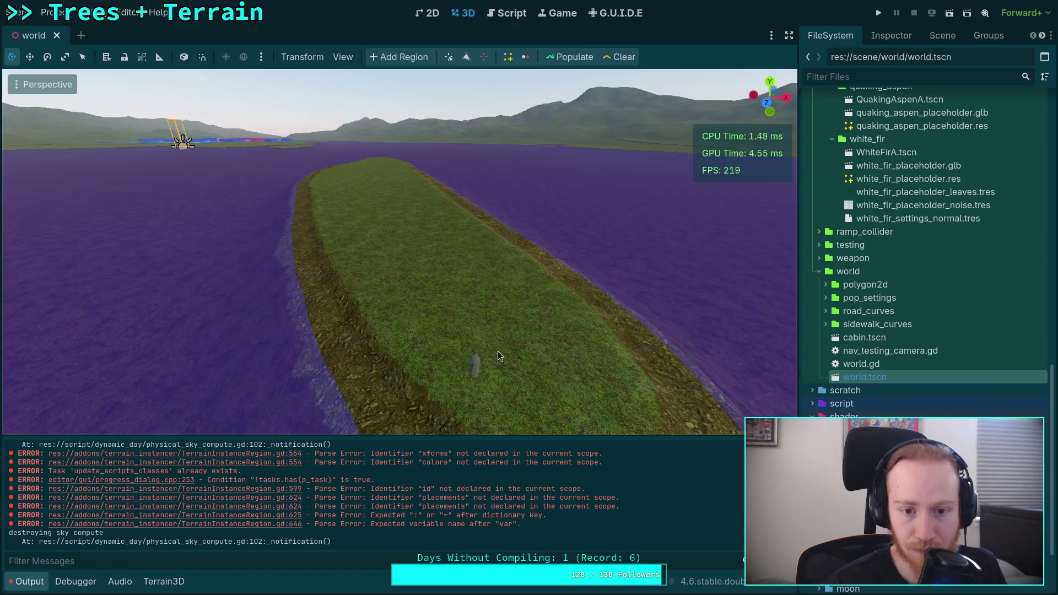
left_click(892, 35)
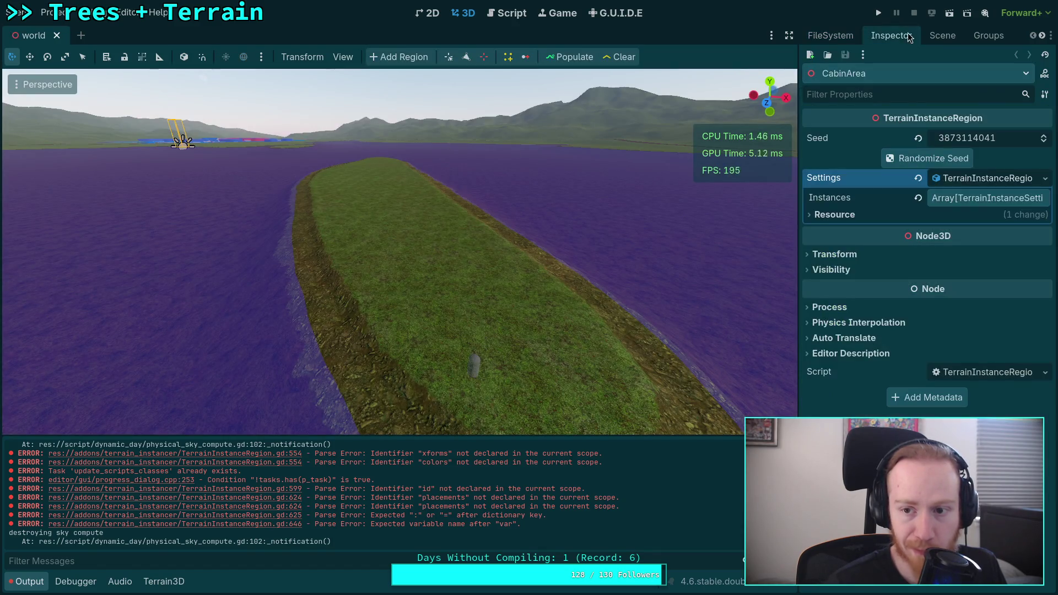
- In the Scene tree, look through the IslandArea, EastForest and IslandTrees instance regions
left_click(942, 36)
left_click(880, 315)
left_click(876, 289)
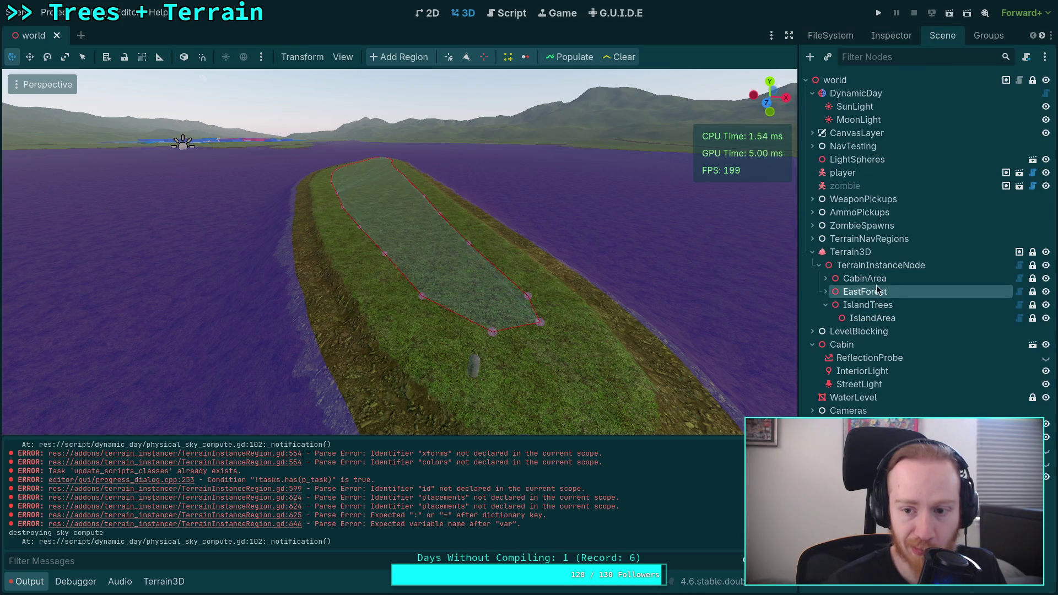
left_click(875, 307)
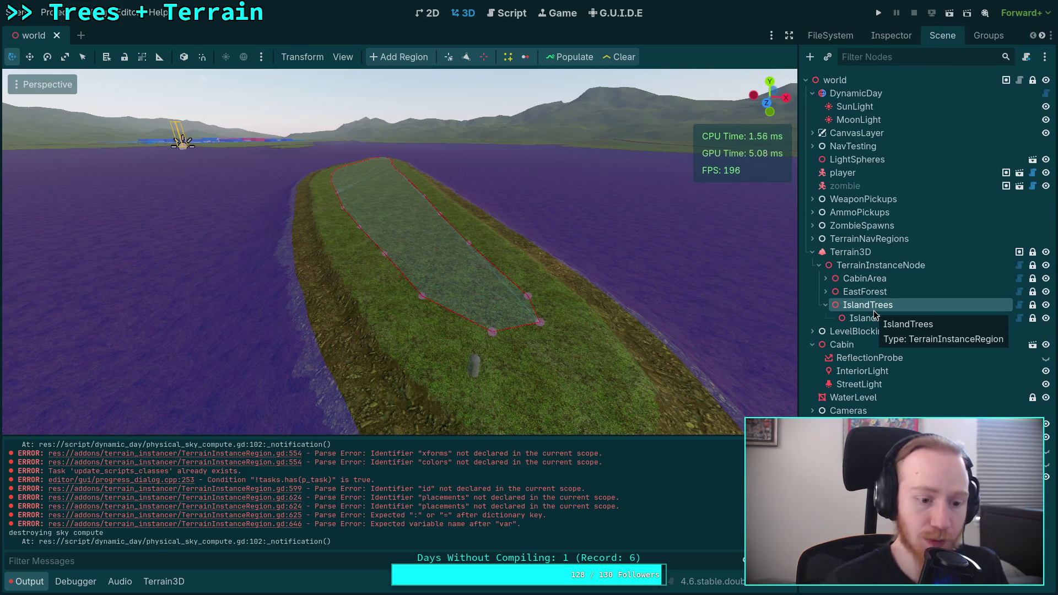
- Collapse the Output panel, fly the camera over the lake, and select CabinArea
left_click(28, 581)
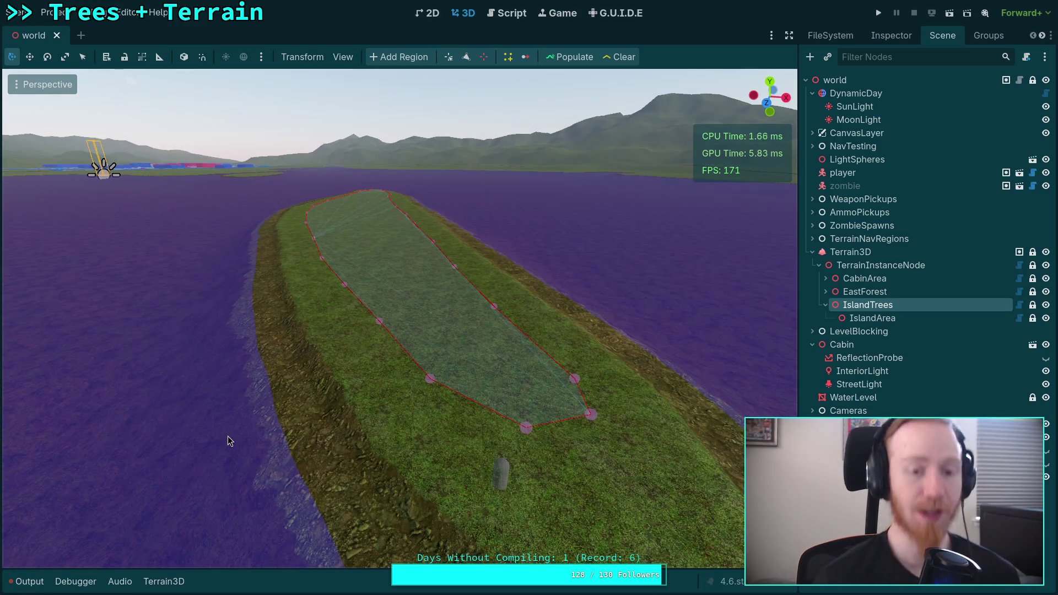
left_click_drag(363, 387, 358, 275)
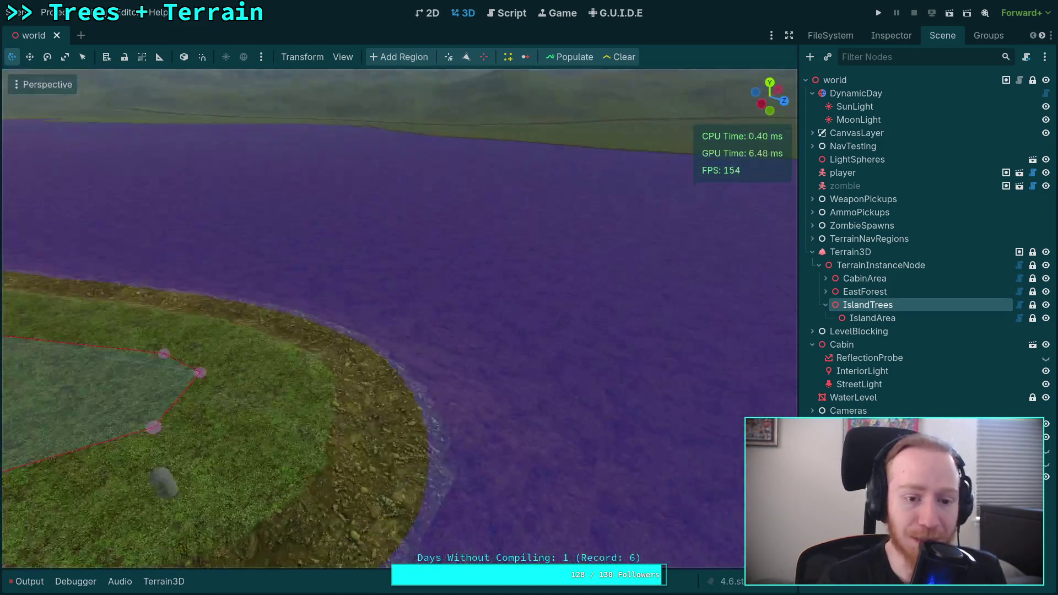
key("w")
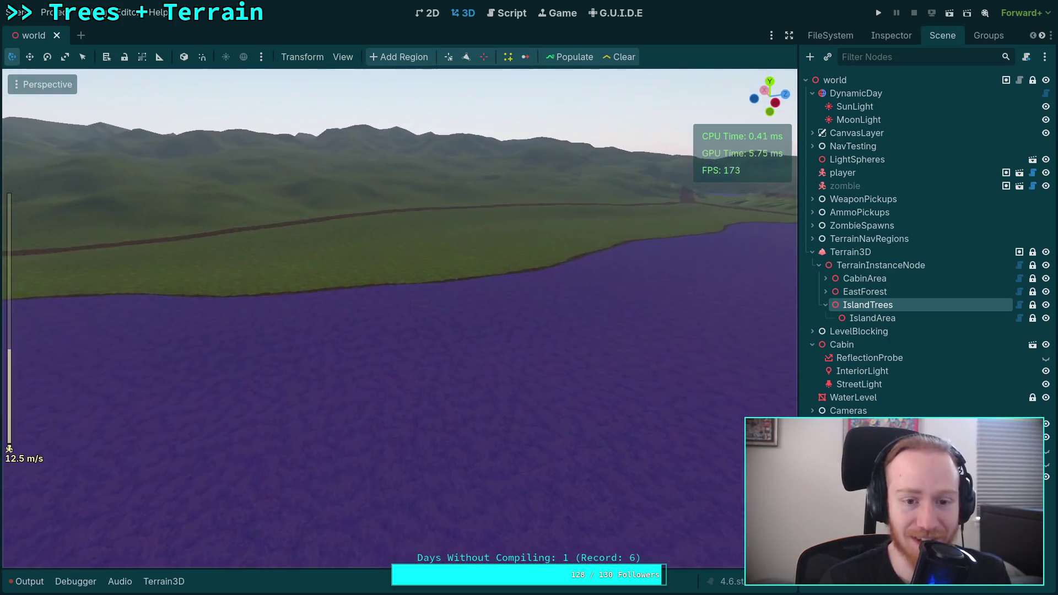
left_click(859, 278)
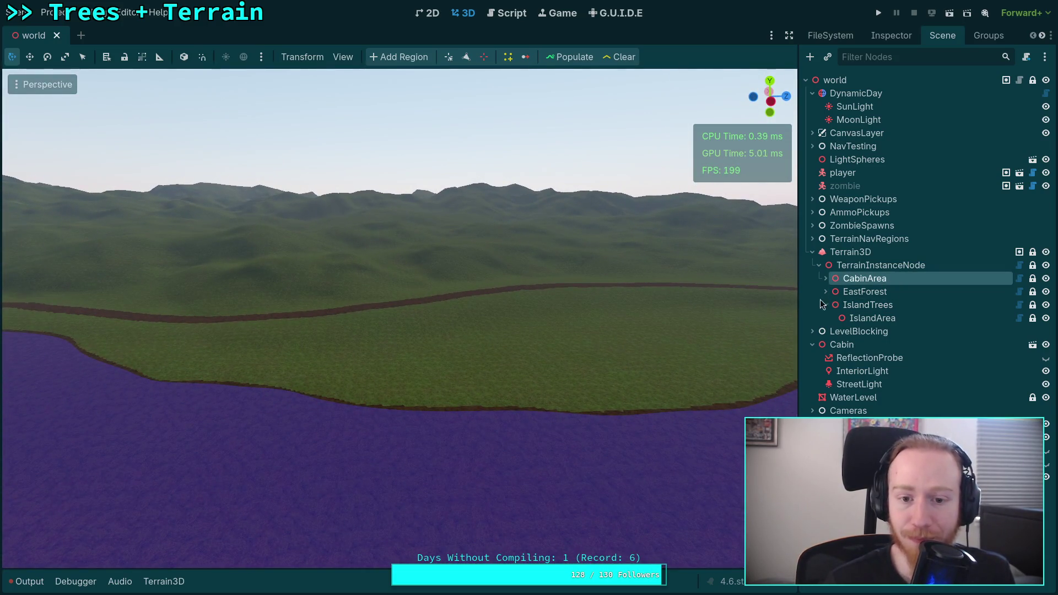
- Frame CabinArea and fly around the cabin, the winding river, the island and the lake
key("f")
key("w")
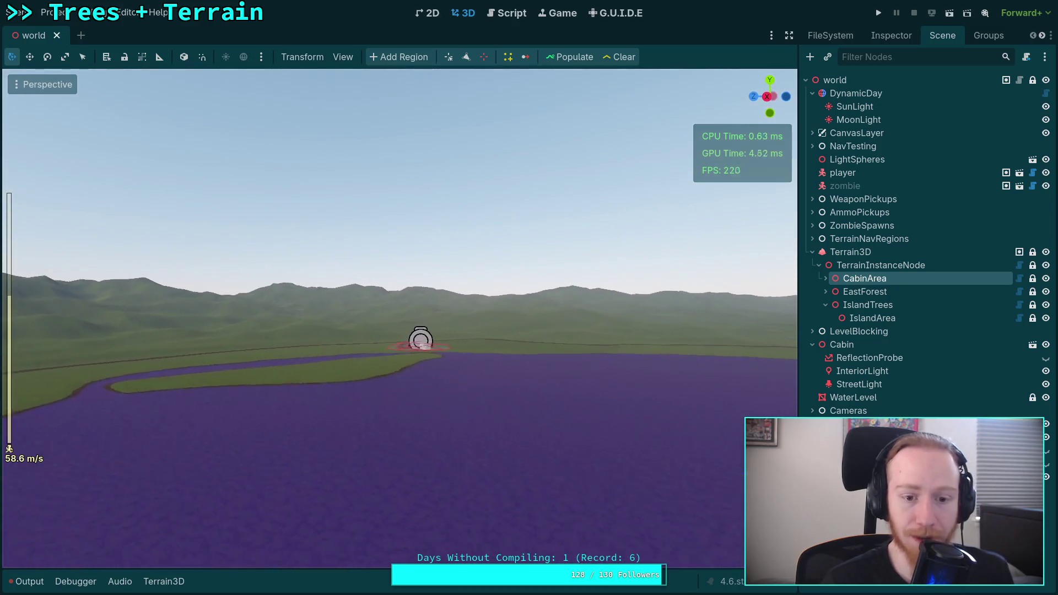
key("w")
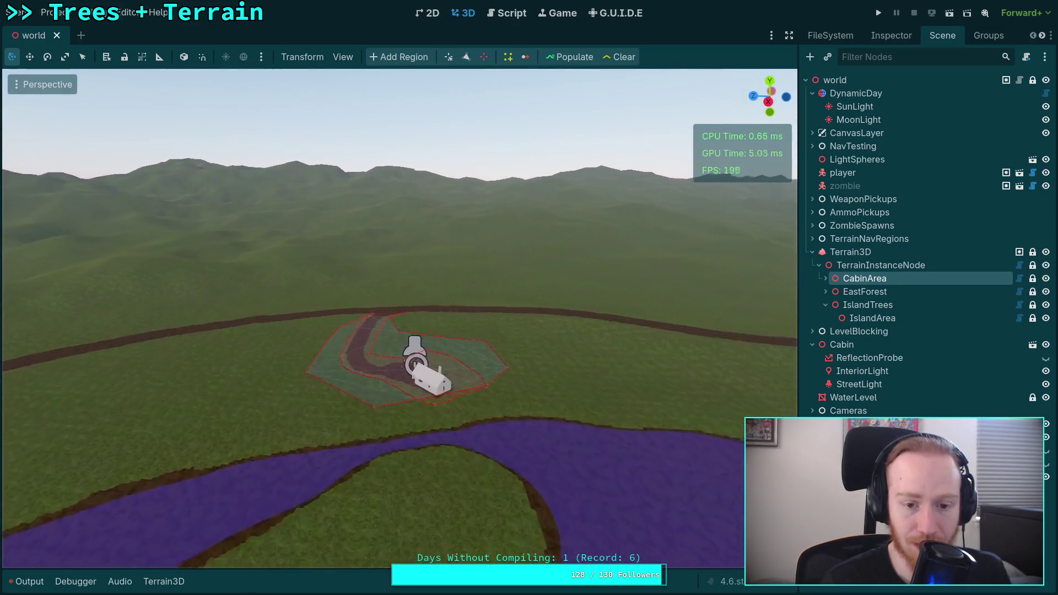
key("w")
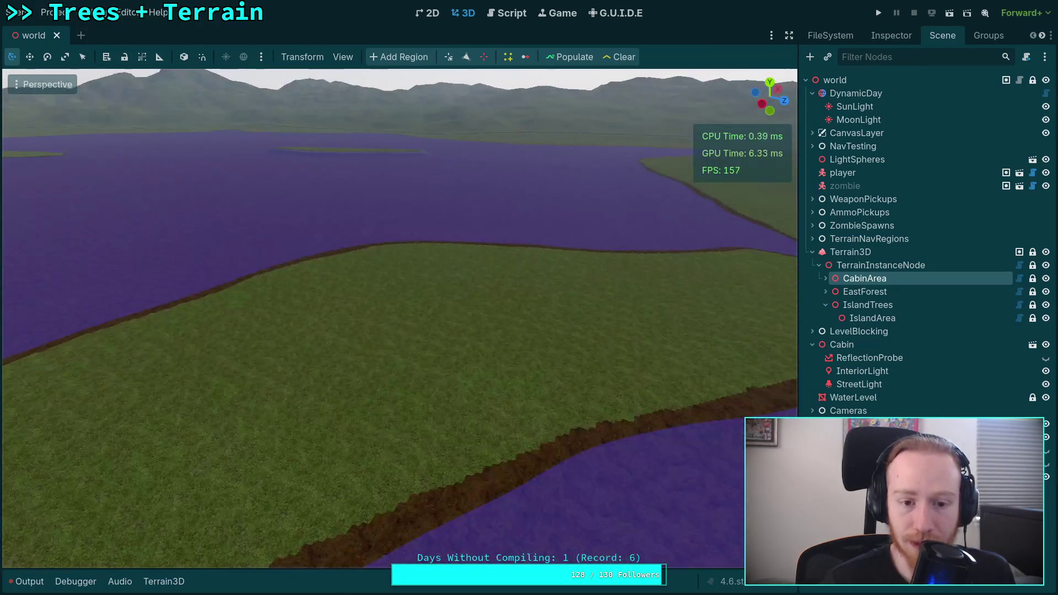
key("s")
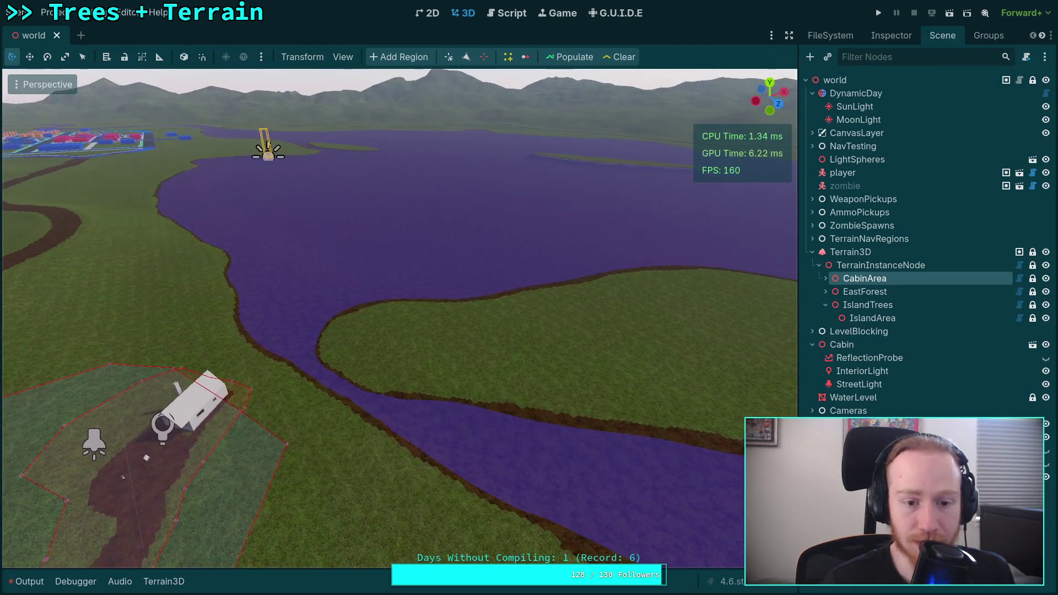
key("w")
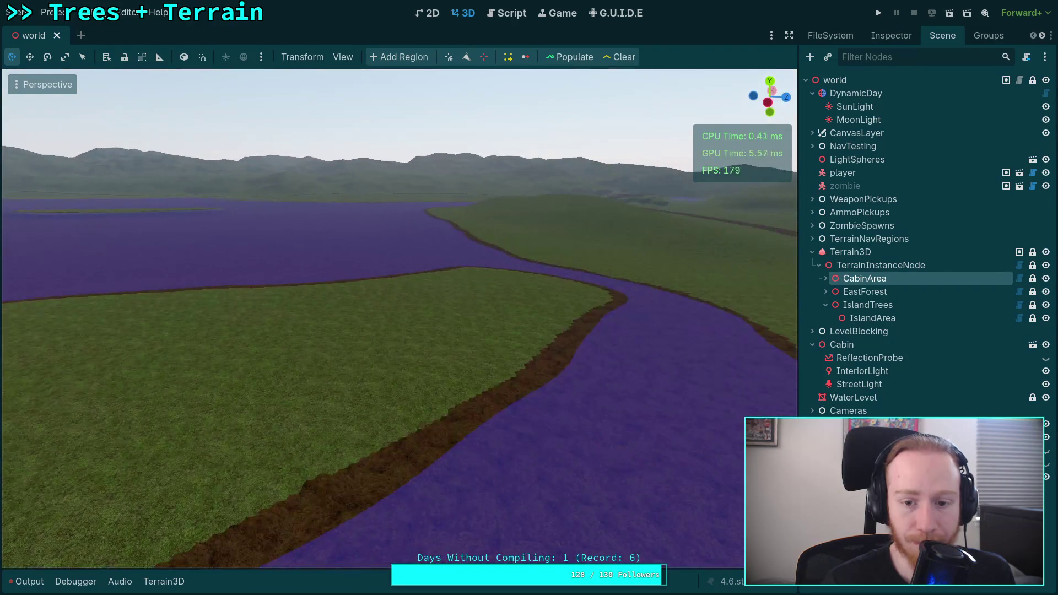
key("s")
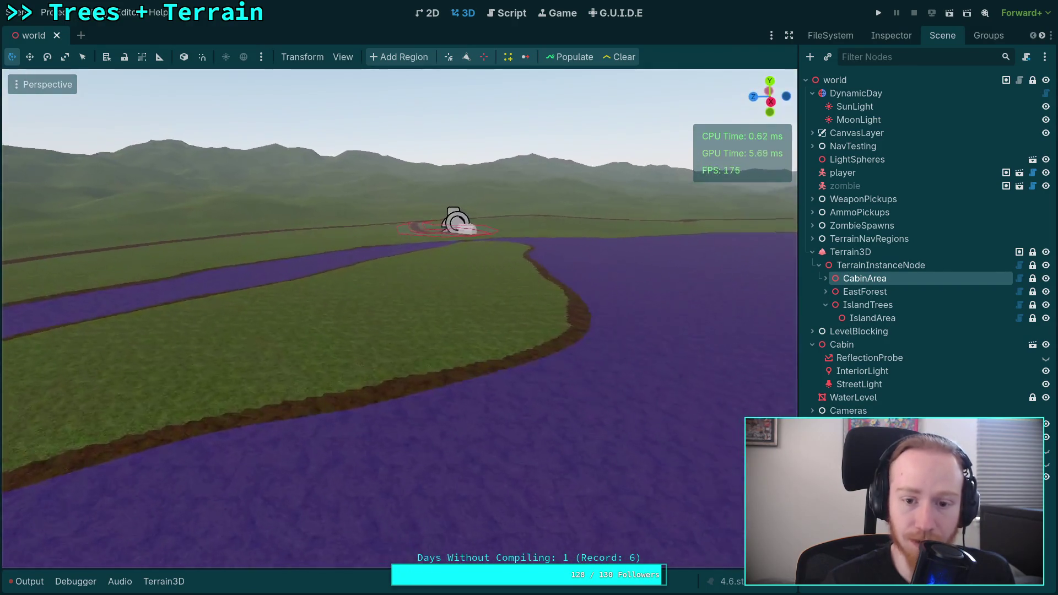
key("w")
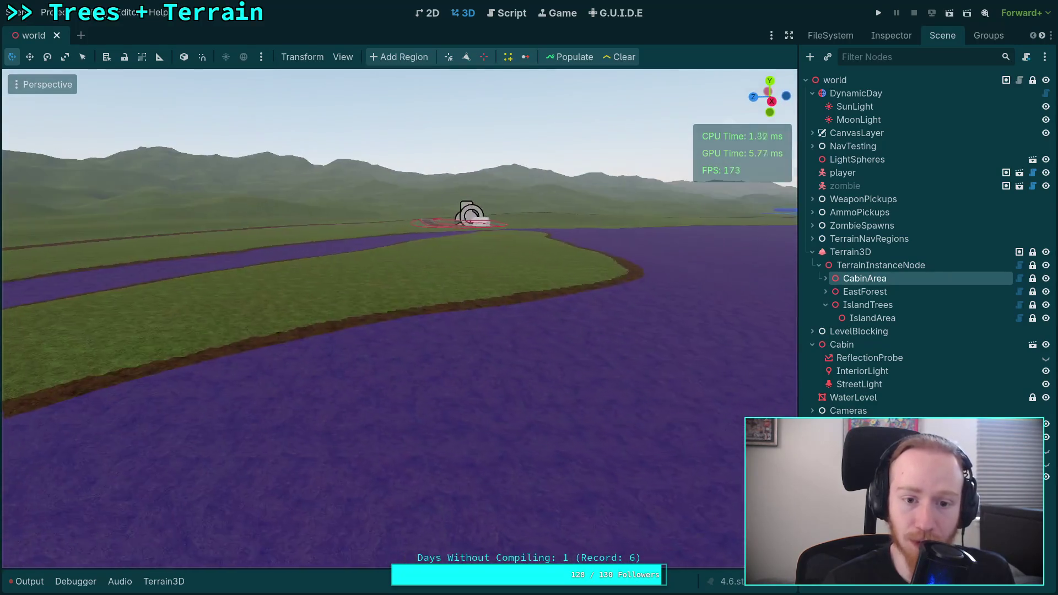
key("w")
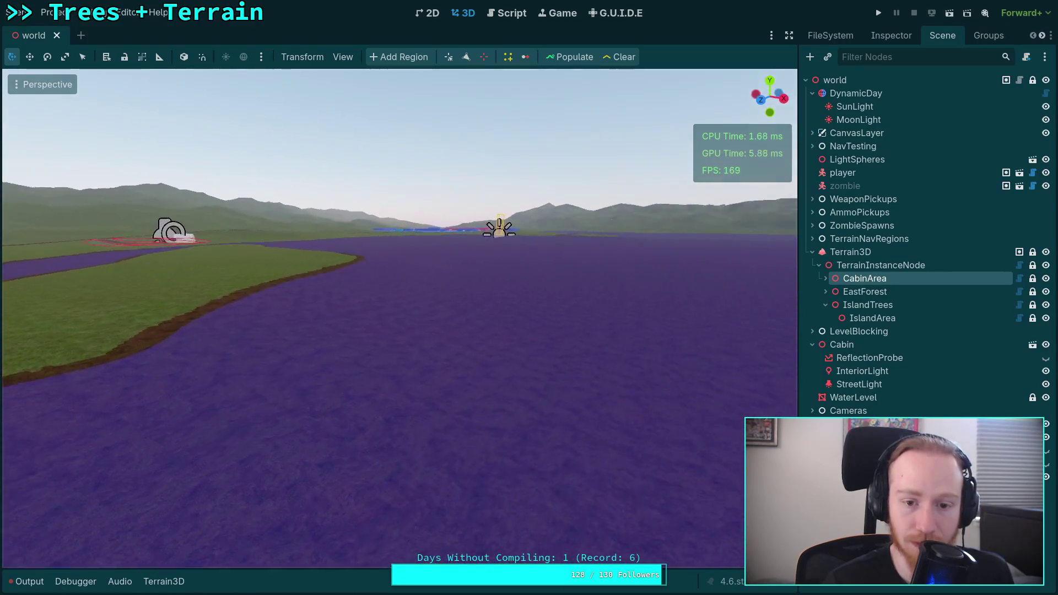
key("s")
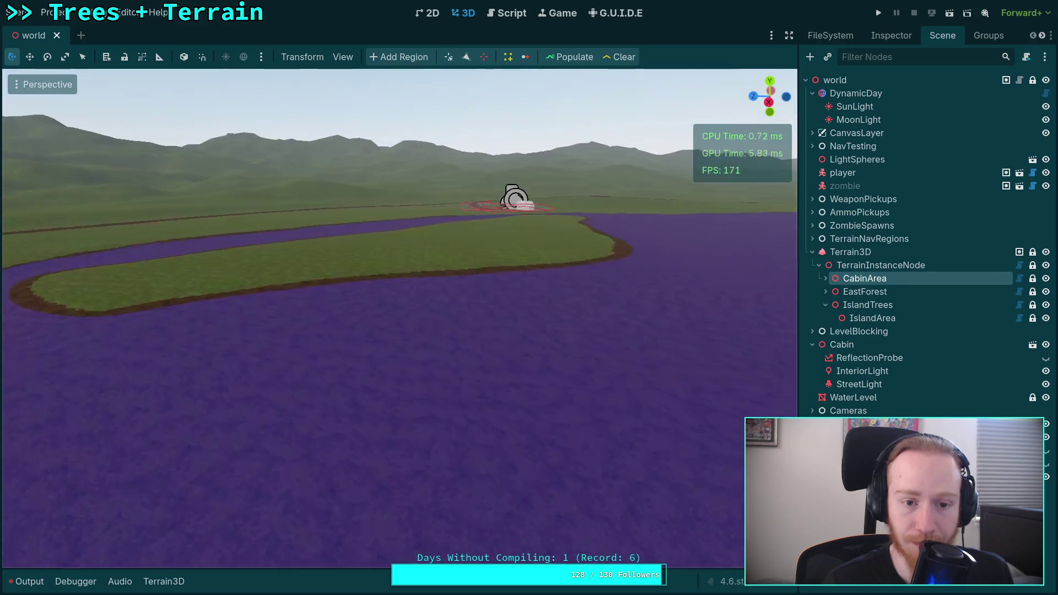
key("s")
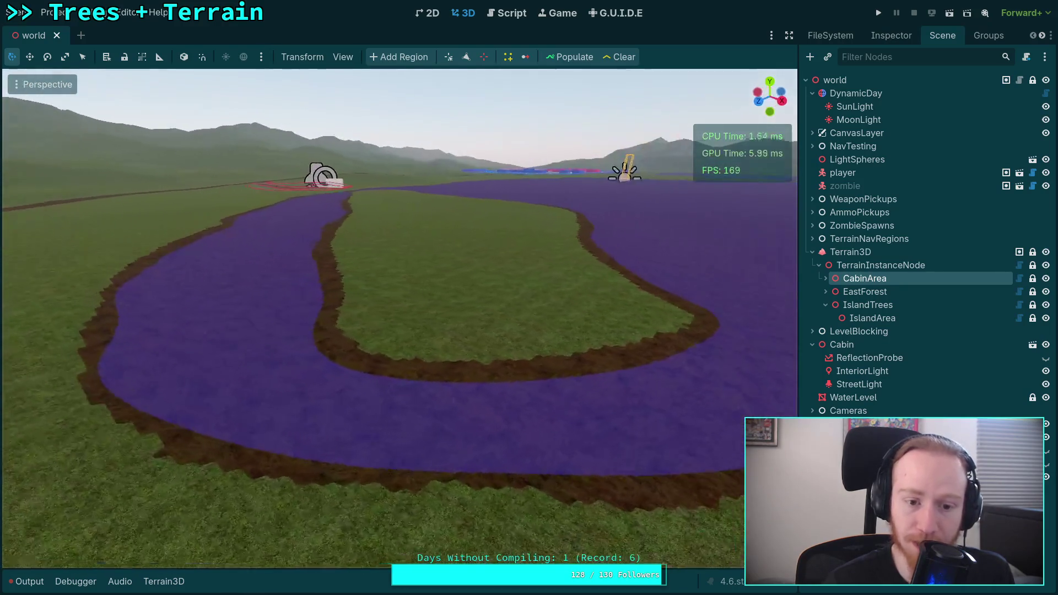
key("w")
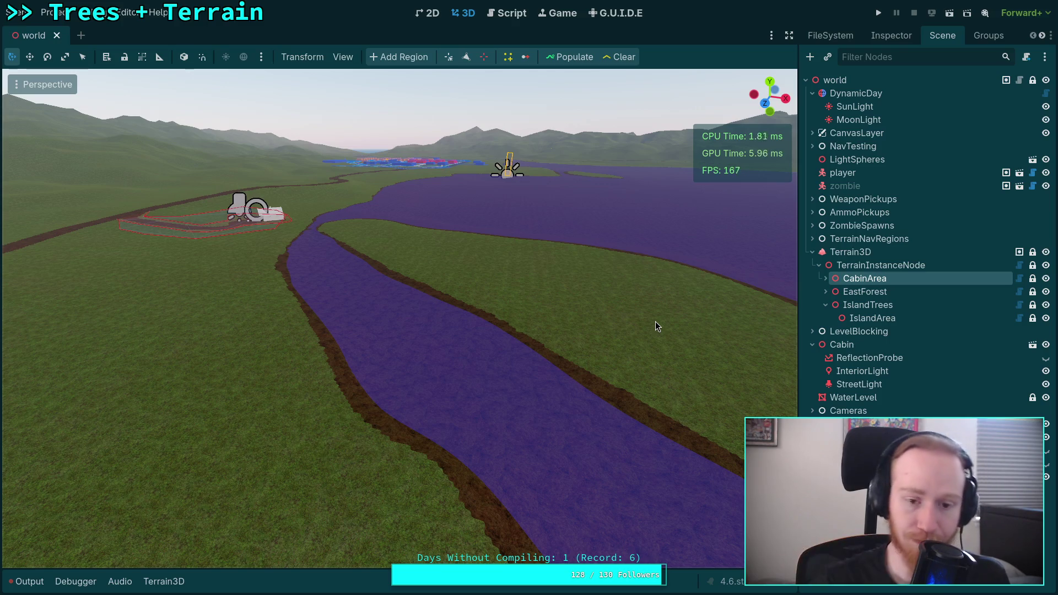
- Look down the river valley to where the dirt paths cross, then select Terrain3D
left_click_drag(655, 322, 766, 325)
scroll(399, 318, "up", 3)
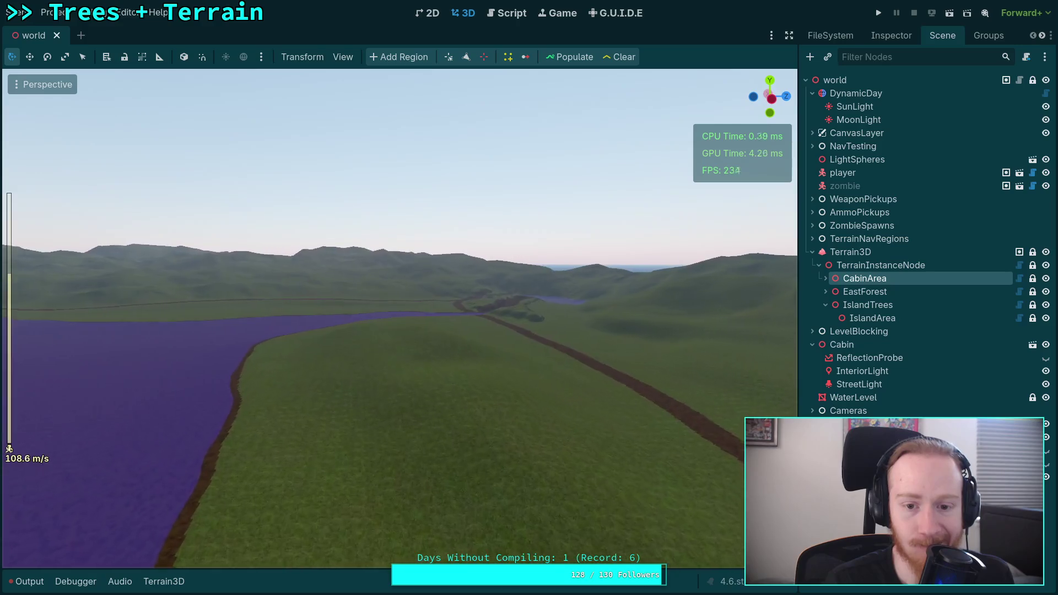
left_click_drag(766, 326, 767, 375)
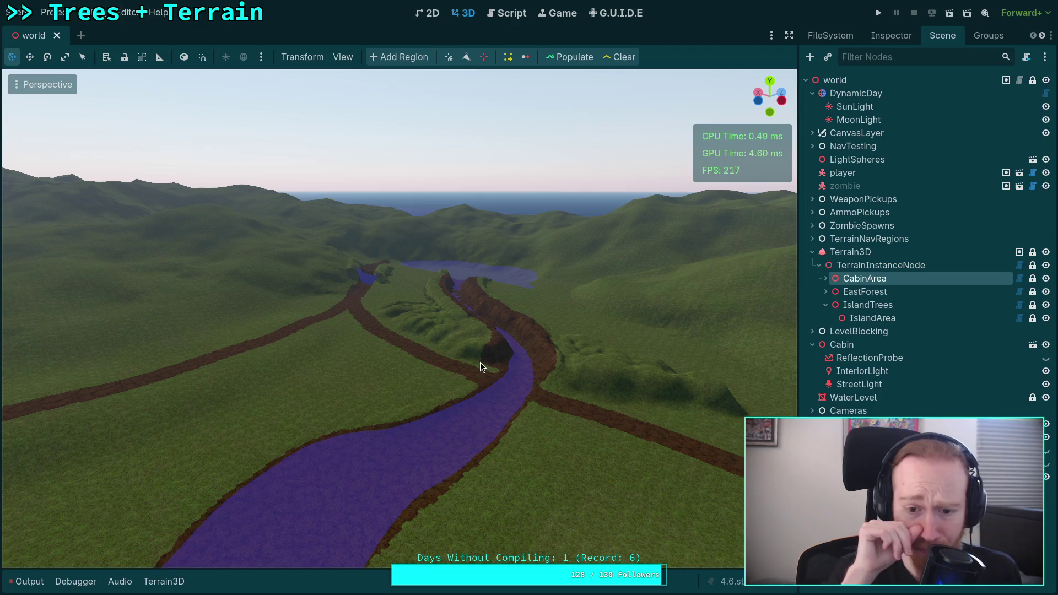
mouse_move(481, 362)
left_mouse_down()
mouse_move(524, 342)
mouse_move(296, 137)
mouse_move(484, 158)
mouse_move(597, 205)
mouse_move(573, 203)
mouse_move(737, 232)
left_mouse_up()
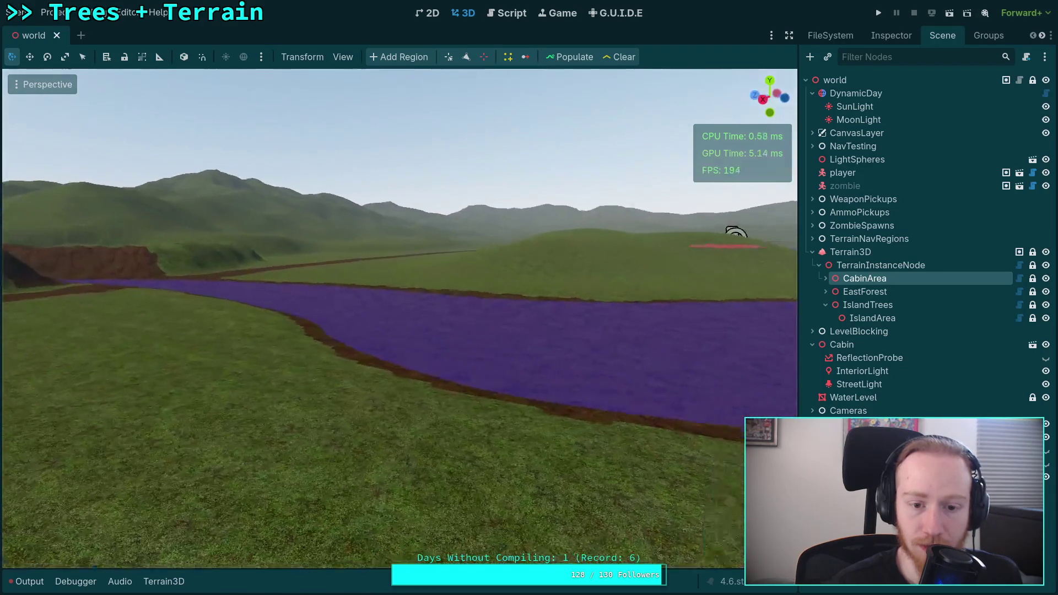
mouse_move(641, 244)
left_mouse_down()
mouse_move(780, 230)
mouse_move(567, 231)
mouse_move(610, 230)
left_mouse_up()
scroll(610, 230, "up", 3)
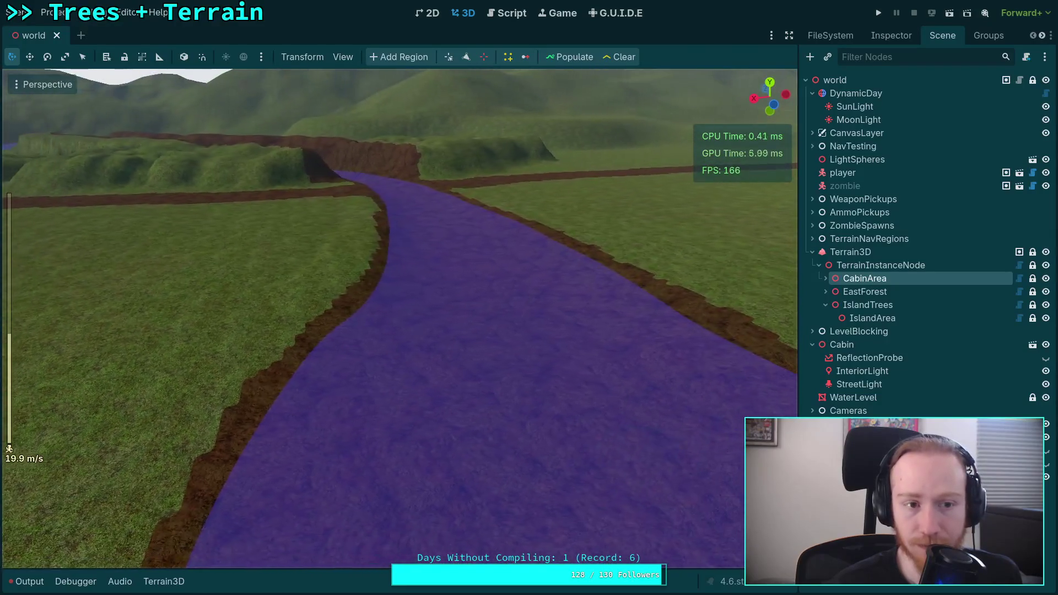
left_click(850, 252)
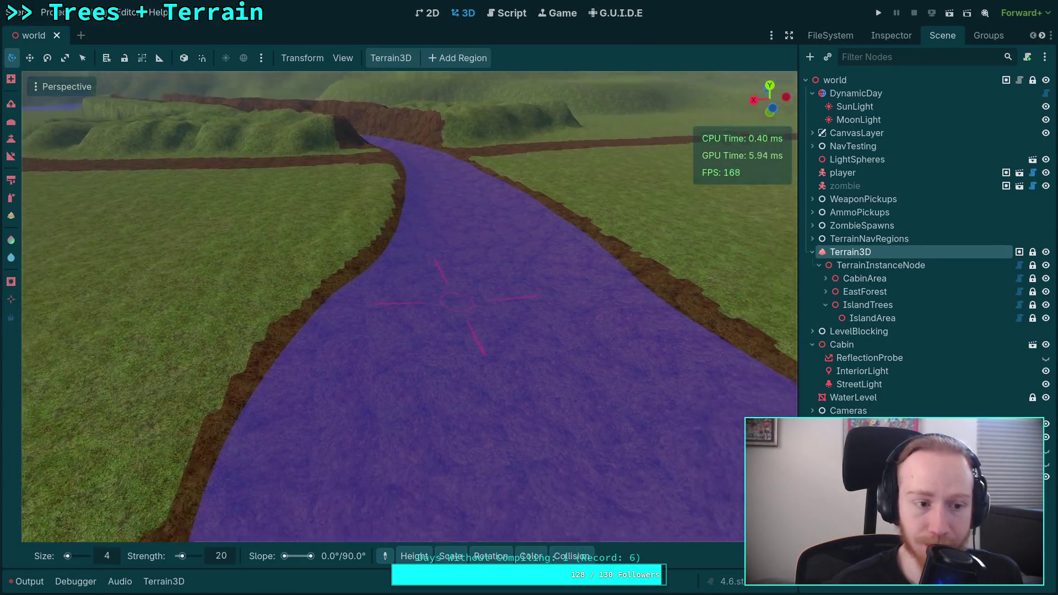
- Switch to the Terrain3D height brush and sample ground heights on the grass and river
left_click_drag(457, 302, 457, 302)
left_click(11, 139)
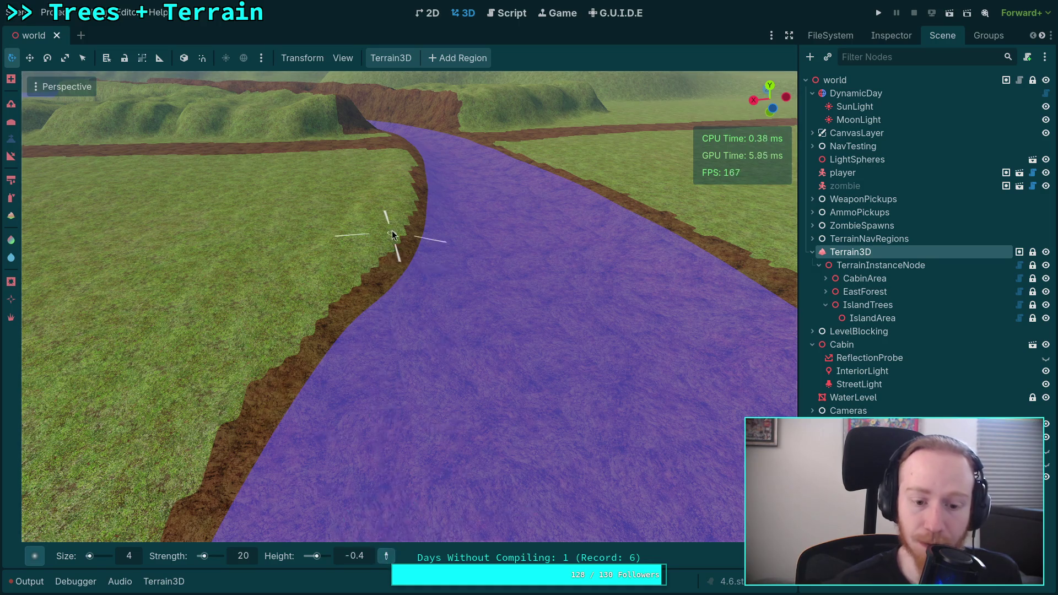
left_click(379, 226)
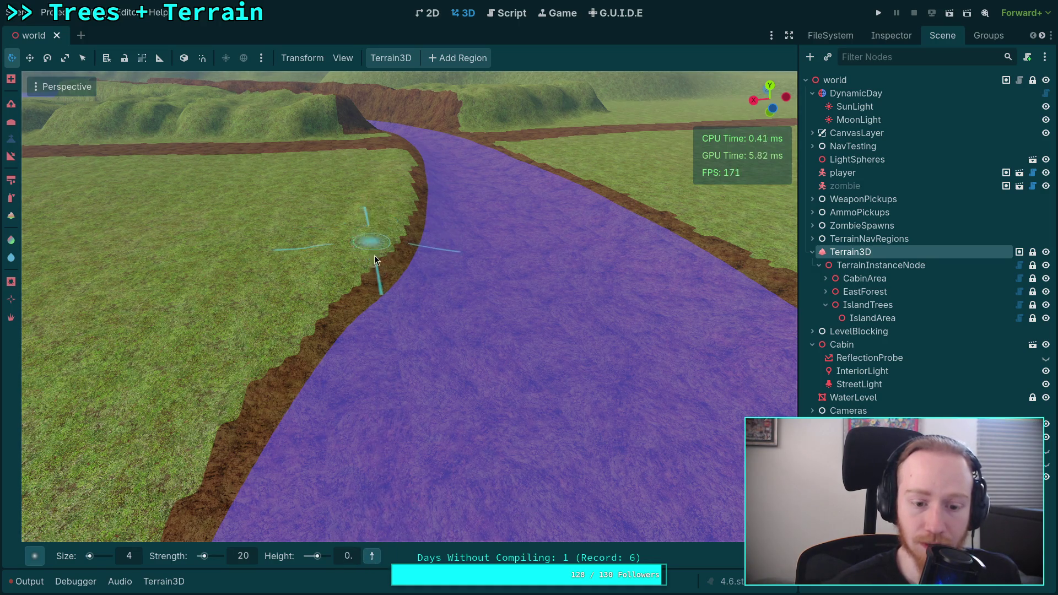
scroll(375, 256, "up", 3)
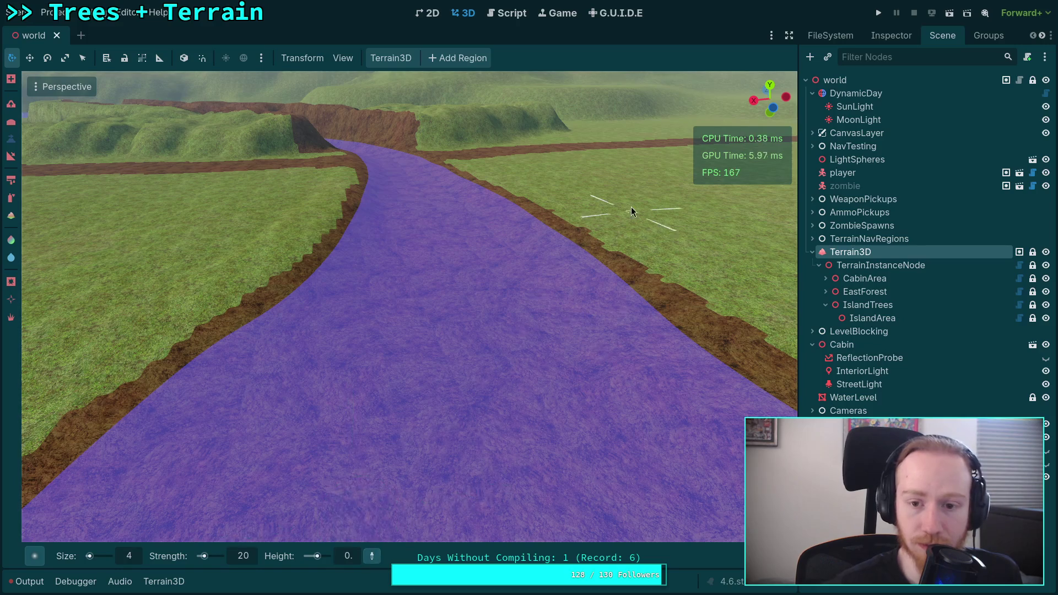
left_click(560, 291)
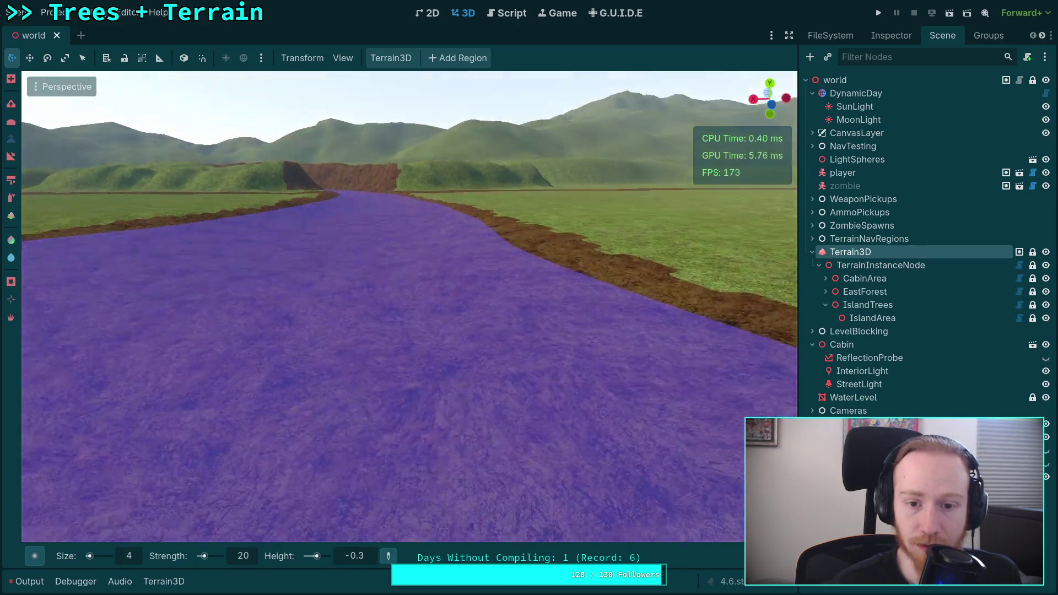
key("d")
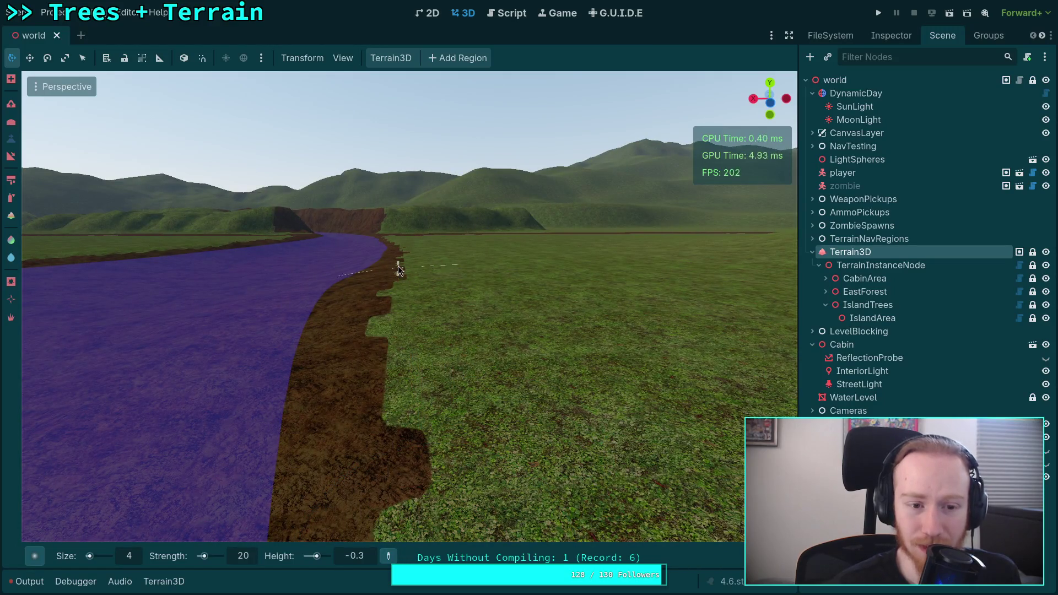
left_click(398, 265)
- Turn on height picking and pick -0.5 from the grass beside the river
left_click(388, 556)
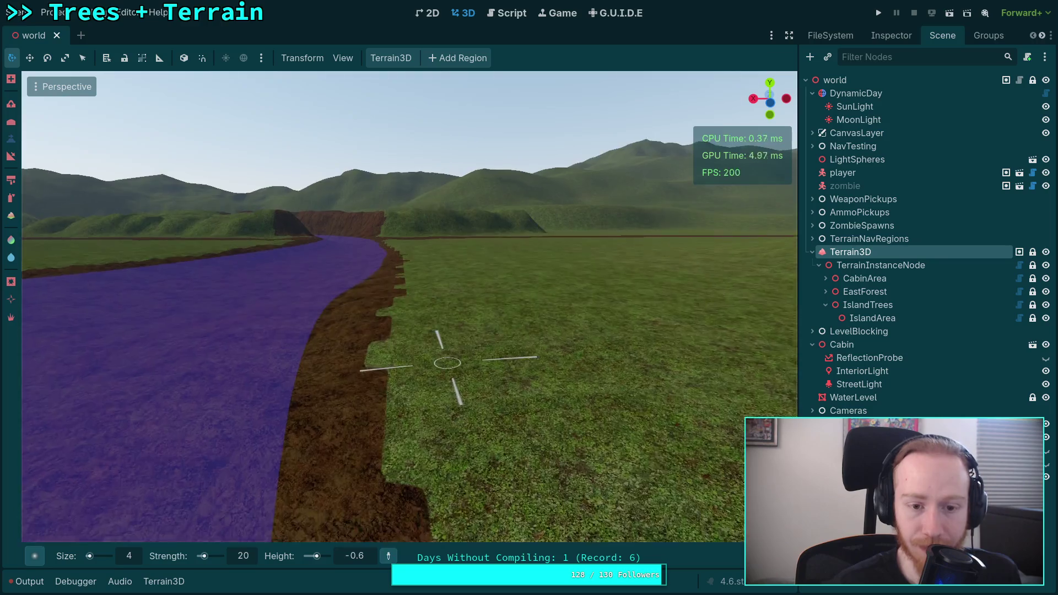
key("s")
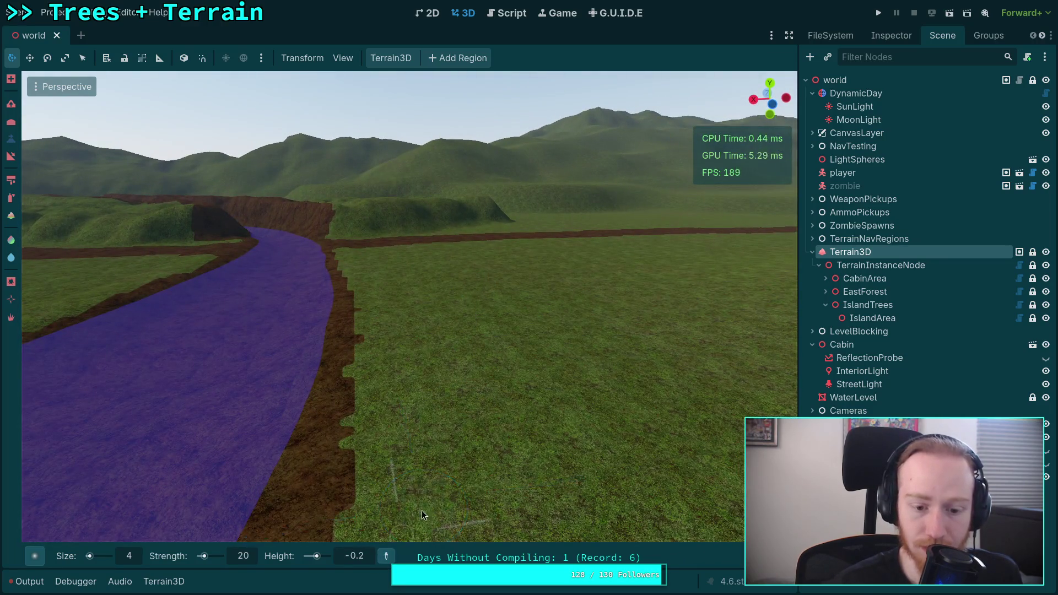
mouse_move(422, 516)
left_mouse_down()
mouse_move(289, 300)
mouse_move(143, 248)
mouse_move(39, 251)
mouse_move(110, 264)
mouse_move(287, 253)
mouse_move(275, 253)
mouse_move(434, 411)
left_mouse_up()
left_click(289, 301)
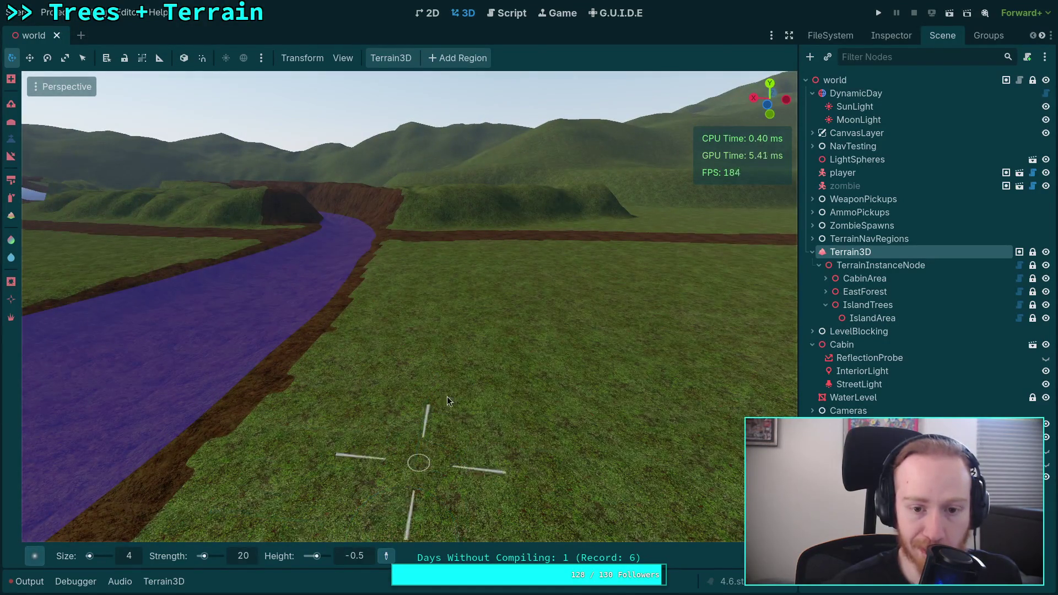
mouse_move(723, 264)
left_mouse_down()
mouse_move(794, 265)
mouse_move(650, 264)
mouse_move(1049, 271)
mouse_move(298, 319)
mouse_move(429, 318)
mouse_move(320, 319)
mouse_move(353, 318)
mouse_move(407, 283)
mouse_move(353, 283)
mouse_move(430, 282)
mouse_move(385, 282)
mouse_move(436, 276)
mouse_move(425, 264)
mouse_move(449, 246)
mouse_move(408, 254)
mouse_move(420, 259)
mouse_move(361, 305)
left_mouse_up()
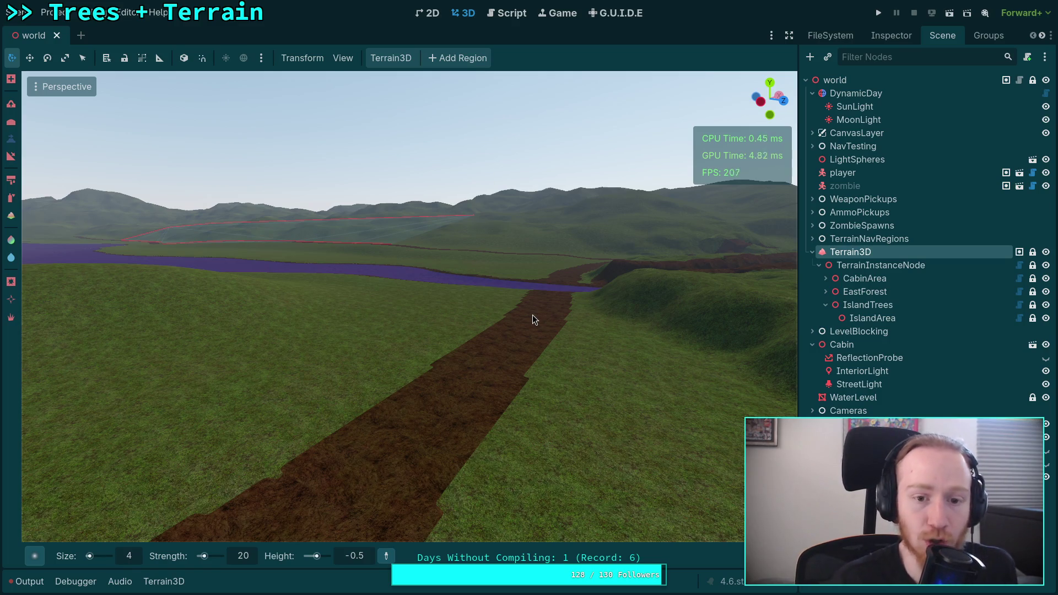
right_click(482, 289)
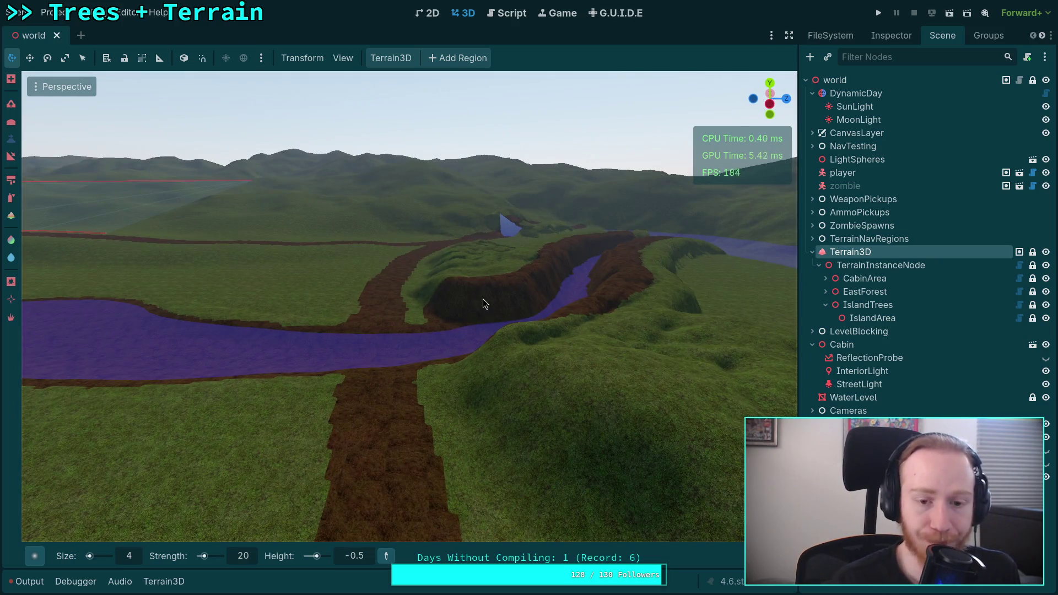
right_click(483, 299)
right_click(483, 299)
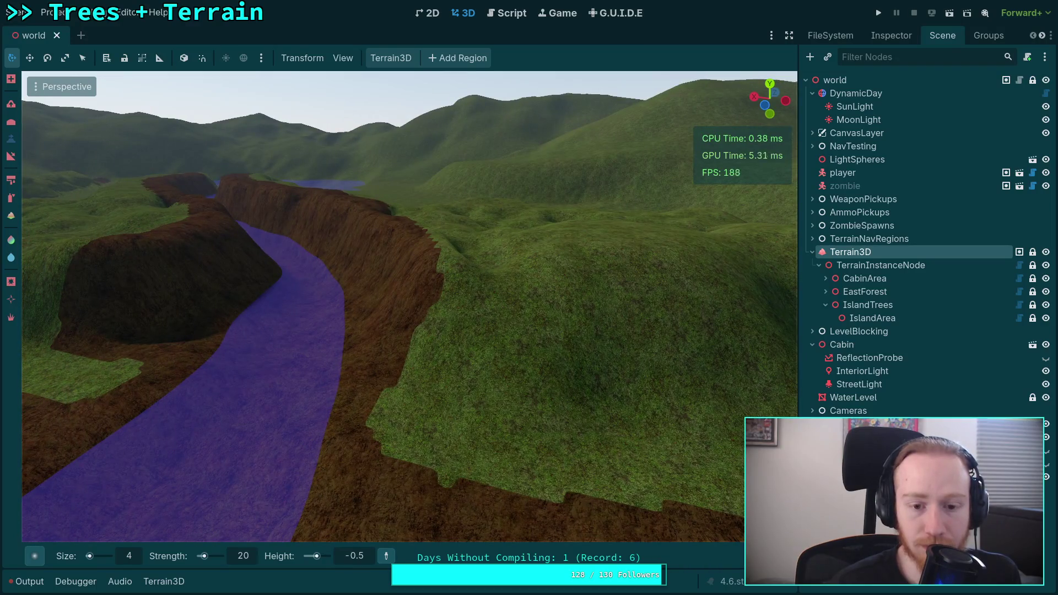
right_click(483, 299)
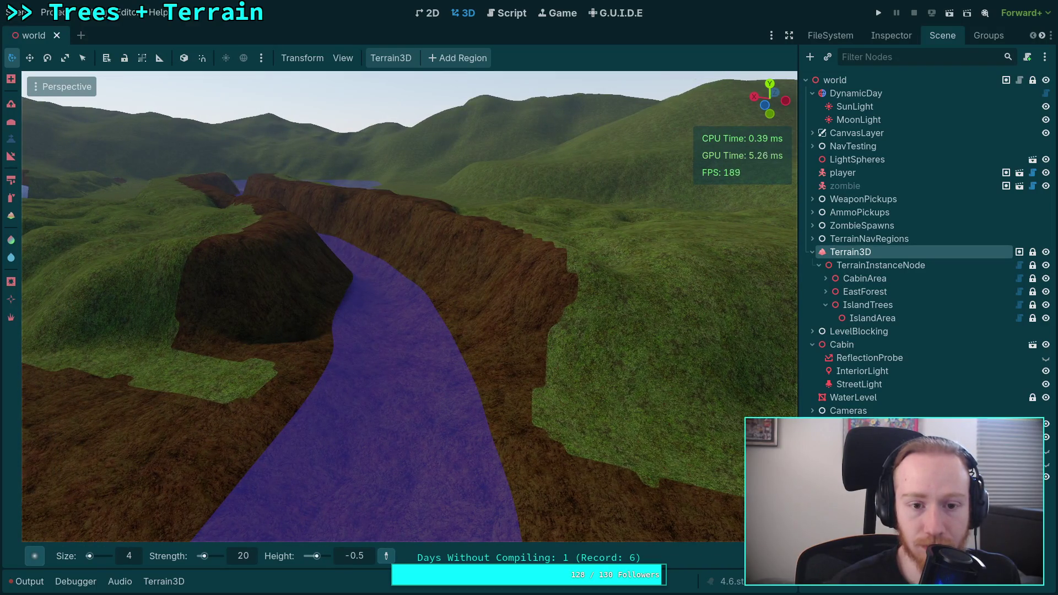
right_click(315, 329)
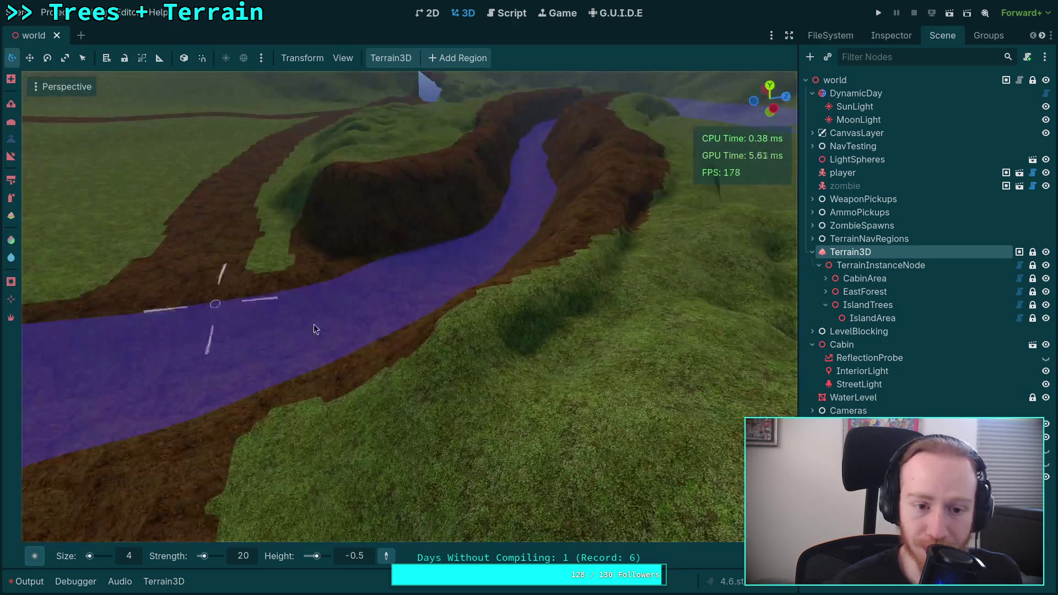
right_click(316, 329)
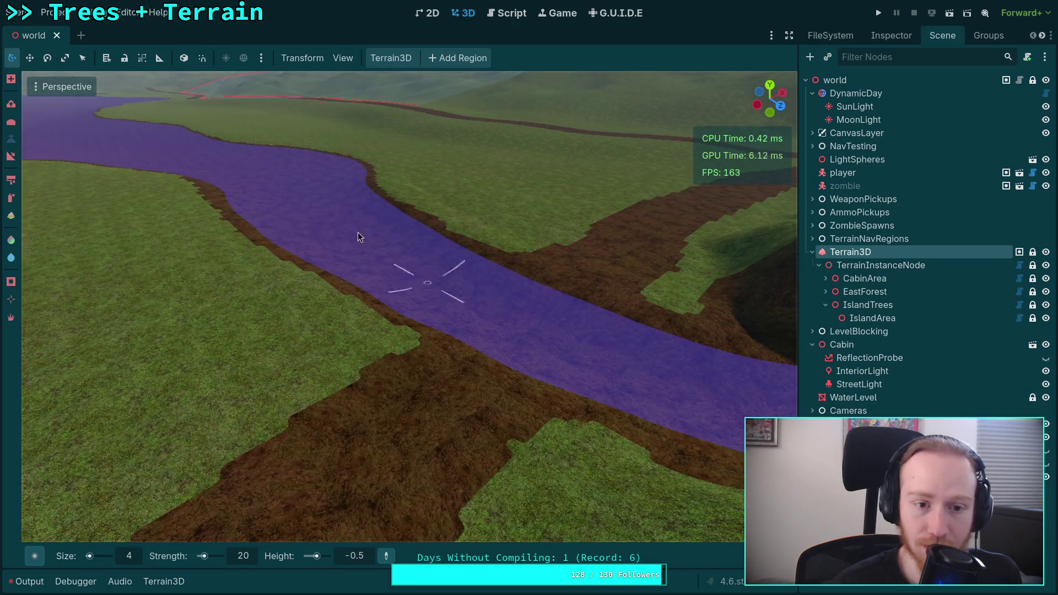
right_click(358, 237)
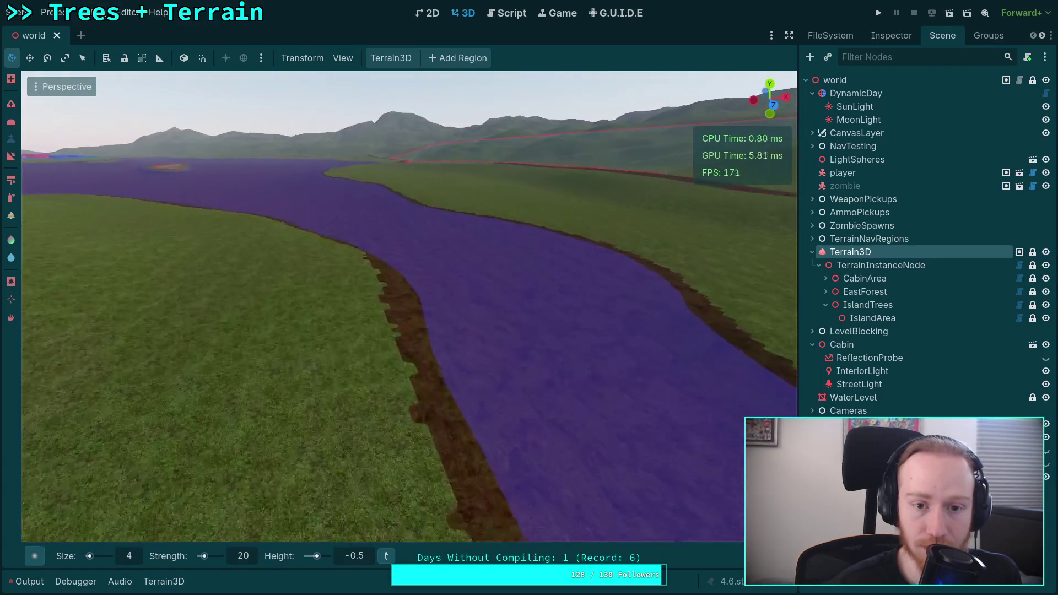
right_click(358, 237)
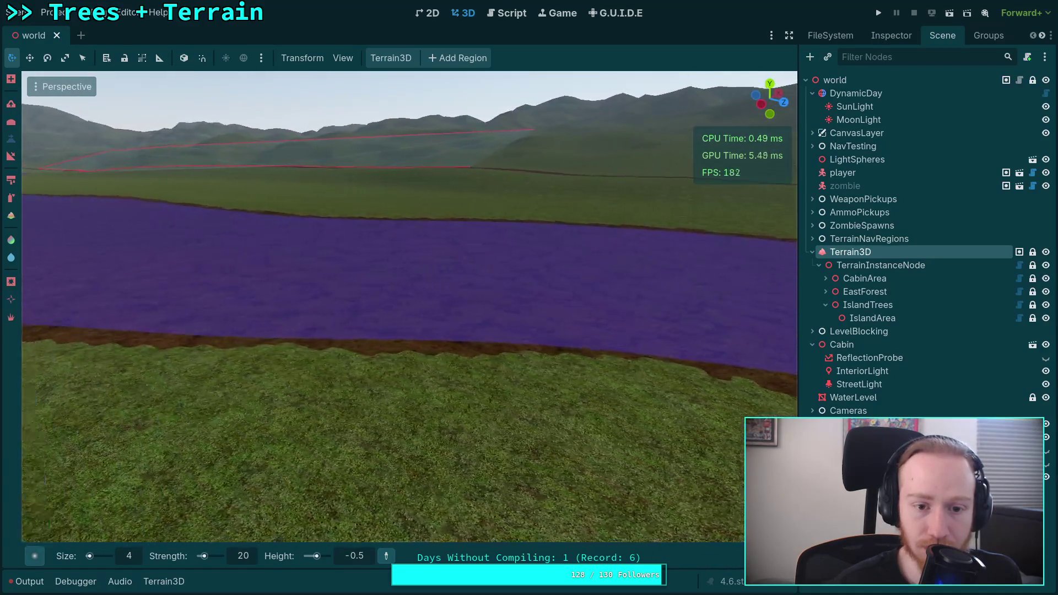
right_click(358, 237)
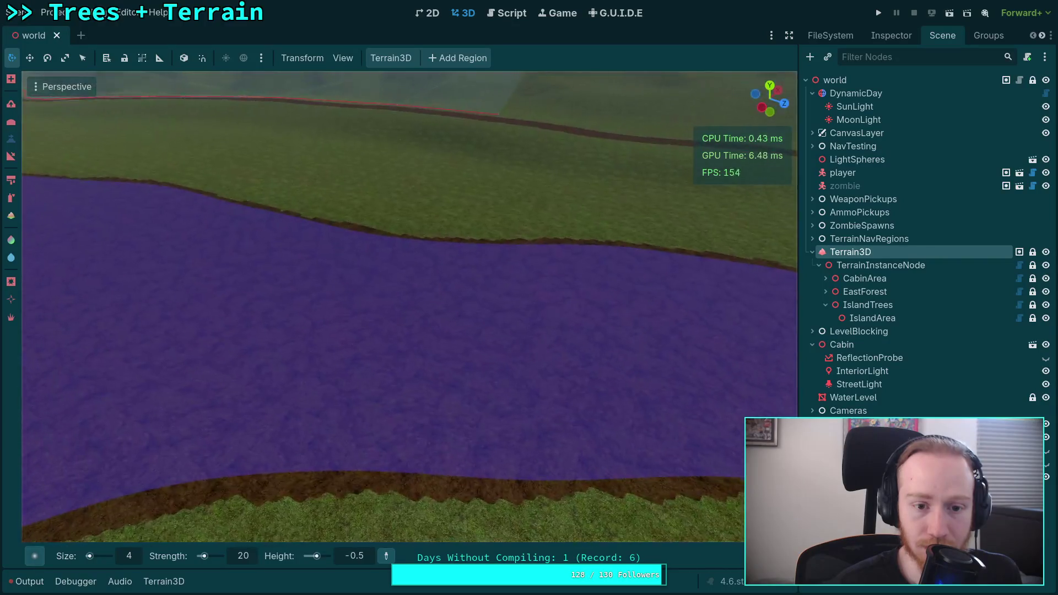
right_click(358, 237)
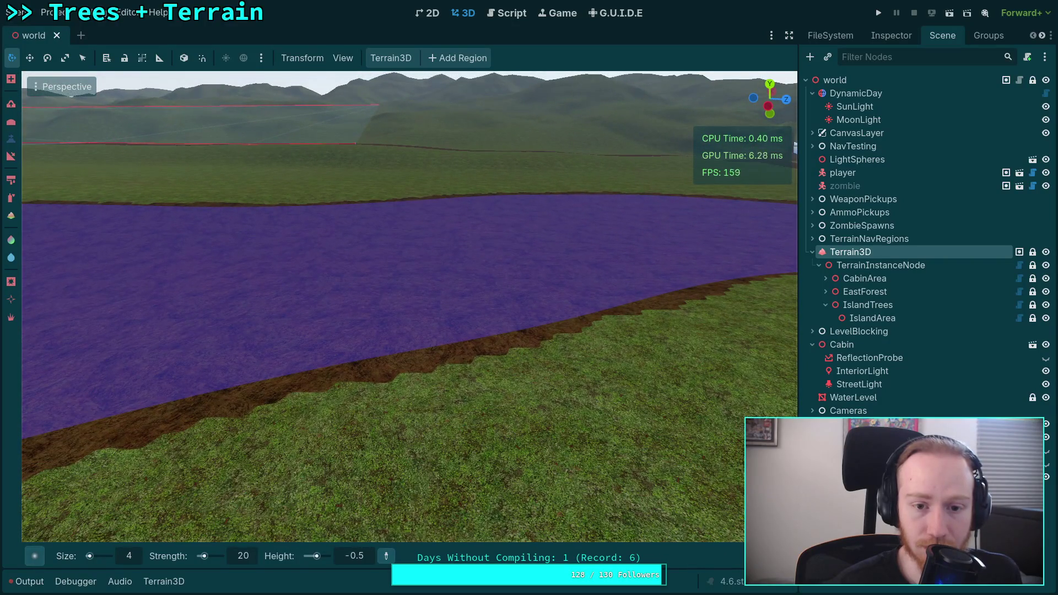
right_click(358, 237)
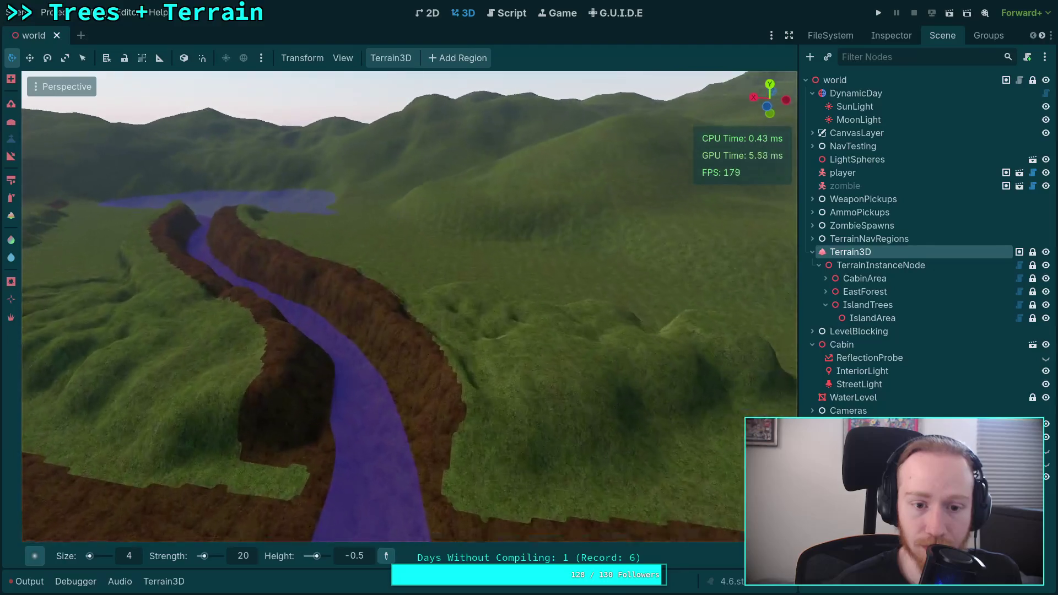
right_click(359, 226)
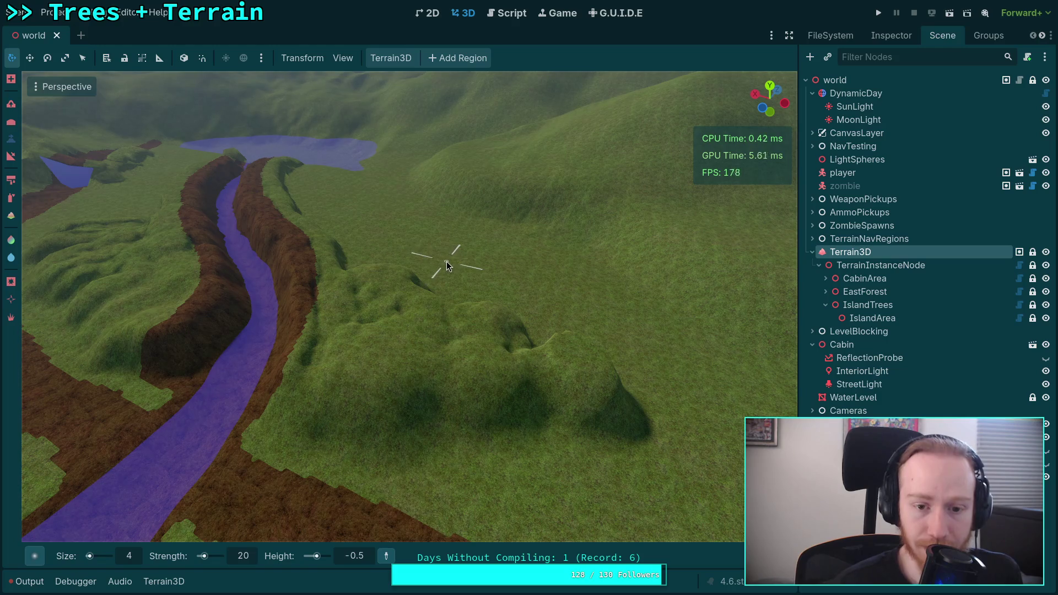
left_click(388, 223, "ctrl")
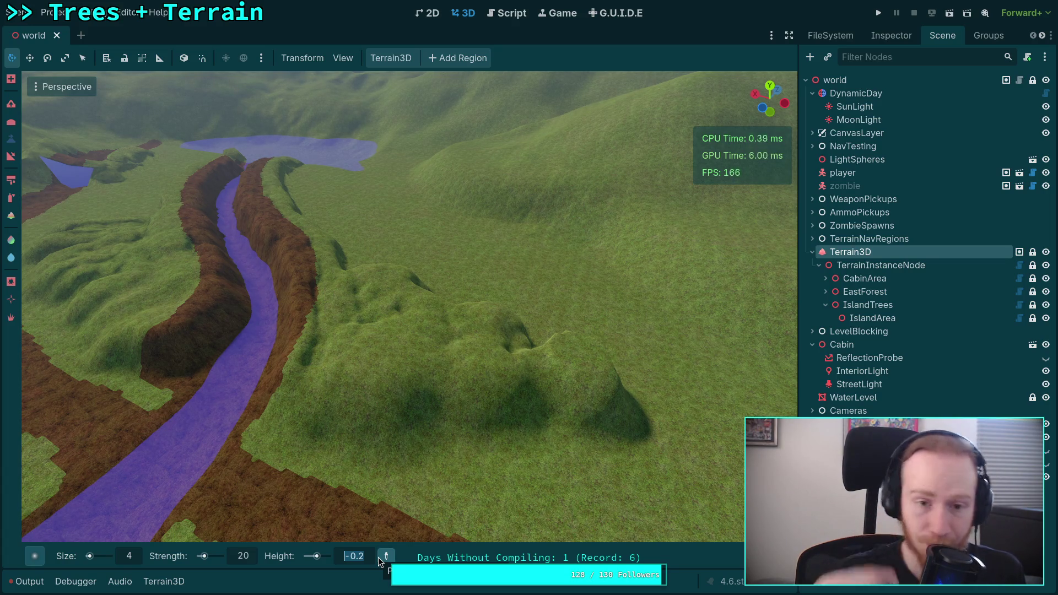
- Set the brush height to 0.10 and size to 25 m, and choose a different brush shape
type("0.")
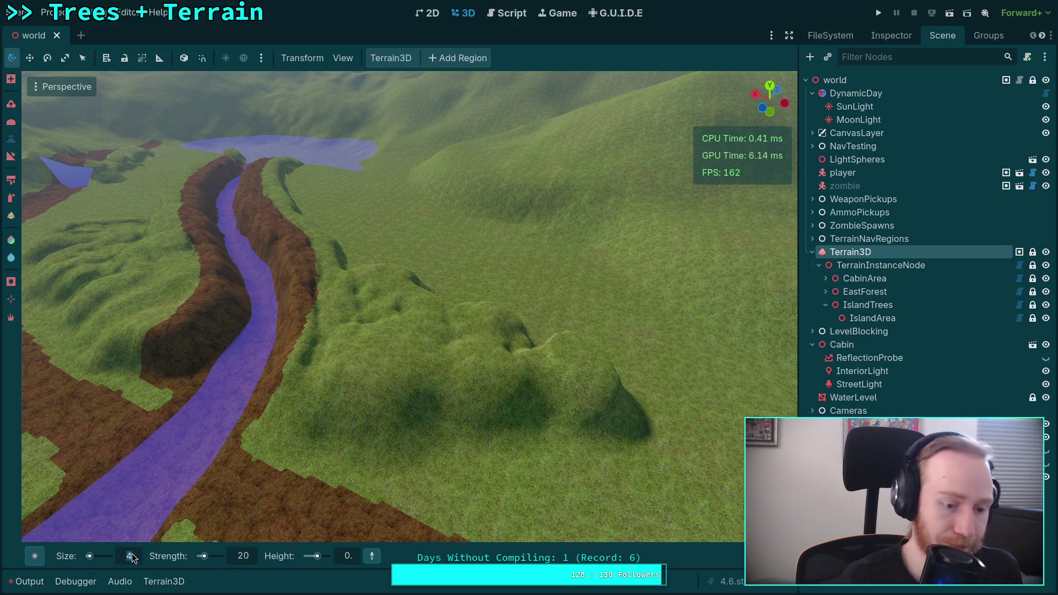
type("10")
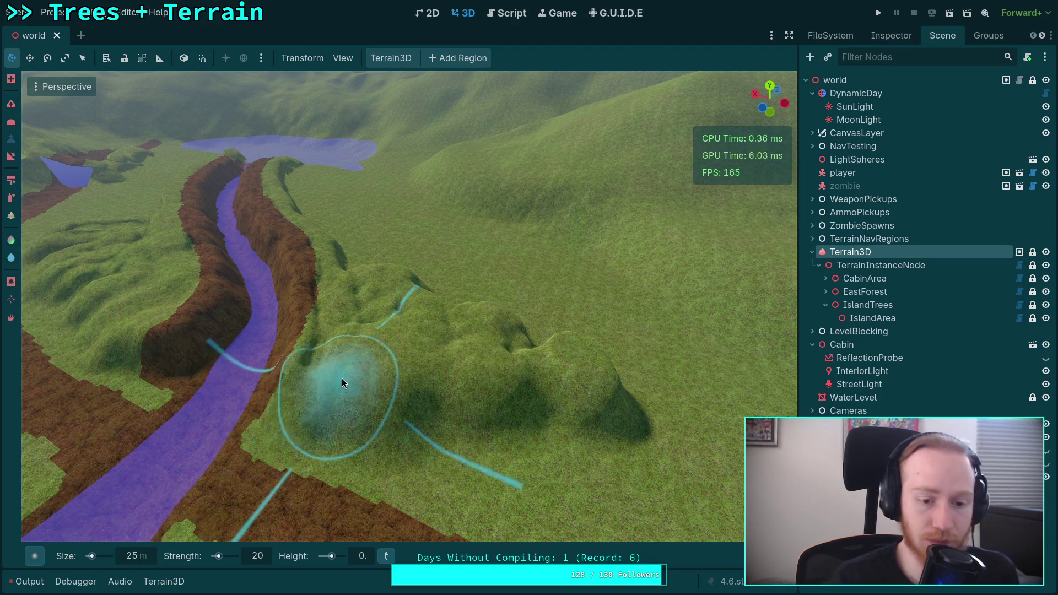
scroll(342, 378, "up", 5)
scroll(475, 336, "down", 3)
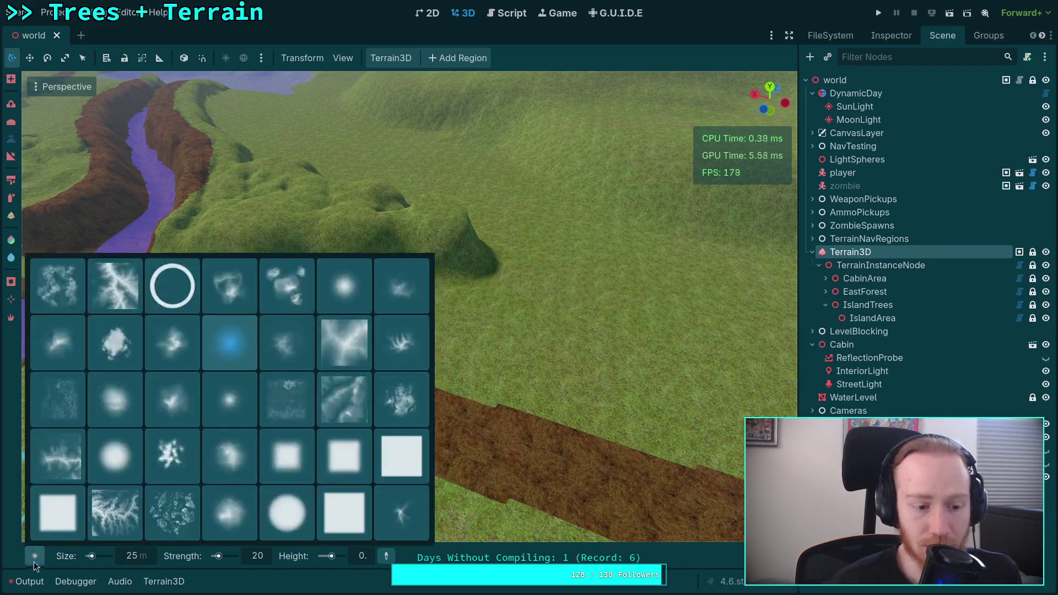
mouse_move(35, 556)
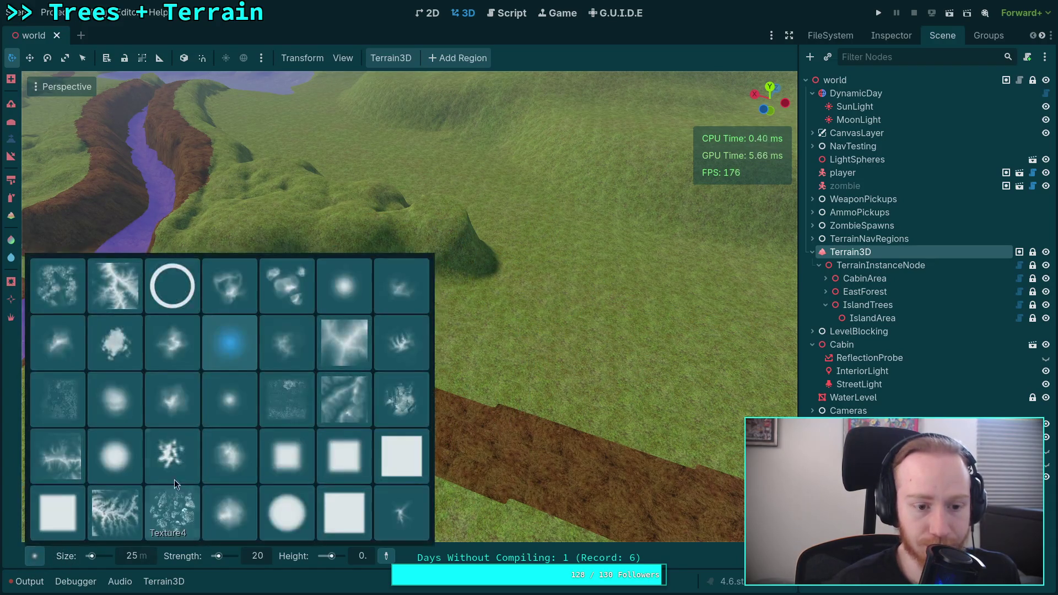
left_click(224, 419)
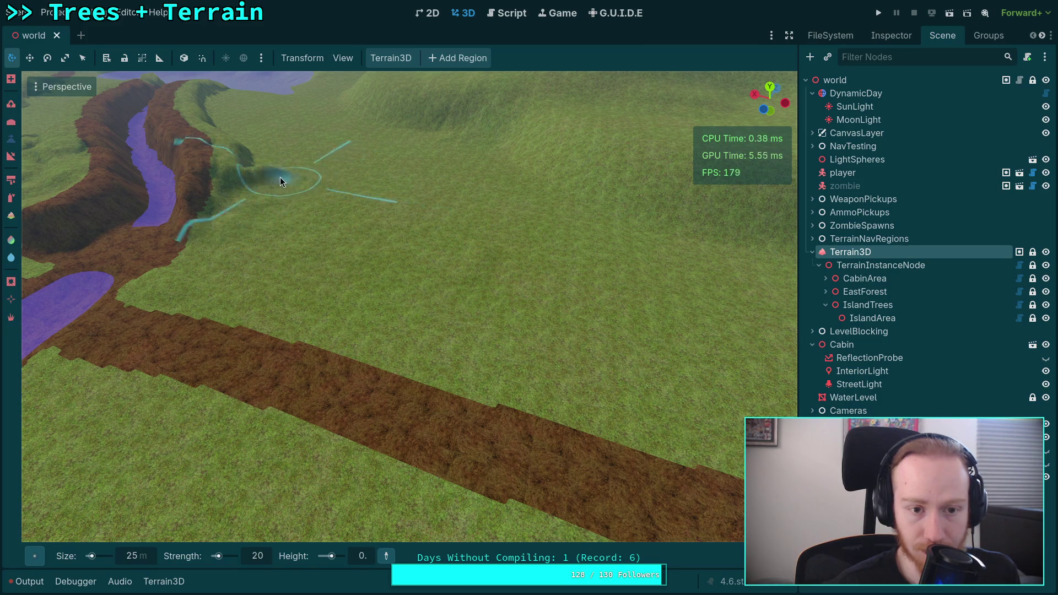
- Raise grassy mounds to fill the trench bottom and reshape the left mound's surface
mouse_move(152, 213)
left_mouse_down()
mouse_move(140, 230)
mouse_move(188, 247)
left_mouse_up()
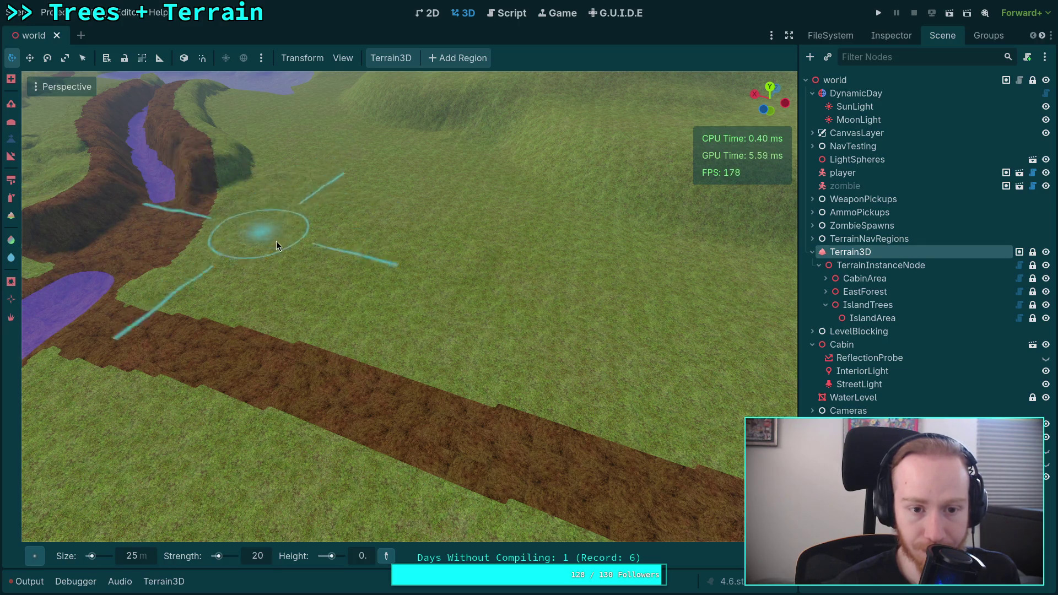
left_click_drag(277, 246, 396, 260)
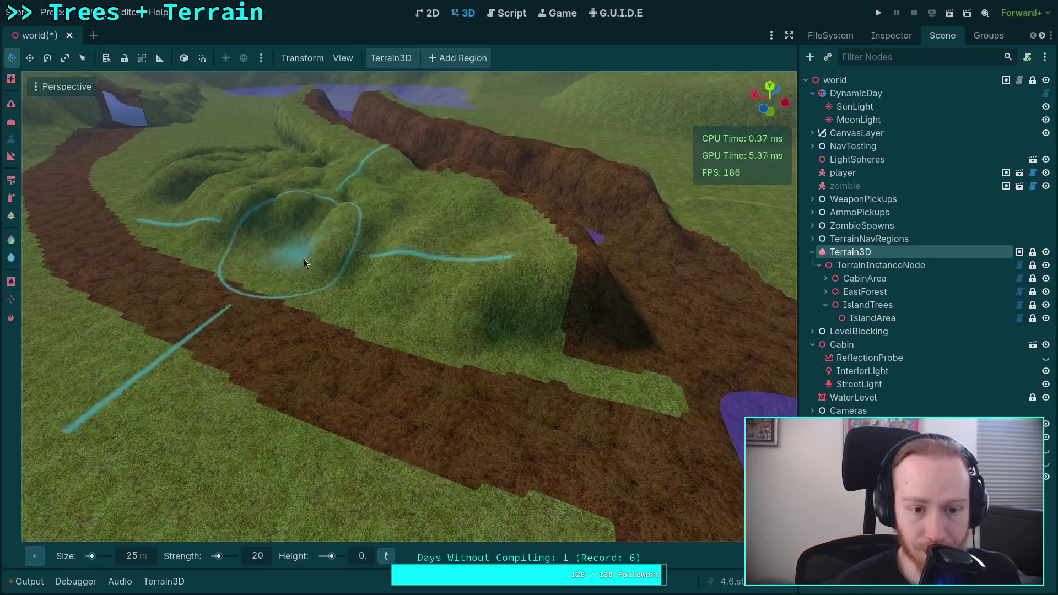
mouse_move(305, 263)
left_mouse_down()
mouse_move(435, 320)
mouse_move(557, 333)
mouse_move(503, 291)
mouse_move(598, 326)
mouse_move(574, 264)
mouse_move(289, 227)
mouse_move(232, 210)
mouse_move(357, 240)
mouse_move(501, 233)
mouse_move(269, 213)
mouse_move(469, 233)
mouse_move(546, 269)
mouse_move(530, 223)
mouse_move(570, 225)
mouse_move(557, 231)
mouse_move(642, 218)
mouse_move(666, 234)
mouse_move(413, 323)
mouse_move(397, 275)
mouse_move(384, 272)
left_mouse_up()
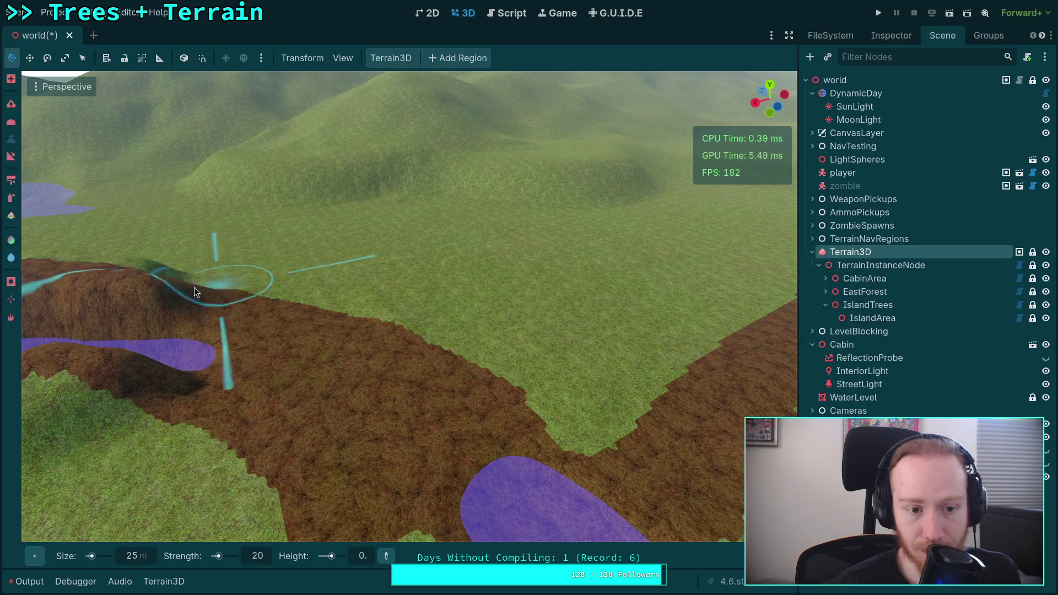
left_click_drag(194, 293, 126, 281)
mouse_move(131, 342)
left_mouse_down()
mouse_move(163, 369)
mouse_move(179, 306)
left_mouse_up()
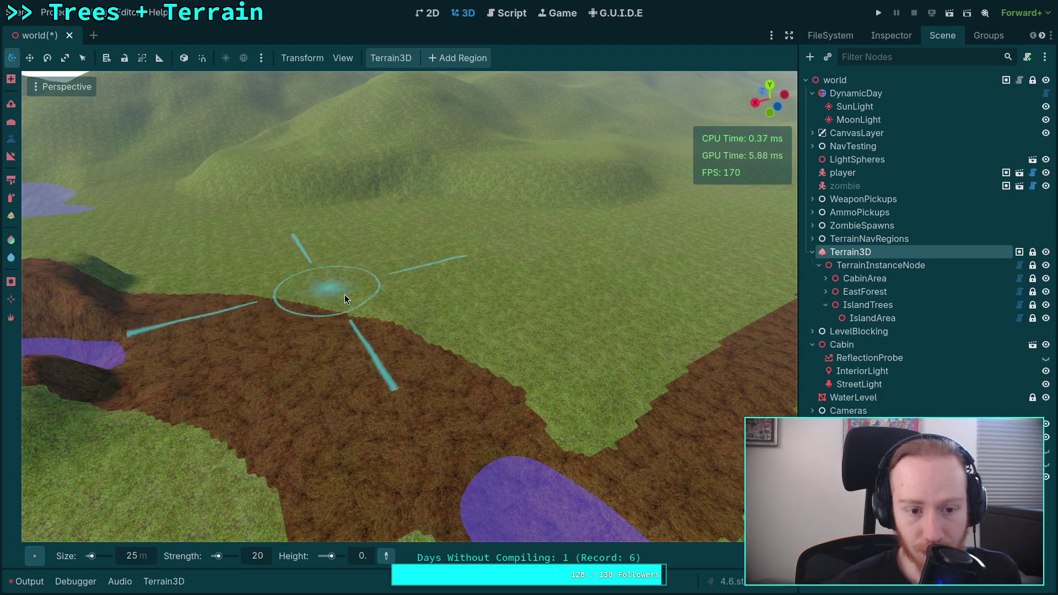
- Fill the dug crater and flatten the brown ridge mound into a gentle grassy slope
mouse_move(345, 294)
left_mouse_down()
mouse_move(328, 328)
mouse_move(541, 378)
mouse_move(315, 320)
mouse_move(416, 255)
mouse_move(341, 283)
mouse_move(422, 259)
mouse_move(479, 326)
mouse_move(488, 301)
mouse_move(573, 272)
mouse_move(564, 264)
mouse_move(609, 383)
mouse_move(633, 355)
mouse_move(660, 398)
left_mouse_up()
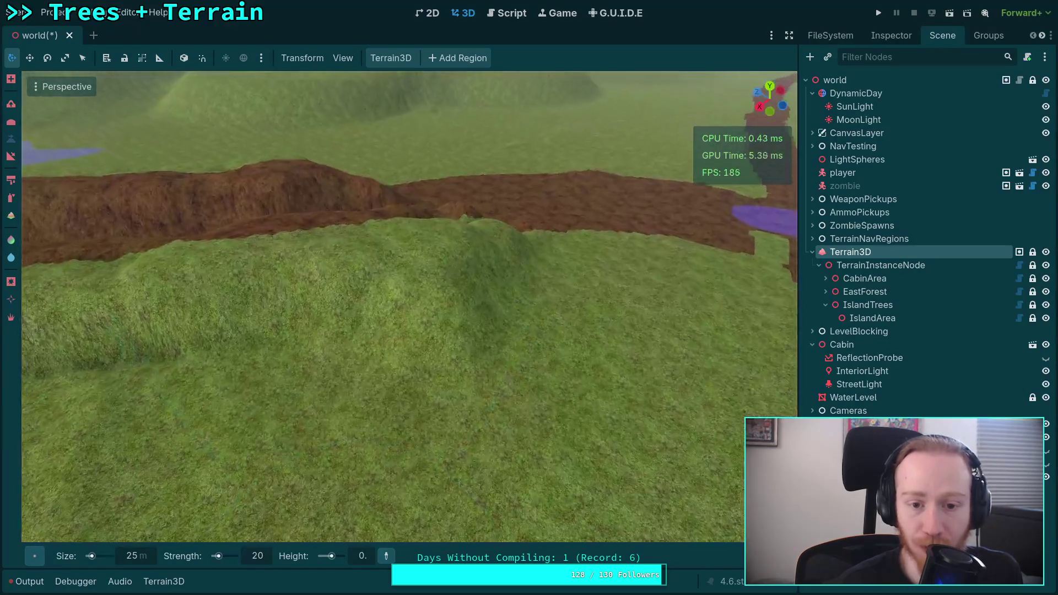
mouse_move(480, 342)
left_mouse_down()
mouse_move(504, 293)
mouse_move(494, 255)
mouse_move(284, 347)
mouse_move(237, 292)
mouse_move(385, 302)
mouse_move(252, 288)
mouse_move(407, 271)
mouse_move(449, 241)
mouse_move(296, 269)
left_mouse_up()
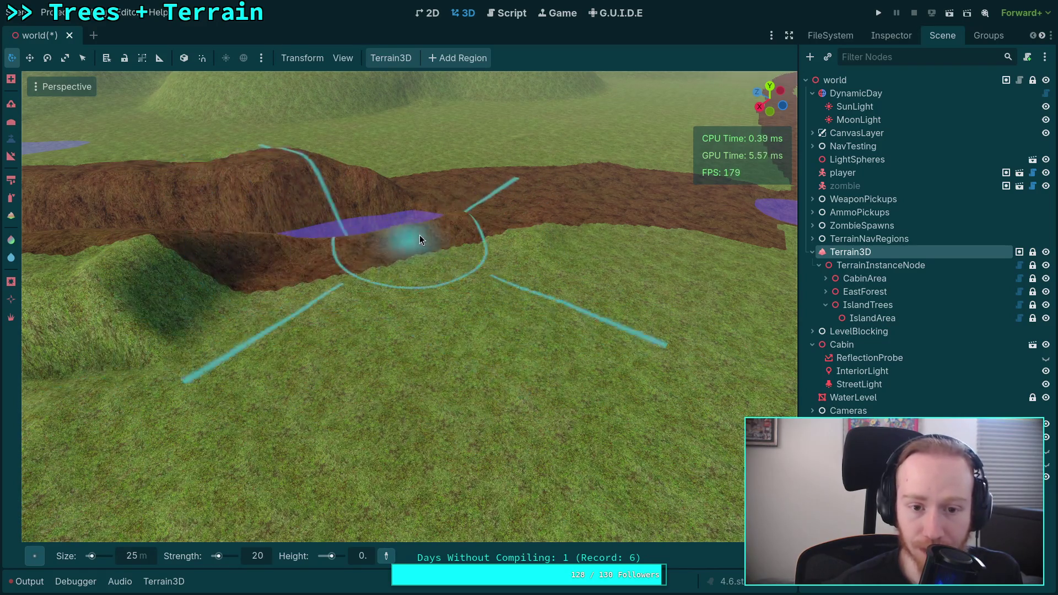
mouse_move(234, 253)
left_mouse_down()
mouse_move(147, 321)
mouse_move(176, 323)
mouse_move(300, 263)
left_mouse_up()
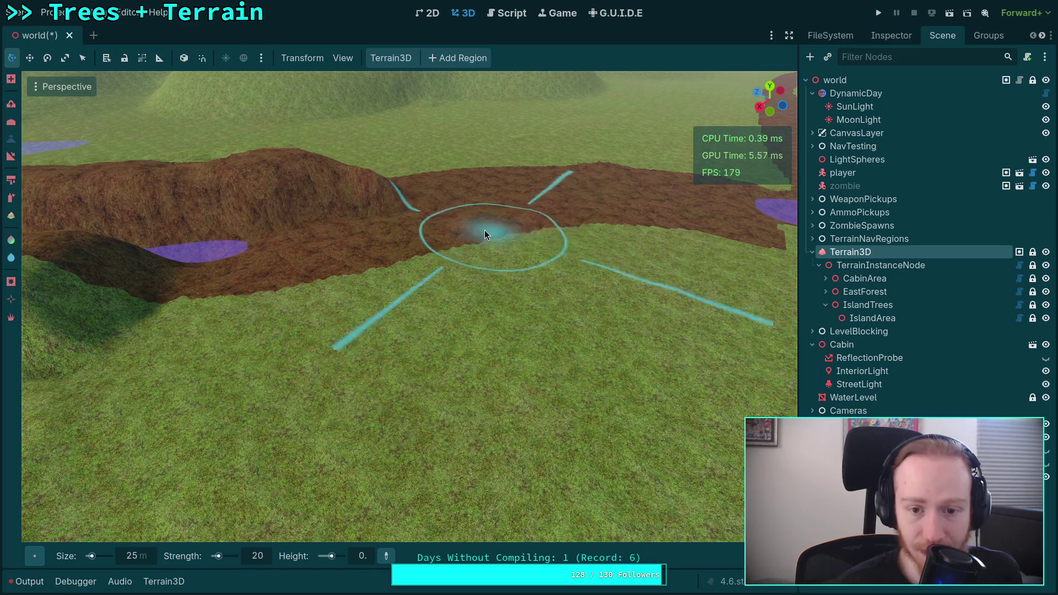
key("w")
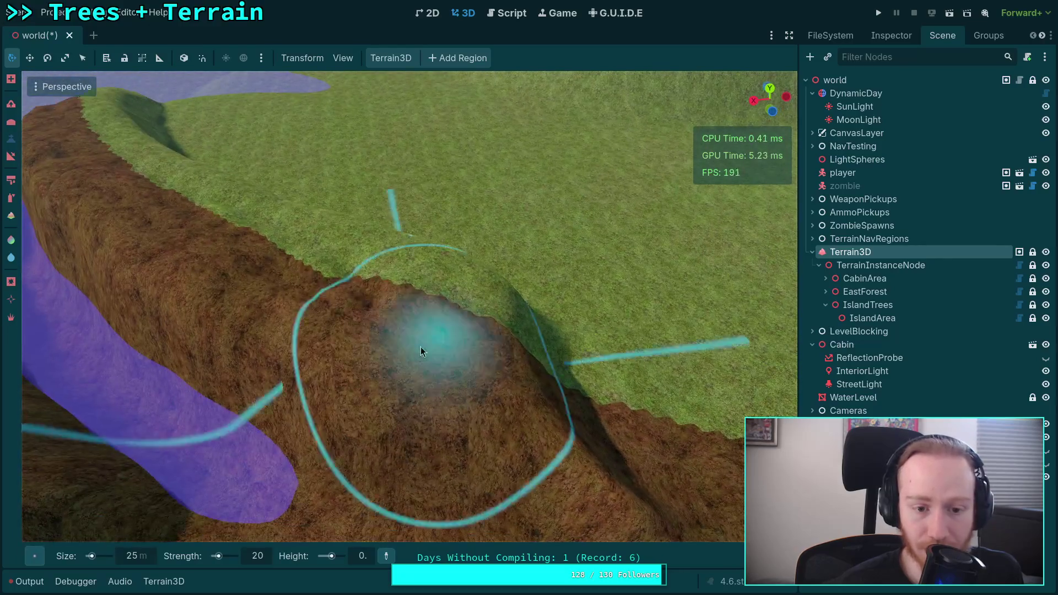
mouse_move(421, 352)
left_mouse_down()
mouse_move(412, 481)
mouse_move(521, 419)
mouse_move(398, 307)
mouse_move(495, 357)
mouse_move(492, 280)
mouse_move(432, 413)
mouse_move(269, 479)
mouse_move(170, 450)
mouse_move(225, 345)
mouse_move(305, 378)
mouse_move(283, 278)
mouse_move(418, 302)
mouse_move(409, 276)
mouse_move(284, 234)
mouse_move(300, 232)
mouse_move(233, 242)
mouse_move(150, 286)
mouse_move(85, 385)
mouse_move(164, 376)
mouse_move(202, 324)
mouse_move(246, 408)
mouse_move(266, 304)
mouse_move(385, 372)
mouse_move(329, 315)
mouse_move(383, 306)
left_mouse_up()
key("s")
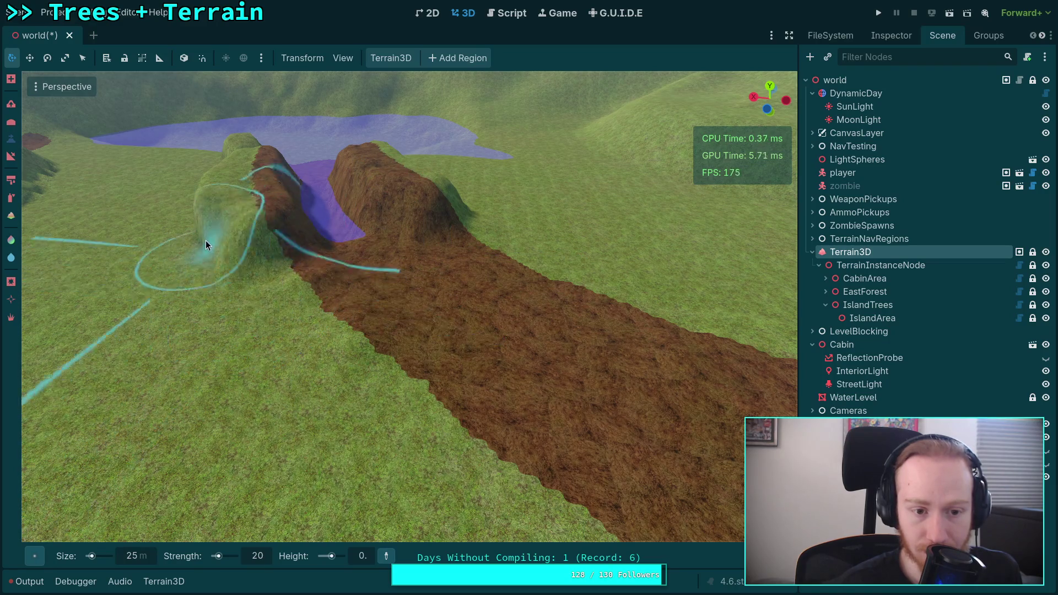
- Level the left ridge faces and the path-end mound to height 0 with the 25 m brush
mouse_move(206, 241)
left_mouse_down()
mouse_move(222, 266)
mouse_move(308, 278)
left_mouse_up()
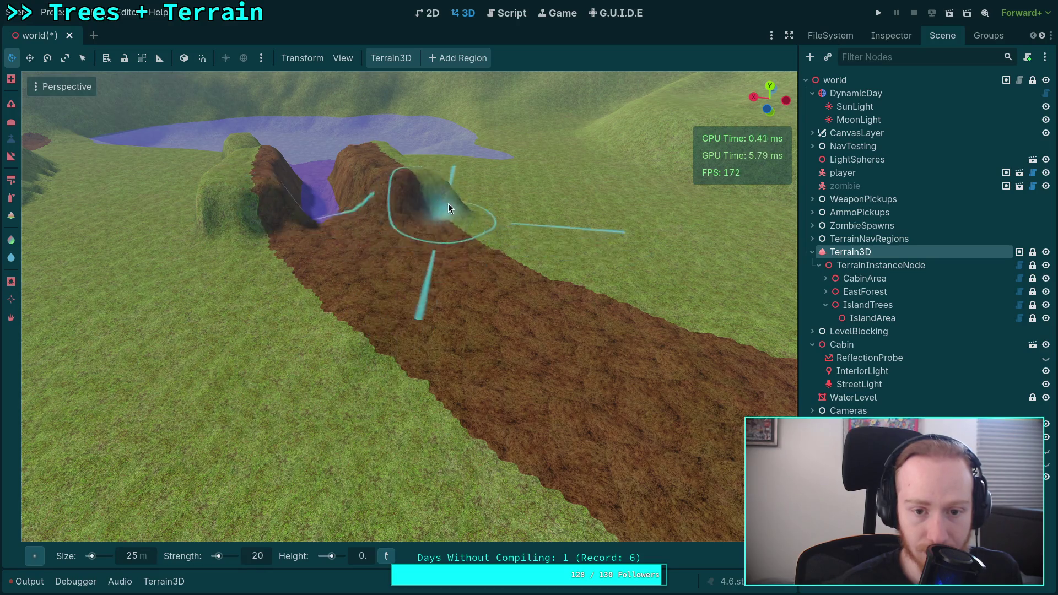
scroll(474, 331, "up", 5)
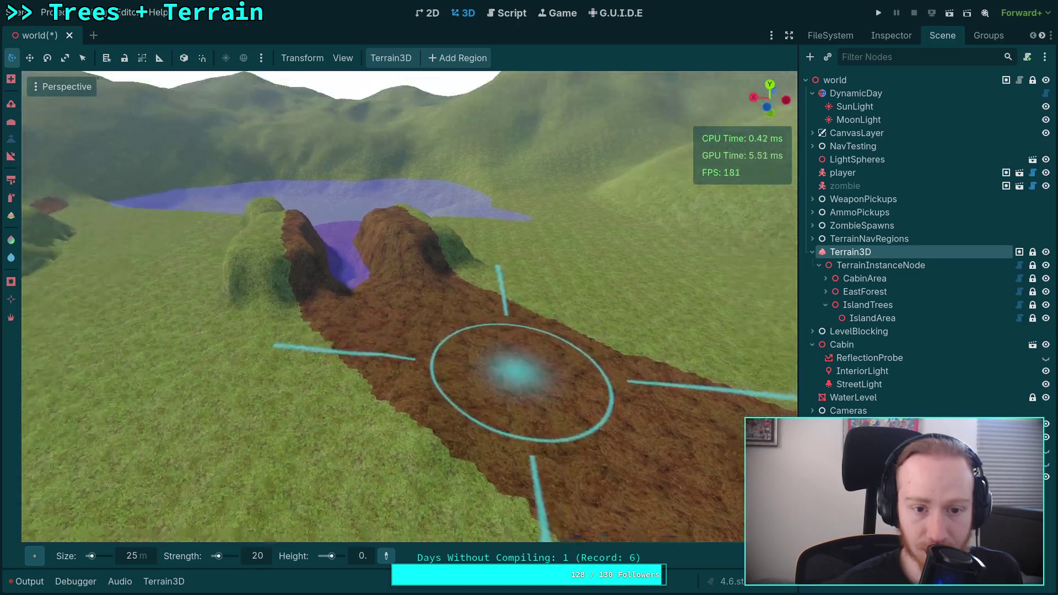
left_click_drag(260, 504, 216, 405)
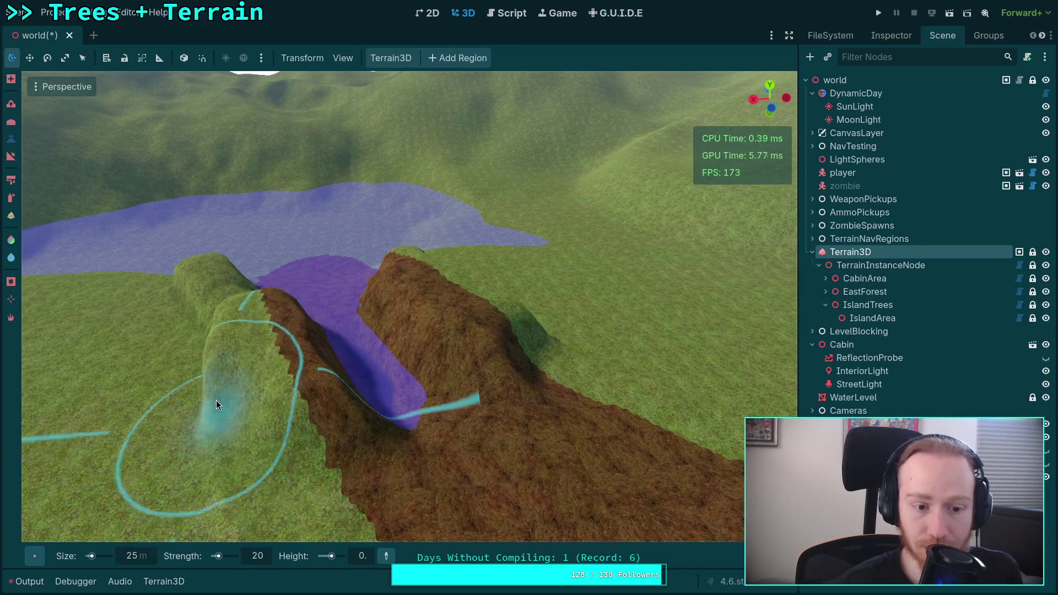
left_click_drag(367, 448, 304, 371)
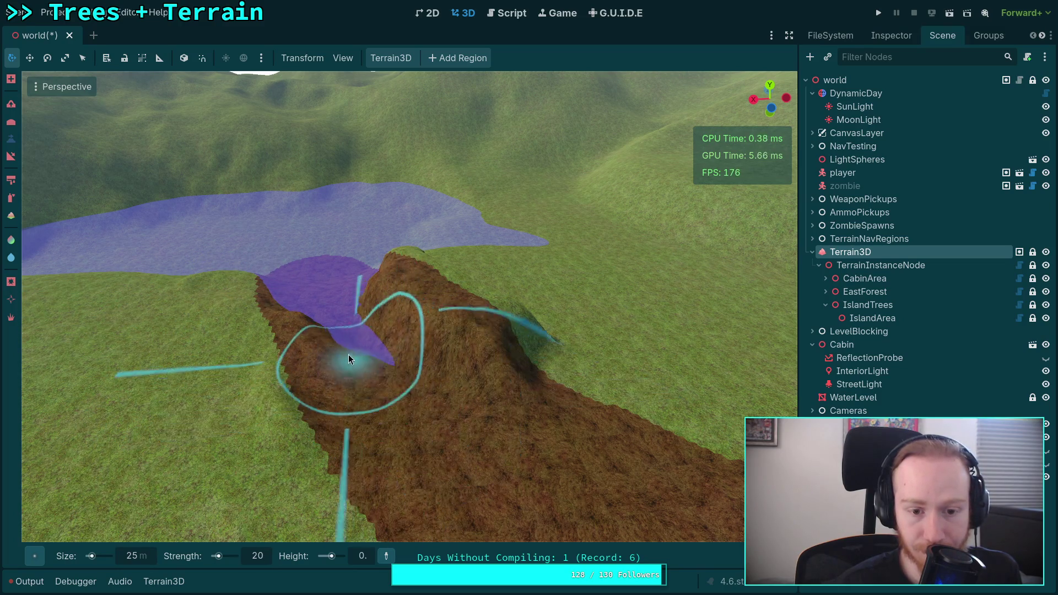
left_click_drag(393, 357, 492, 335)
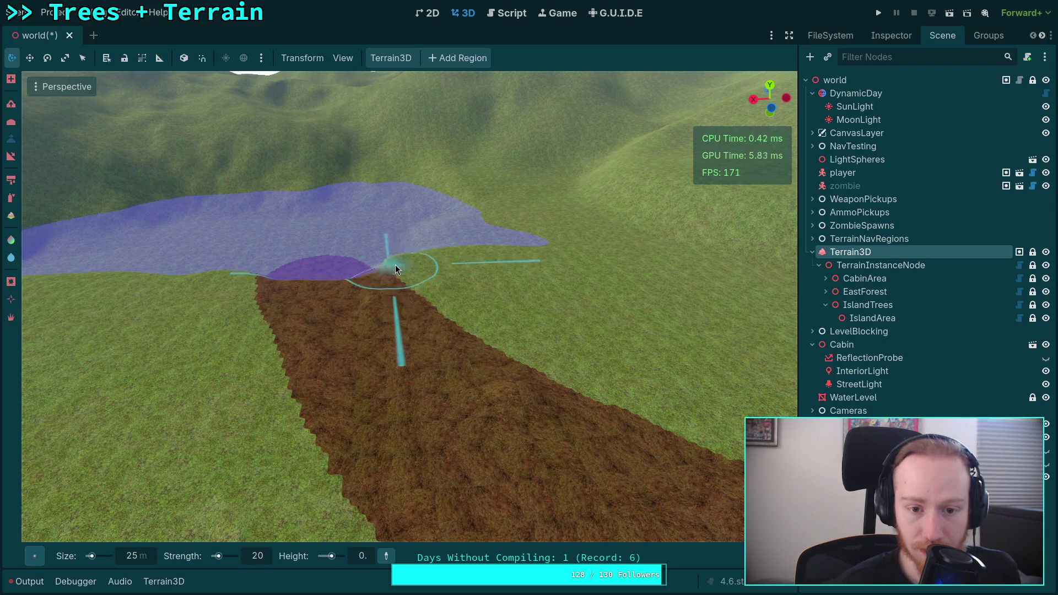
- Fly out to the lake and fill part of its edge with ground
key("w")
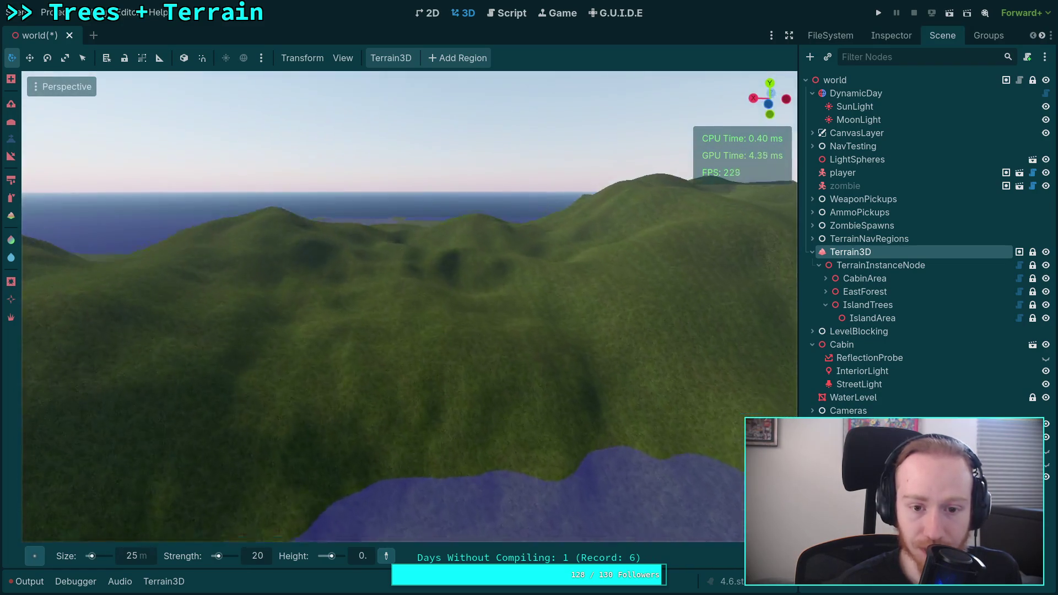
key("w")
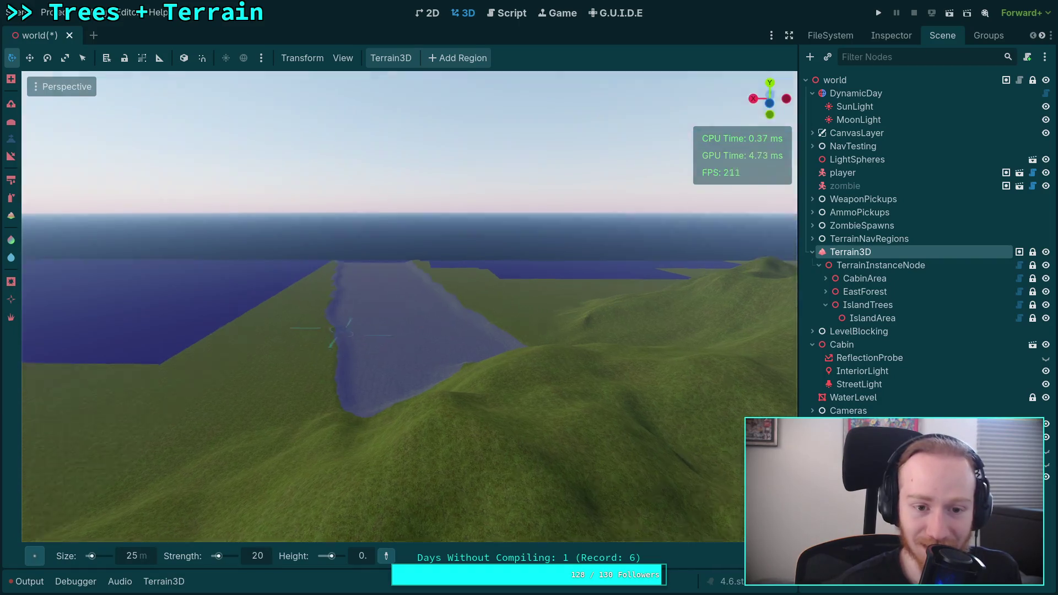
key("w")
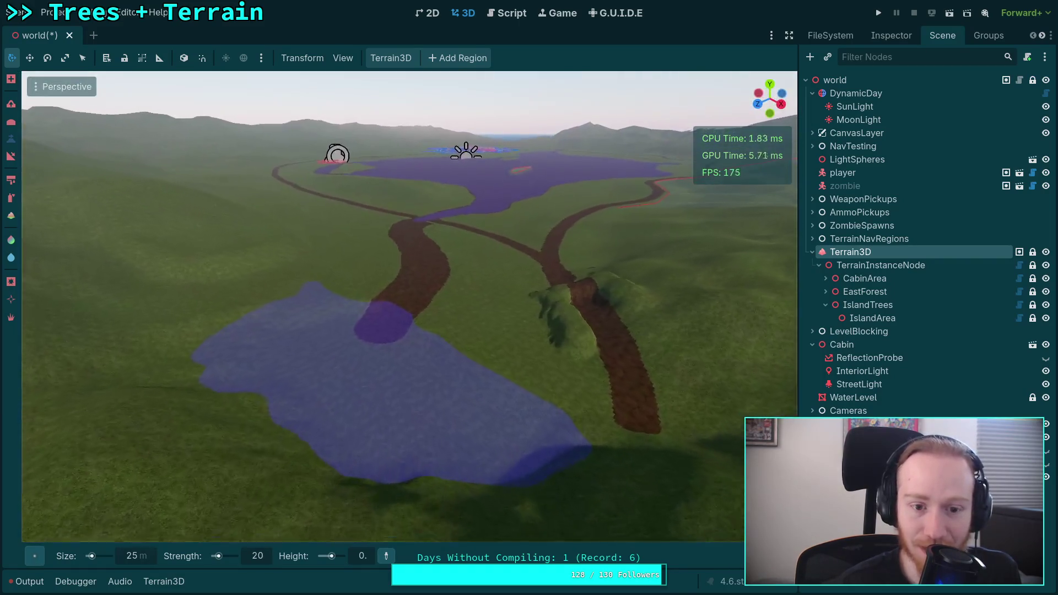
key("w")
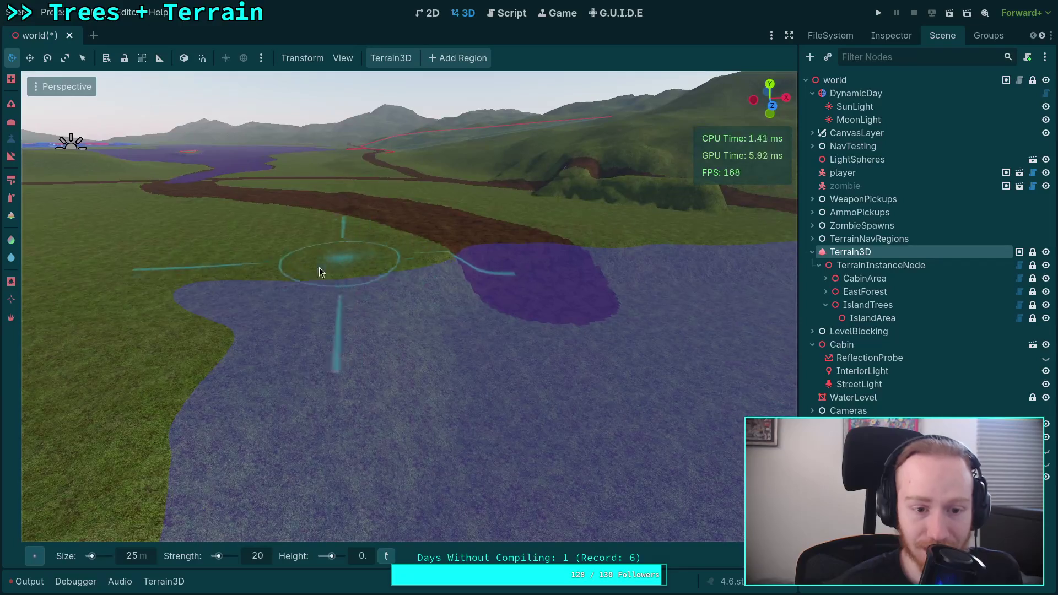
mouse_move(238, 321)
left_mouse_down()
mouse_move(299, 413)
mouse_move(338, 289)
mouse_move(396, 386)
mouse_move(423, 277)
left_mouse_up()
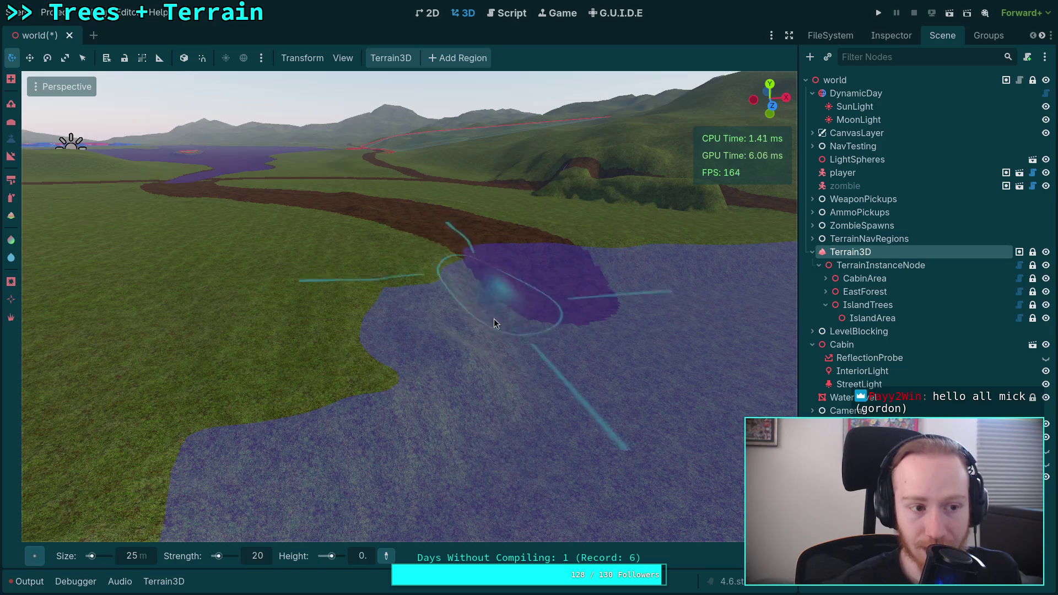
key("w")
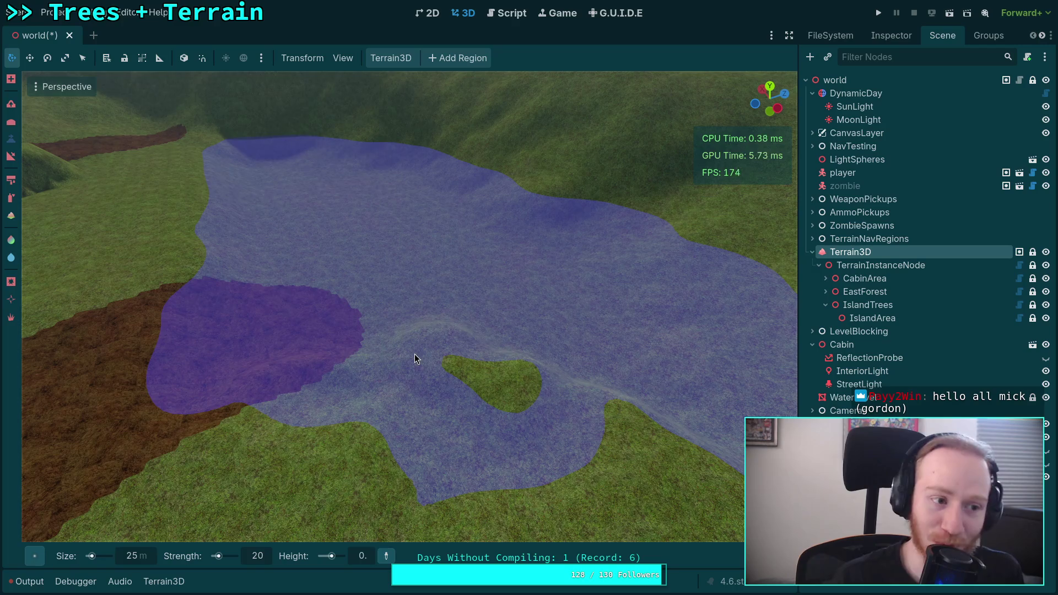
mouse_move(413, 380)
left_mouse_down()
mouse_move(447, 322)
mouse_move(392, 266)
mouse_move(227, 366)
mouse_move(78, 300)
mouse_move(167, 332)
mouse_move(183, 264)
mouse_move(175, 284)
mouse_move(142, 292)
mouse_move(67, 286)
left_mouse_up()
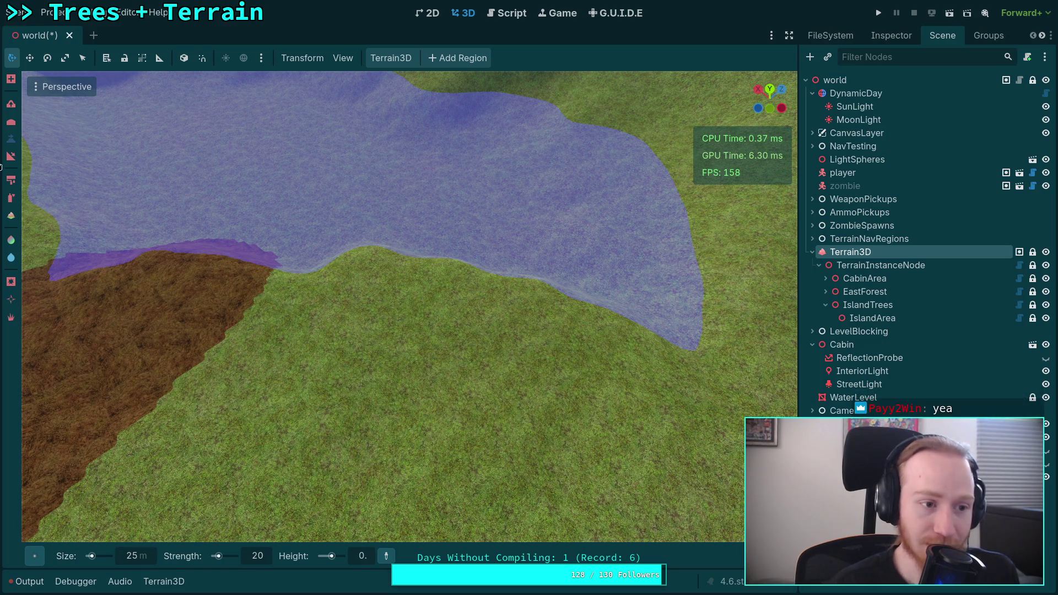
- Raise the submerged mound edge and the shoreline up out of the water
left_click_drag(274, 286, 262, 354)
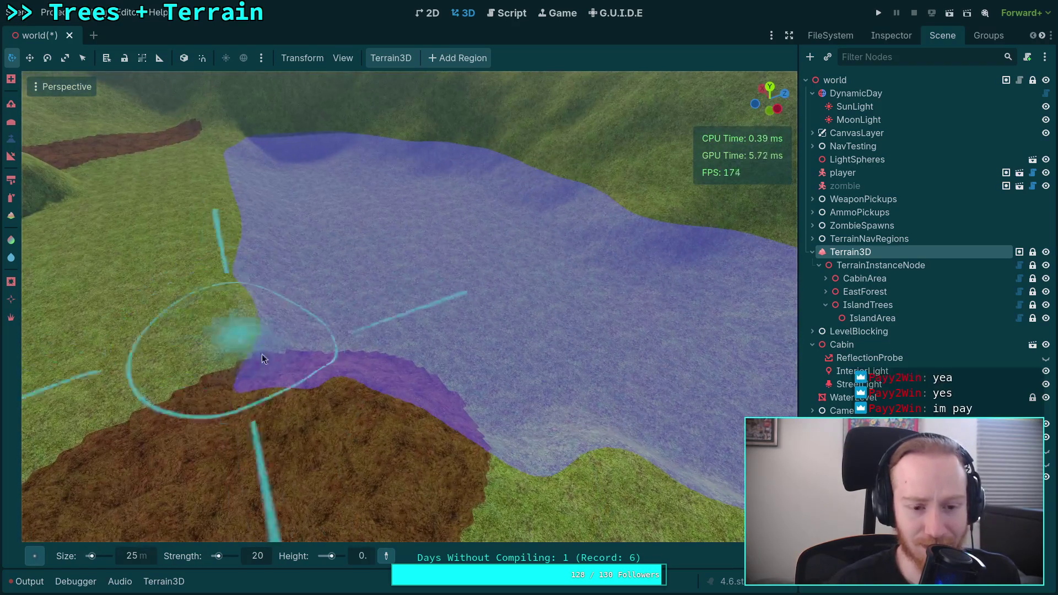
mouse_move(279, 301)
left_mouse_down()
mouse_move(555, 424)
mouse_move(445, 375)
mouse_move(475, 324)
mouse_move(553, 395)
mouse_move(589, 355)
left_mouse_up()
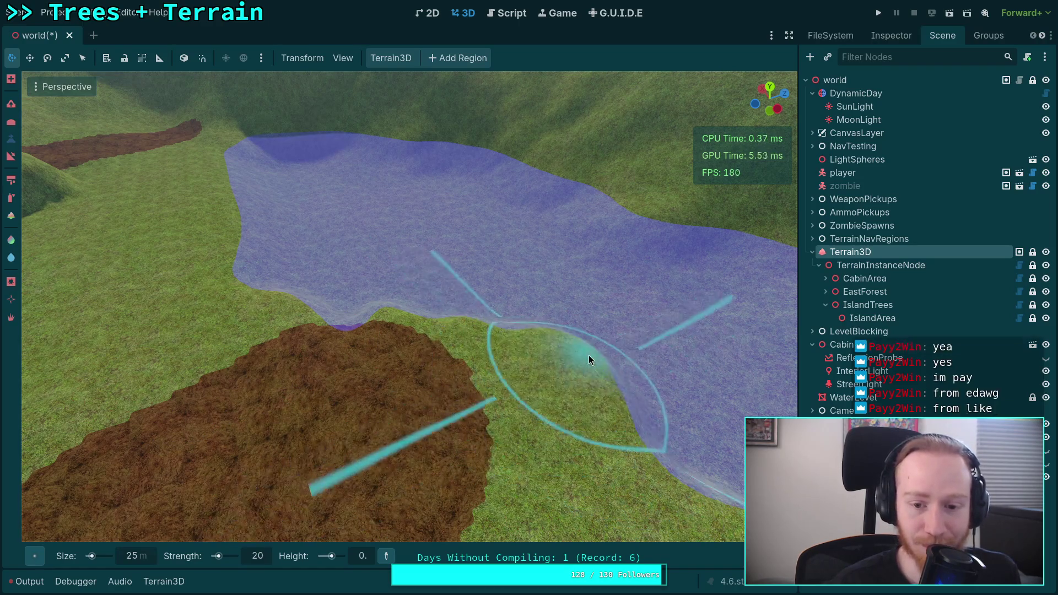
left_click_drag(428, 312, 239, 322)
left_click_drag(317, 314, 317, 294)
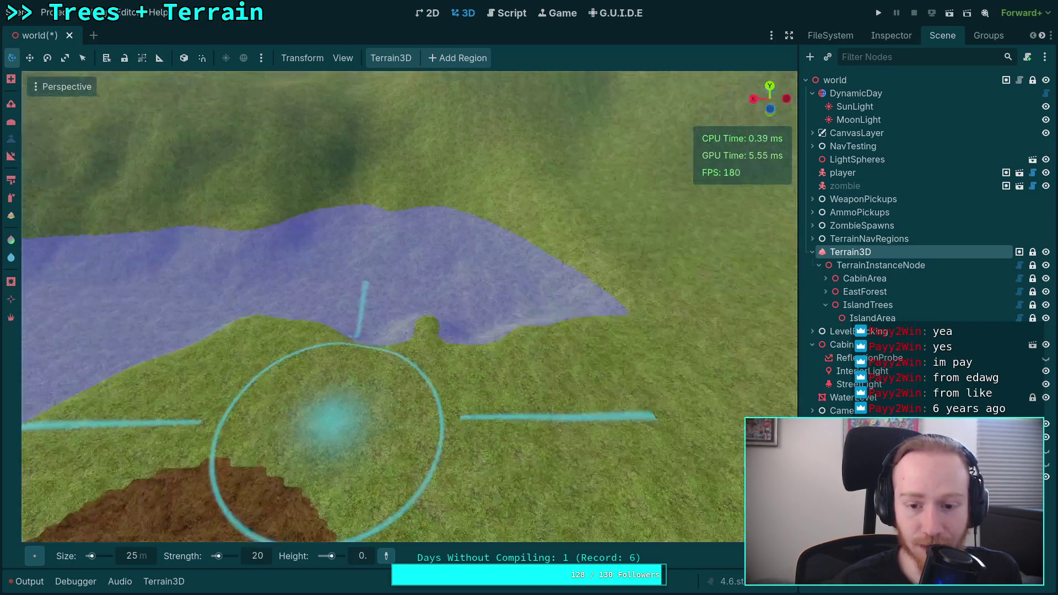
mouse_move(614, 366)
left_mouse_down()
mouse_move(468, 378)
mouse_move(279, 347)
mouse_move(290, 271)
mouse_move(398, 277)
left_mouse_up()
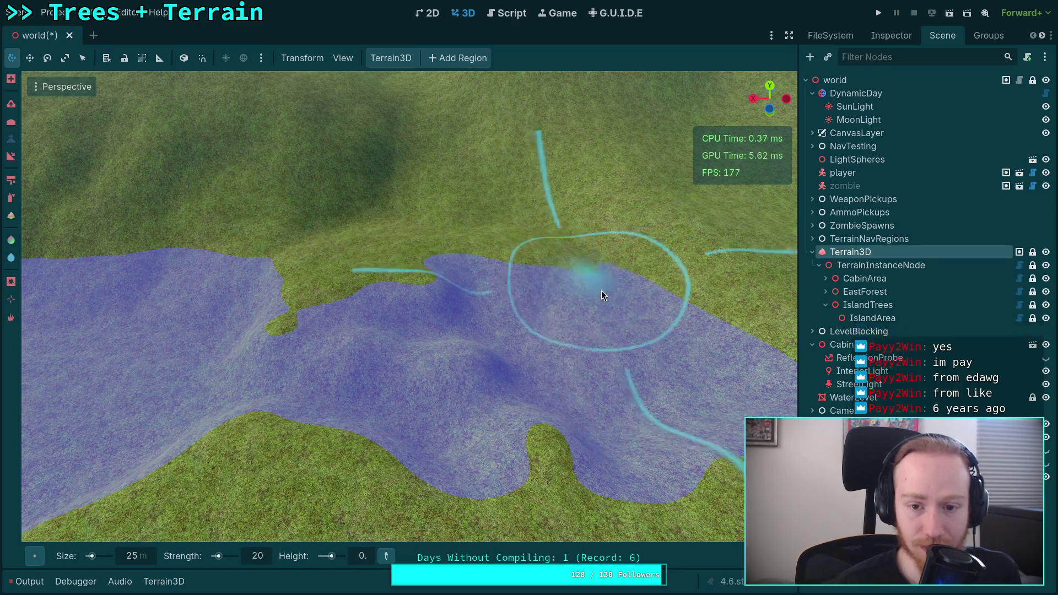
mouse_move(601, 290)
left_mouse_down()
mouse_move(508, 273)
mouse_move(312, 309)
mouse_move(368, 400)
mouse_move(413, 446)
mouse_move(366, 309)
mouse_move(518, 425)
mouse_move(477, 288)
mouse_move(583, 381)
mouse_move(575, 293)
mouse_move(644, 449)
mouse_move(693, 359)
left_mouse_up()
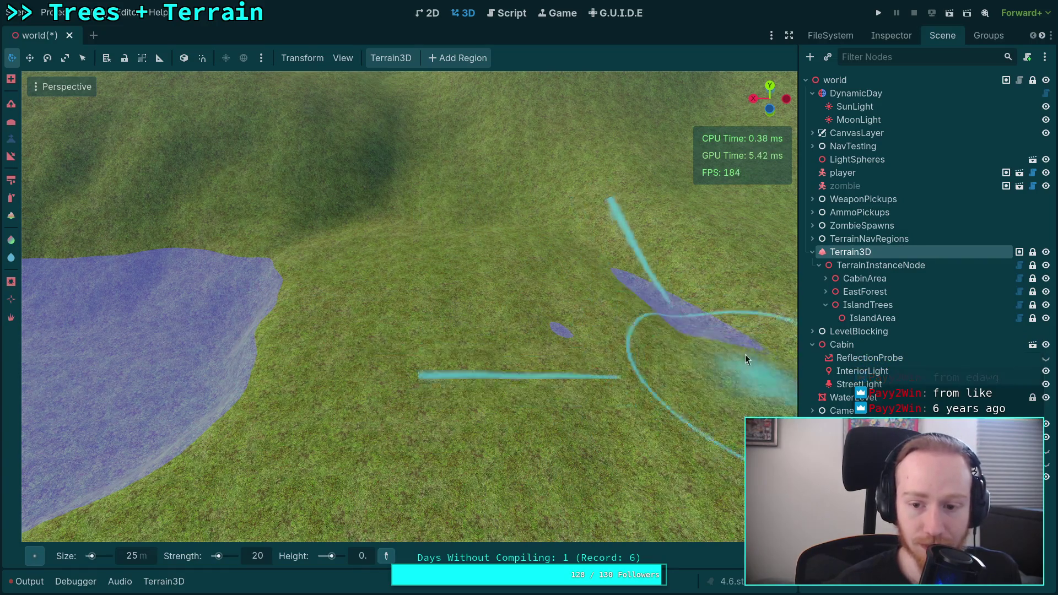
- Turn the large lake's edges and left lobe into grassy land
right_click(560, 448)
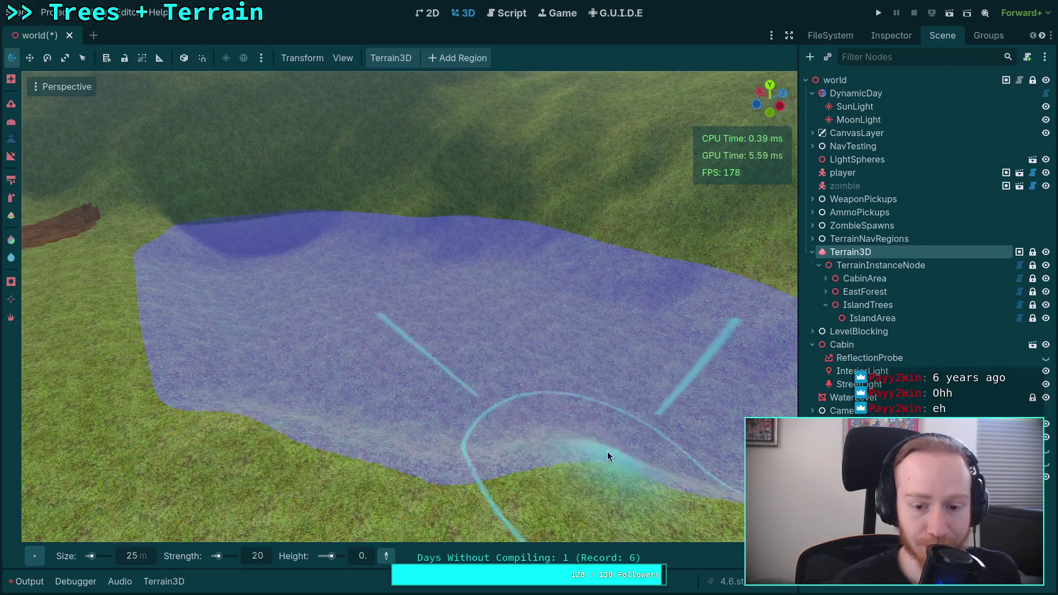
mouse_move(355, 434)
left_mouse_down()
mouse_move(196, 368)
mouse_move(167, 298)
left_mouse_up()
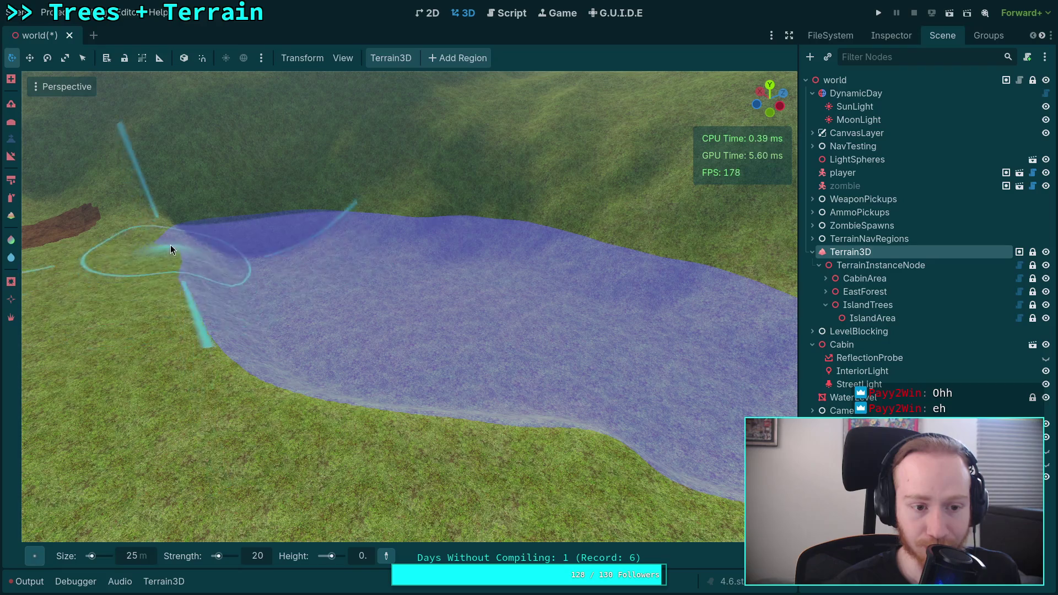
right_click(366, 254)
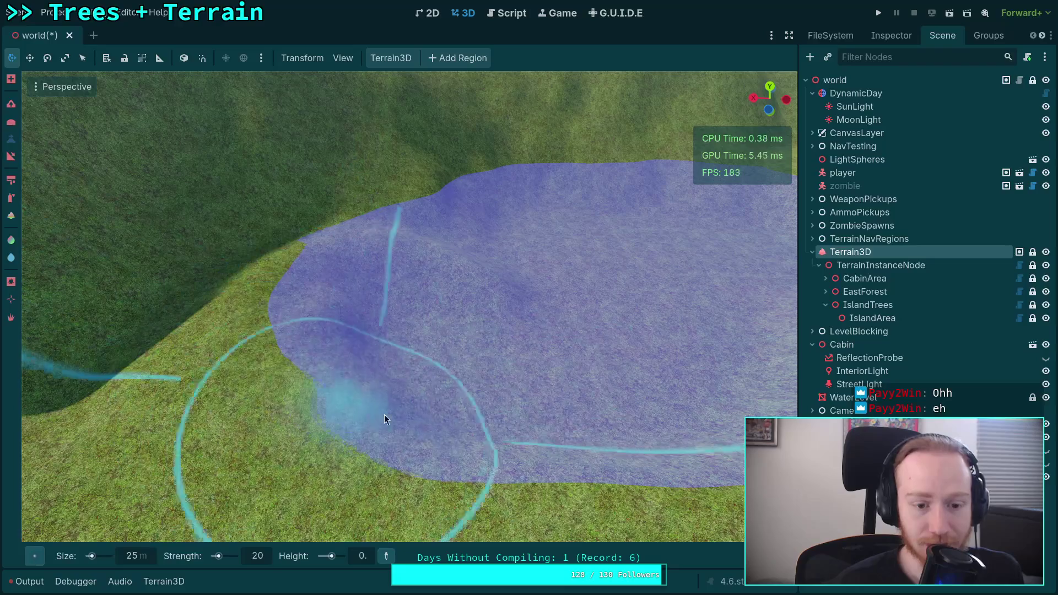
mouse_move(385, 414)
left_mouse_down()
mouse_move(343, 302)
mouse_move(317, 352)
mouse_move(329, 316)
mouse_move(393, 248)
mouse_move(486, 201)
mouse_move(419, 226)
mouse_move(595, 428)
mouse_move(725, 395)
left_mouse_up()
right_click(726, 395)
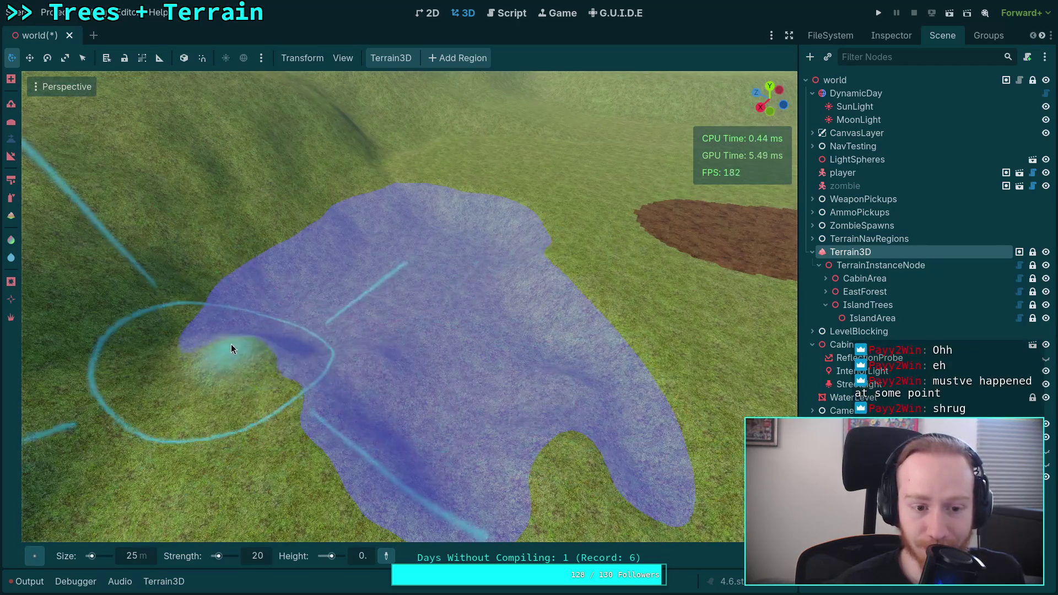
left_click_drag(231, 349, 223, 321)
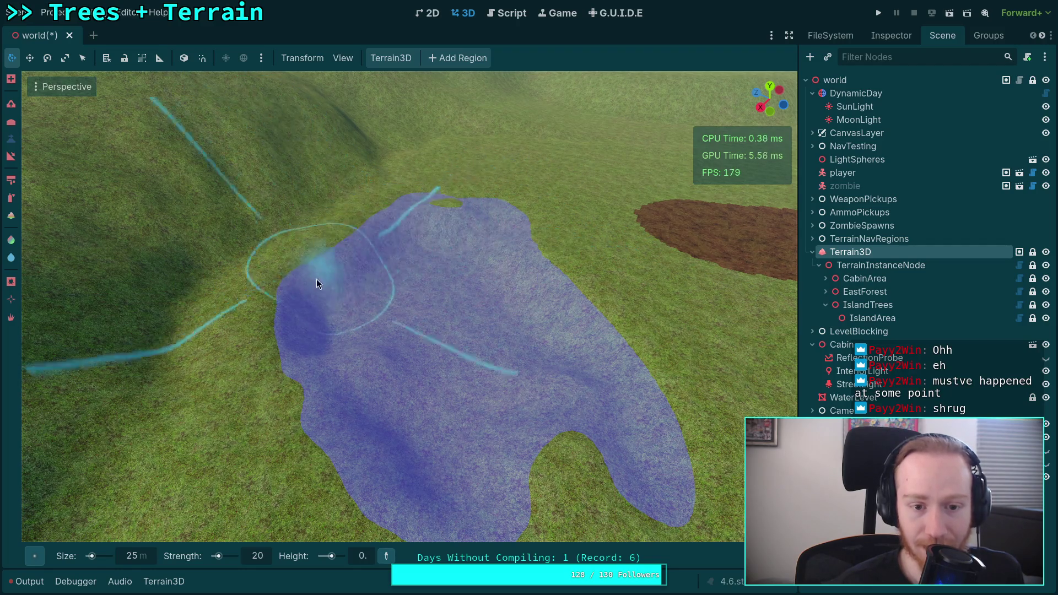
mouse_move(316, 279)
left_mouse_down()
mouse_move(343, 423)
mouse_move(550, 480)
mouse_move(455, 385)
mouse_move(646, 431)
mouse_move(437, 402)
mouse_move(531, 333)
mouse_move(321, 319)
mouse_move(552, 326)
left_mouse_up()
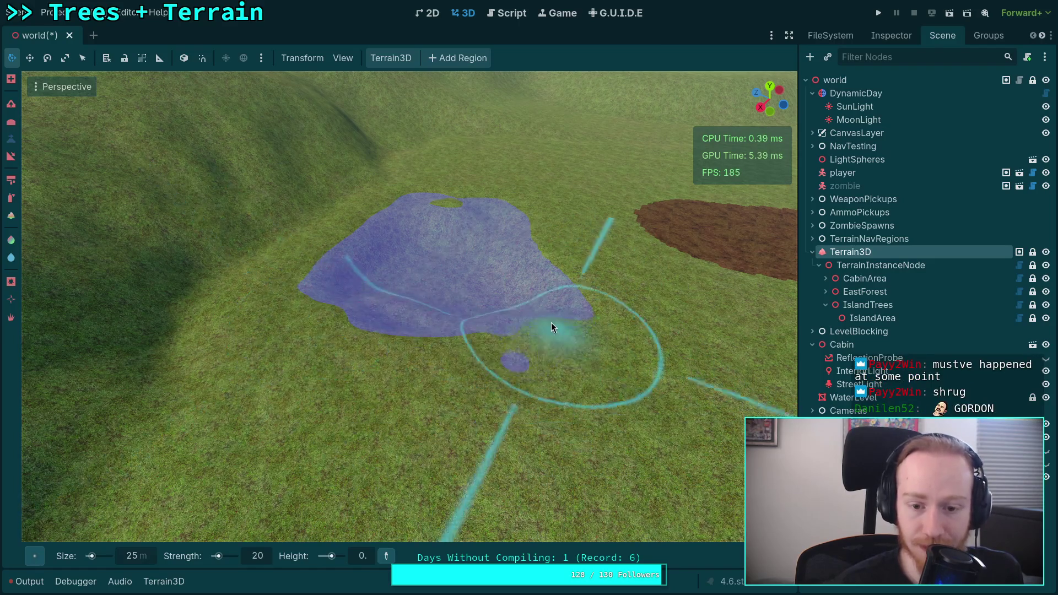
mouse_move(510, 359)
left_mouse_down()
mouse_move(455, 310)
mouse_move(303, 280)
left_mouse_up()
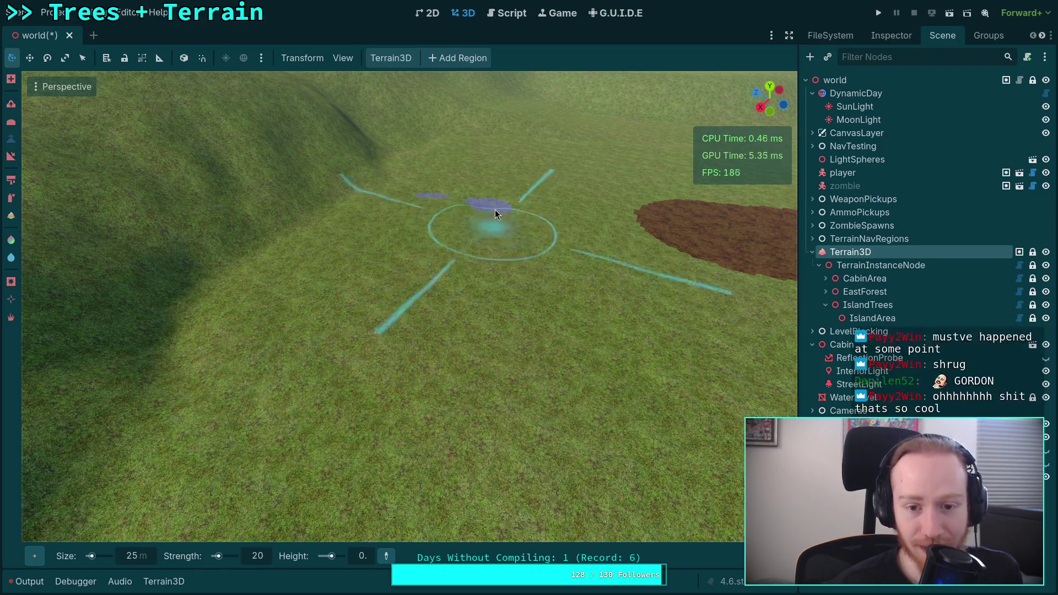
mouse_move(428, 424)
left_mouse_down()
mouse_move(436, 275)
mouse_move(528, 292)
left_mouse_up()
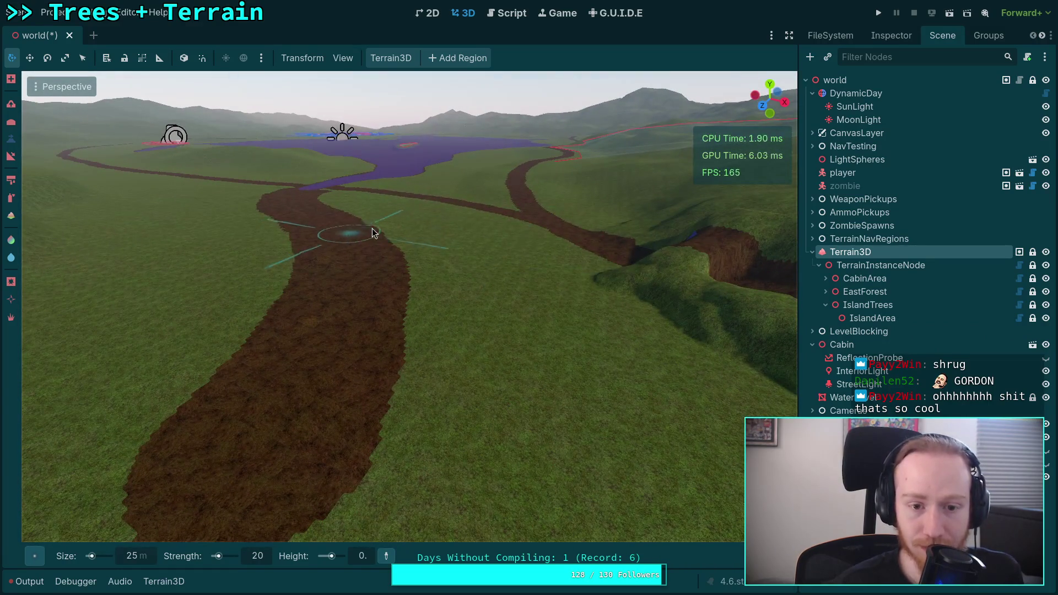
- Raise ground through the water in the hill cut so the winding dirt path stays dry
mouse_move(448, 298)
left_mouse_down()
mouse_move(430, 359)
mouse_move(419, 276)
left_mouse_up()
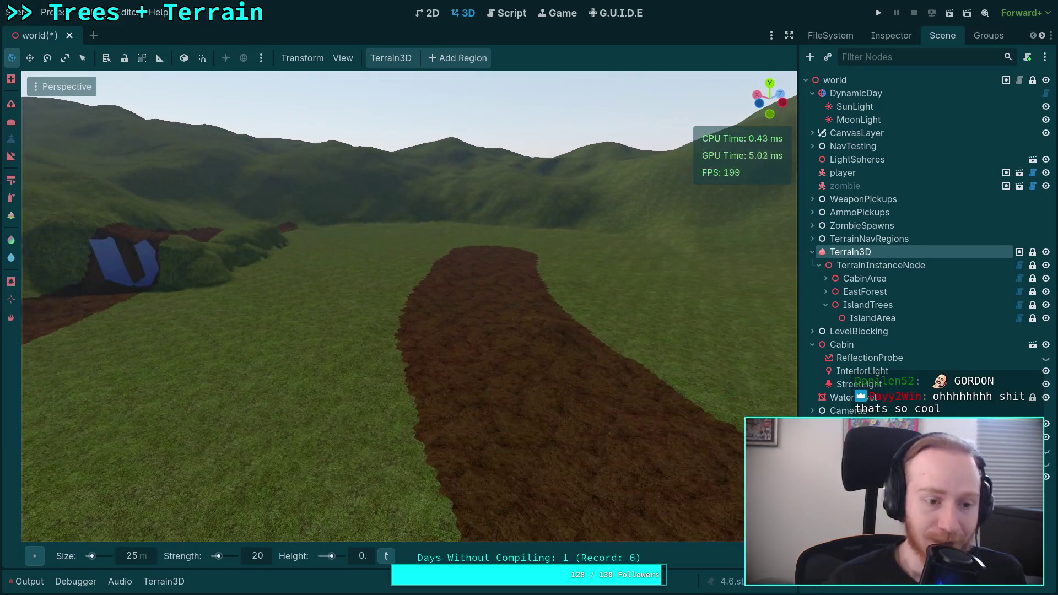
left_click_drag(508, 366, 462, 381)
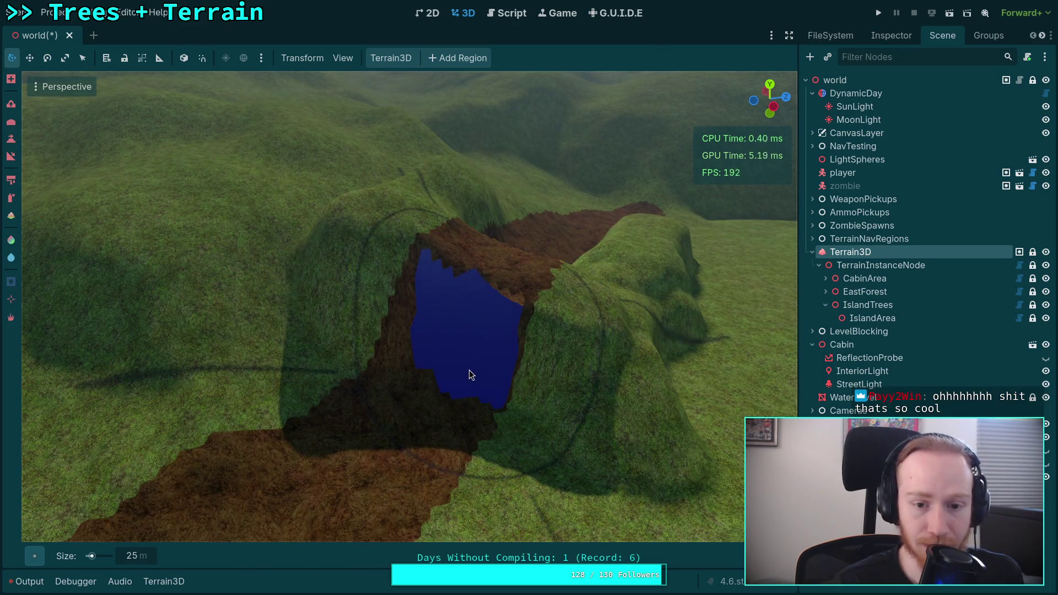
mouse_move(468, 370)
left_mouse_down()
mouse_move(494, 376)
mouse_move(4, 282)
left_mouse_up()
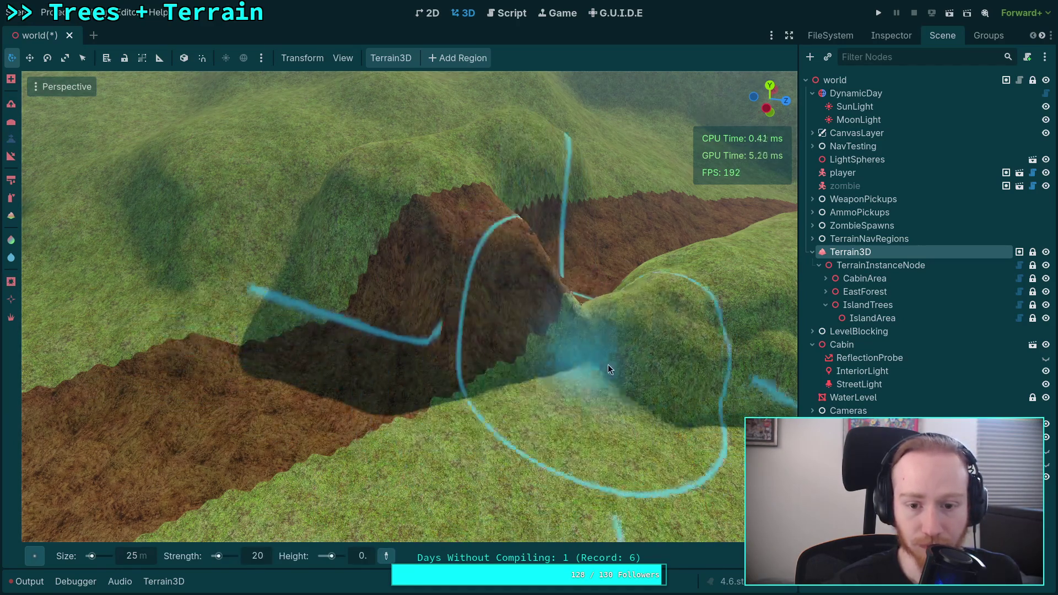
mouse_move(606, 384)
left_mouse_down()
mouse_move(521, 411)
mouse_move(428, 306)
mouse_move(488, 418)
mouse_move(398, 368)
left_mouse_up()
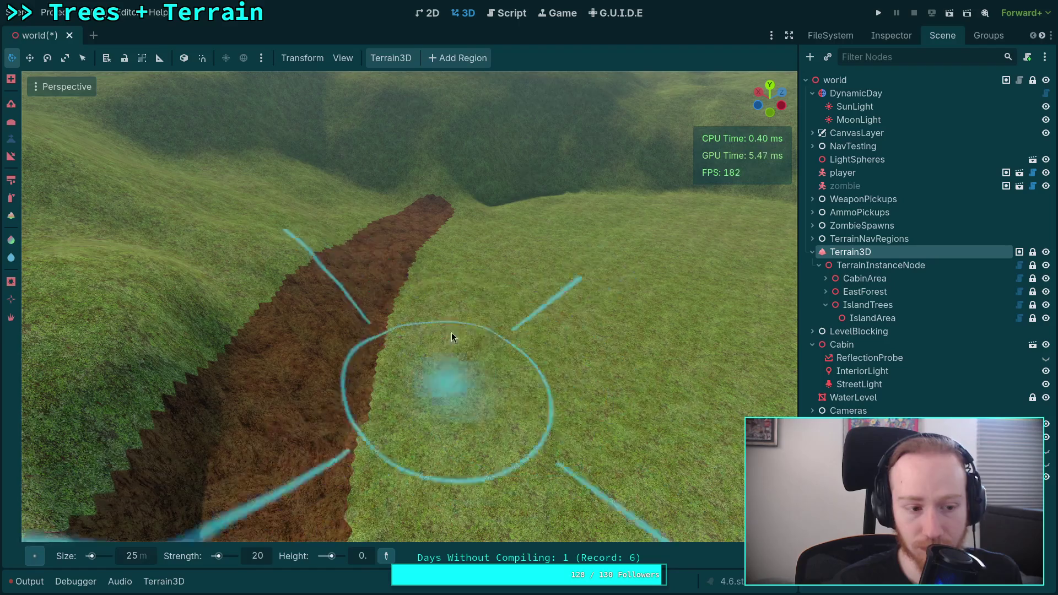
mouse_move(452, 333)
left_mouse_down()
mouse_move(471, 305)
mouse_move(435, 261)
mouse_move(333, 263)
mouse_move(320, 293)
mouse_move(396, 273)
mouse_move(434, 348)
left_mouse_up()
mouse_move(495, 252)
left_mouse_down()
mouse_move(451, 290)
mouse_move(550, 314)
mouse_move(488, 353)
mouse_move(546, 350)
mouse_move(386, 380)
mouse_move(283, 418)
left_mouse_up()
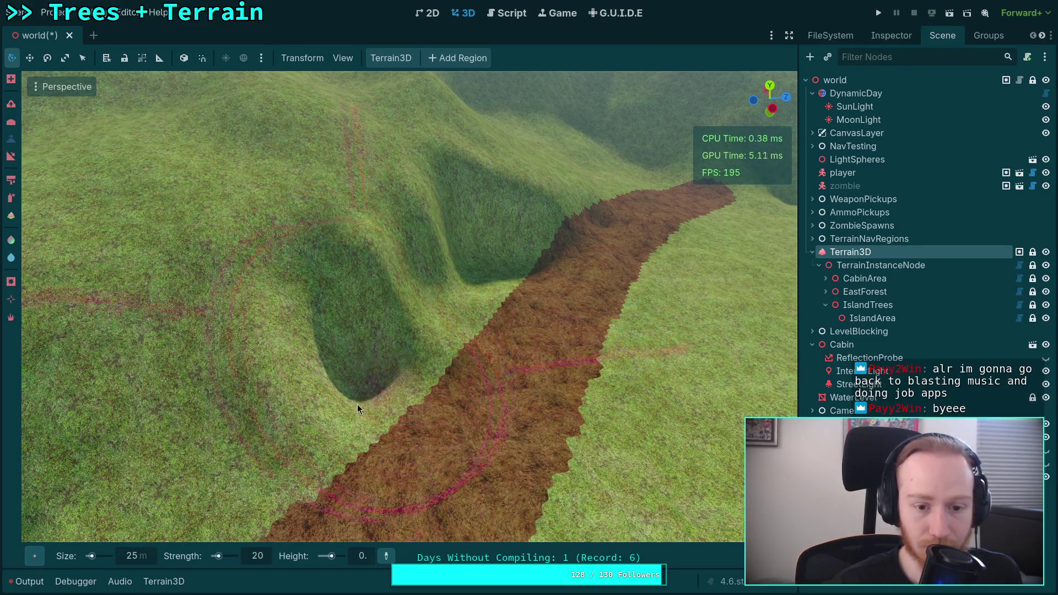
mouse_move(554, 229)
left_mouse_down()
mouse_move(551, 210)
mouse_move(529, 221)
mouse_move(562, 218)
mouse_move(540, 226)
mouse_move(557, 223)
mouse_move(529, 254)
mouse_move(477, 361)
left_mouse_up()
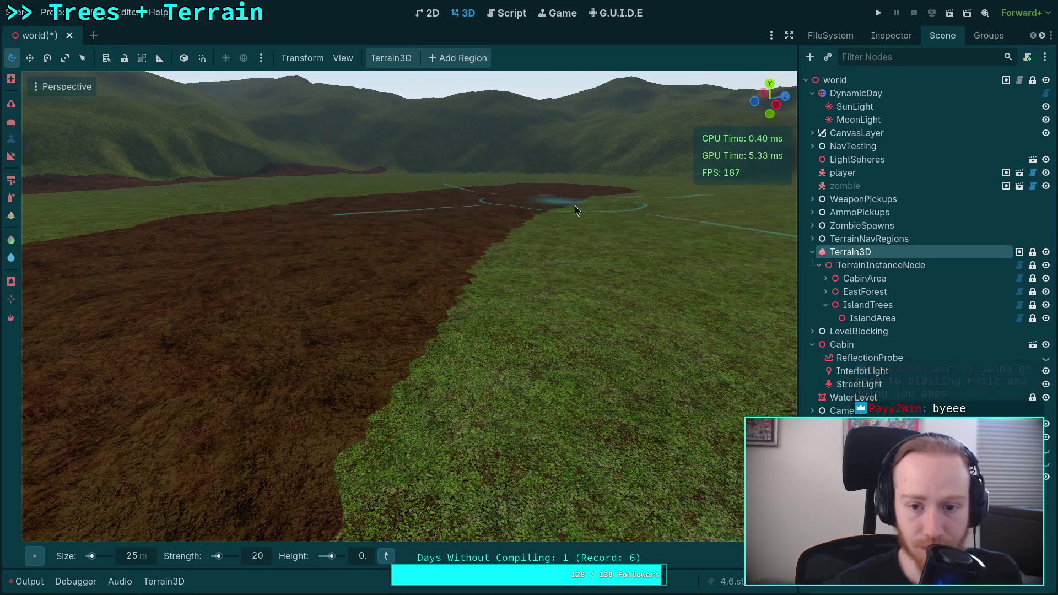
mouse_move(638, 221)
left_mouse_down()
mouse_move(629, 218)
mouse_move(669, 215)
left_mouse_up()
key("w")
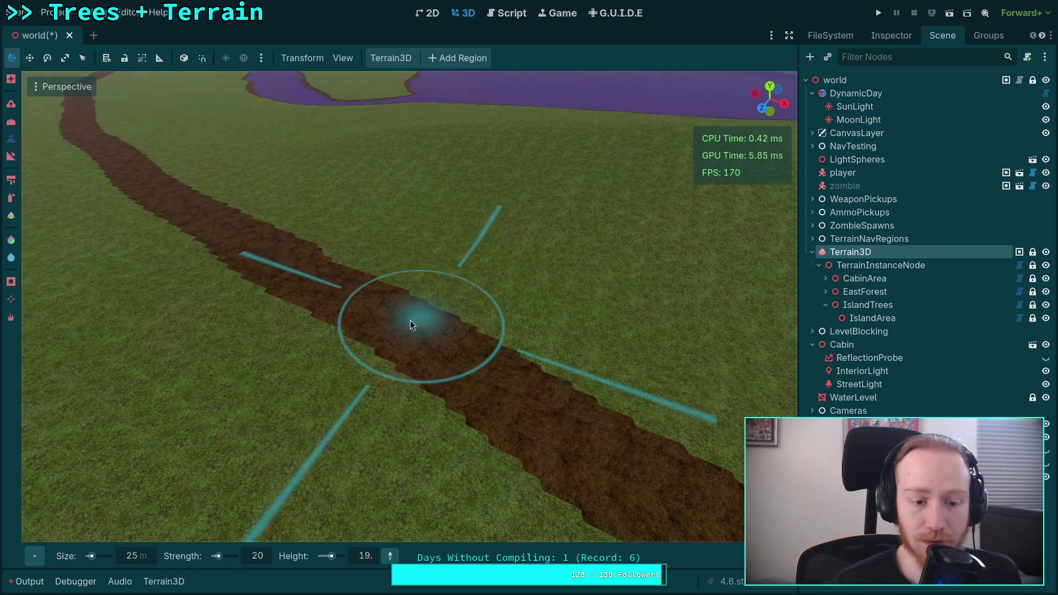
- Raise a hill on the dirt road with the height brush set to 19
mouse_move(372, 309)
left_mouse_down()
mouse_move(372, 274)
mouse_move(359, 281)
mouse_move(404, 237)
mouse_move(455, 223)
mouse_move(477, 247)
left_mouse_up()
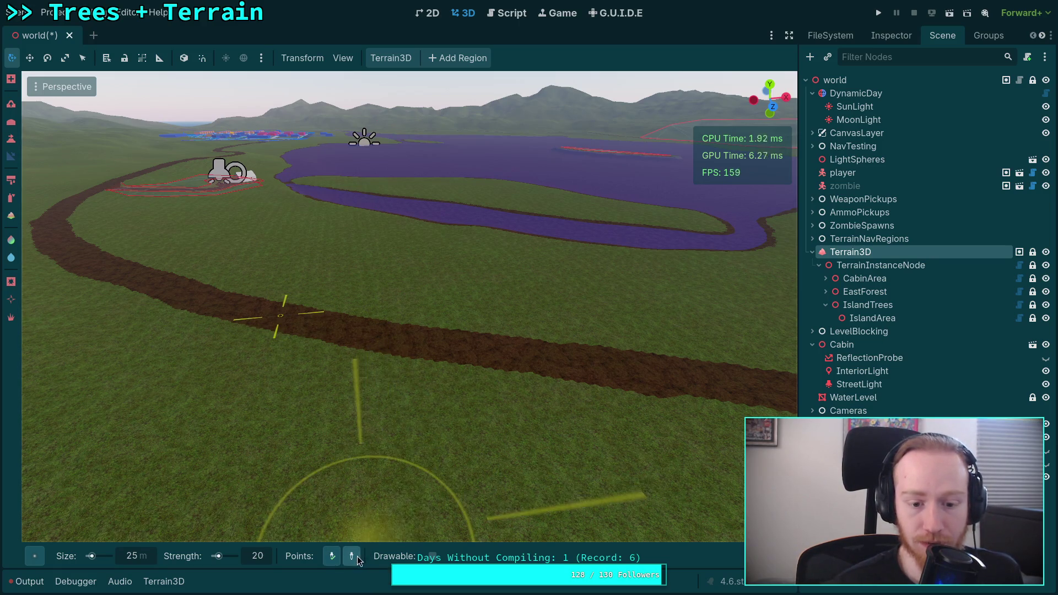
key("shift+f")
key("w")
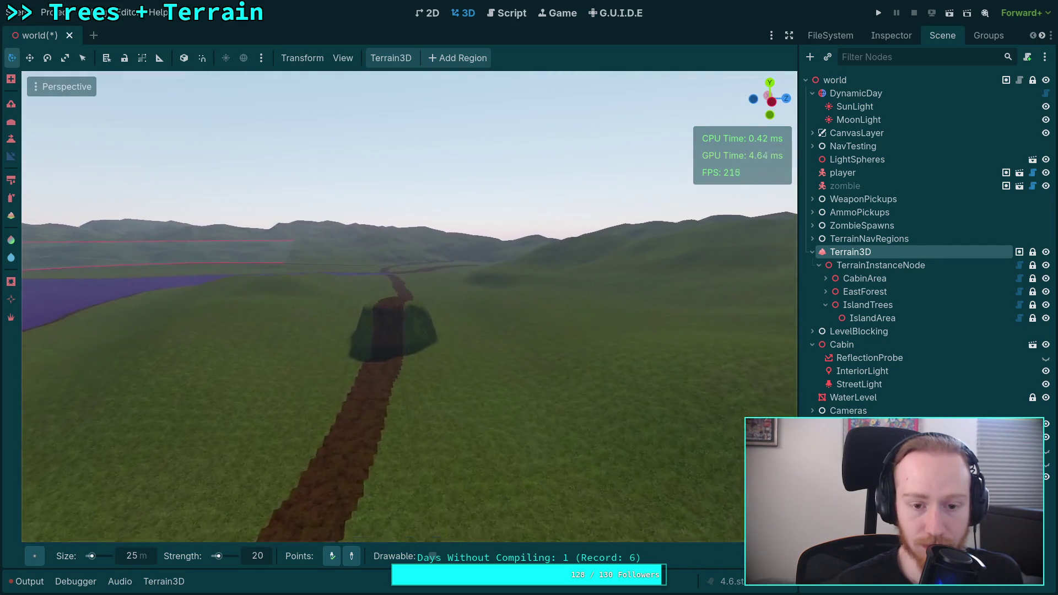
key("shift+f")
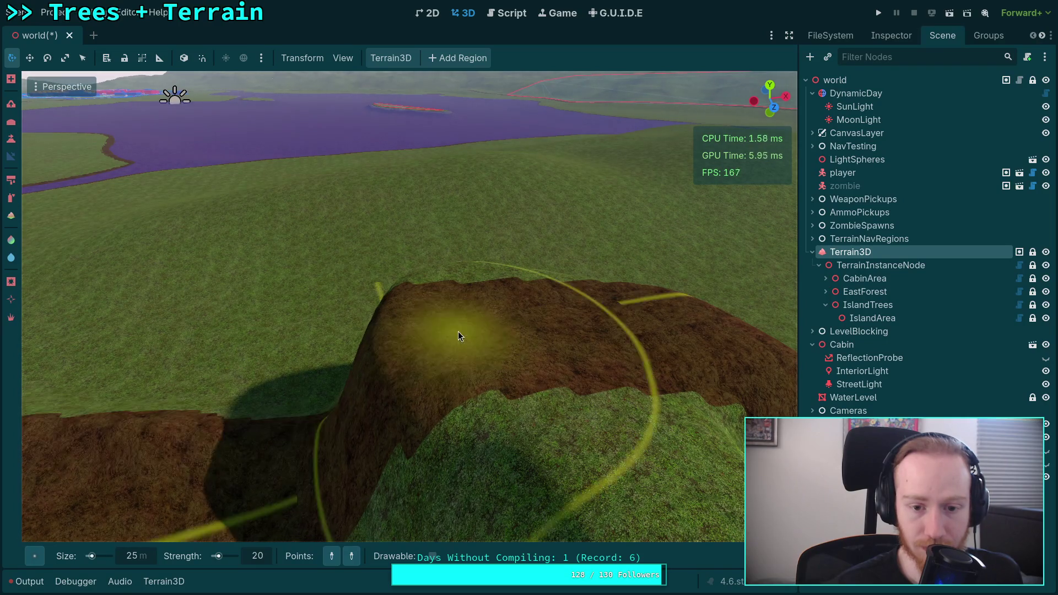
key("shift+f")
key("w")
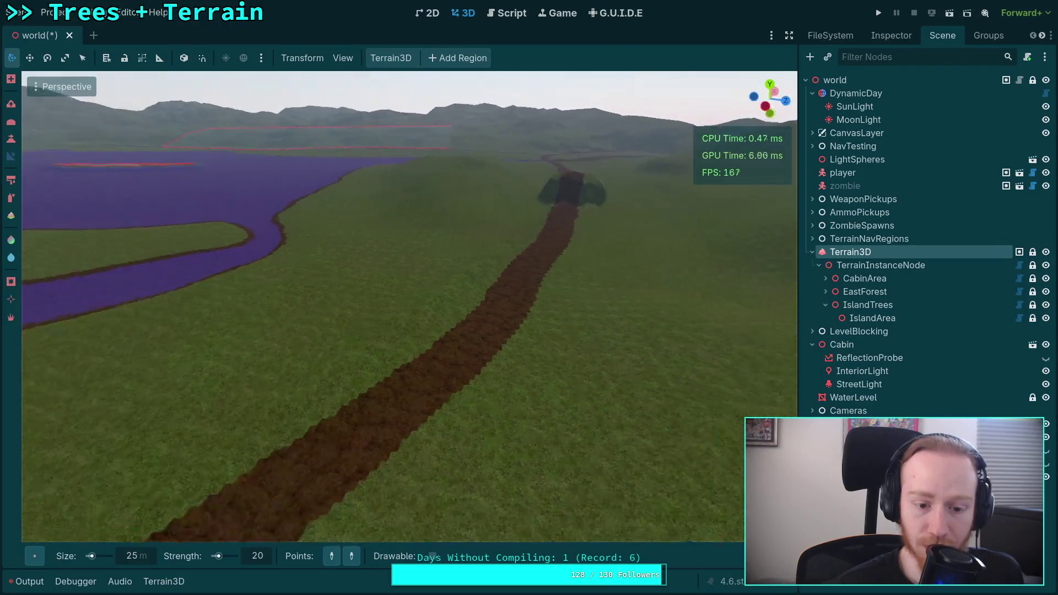
key("shift+f")
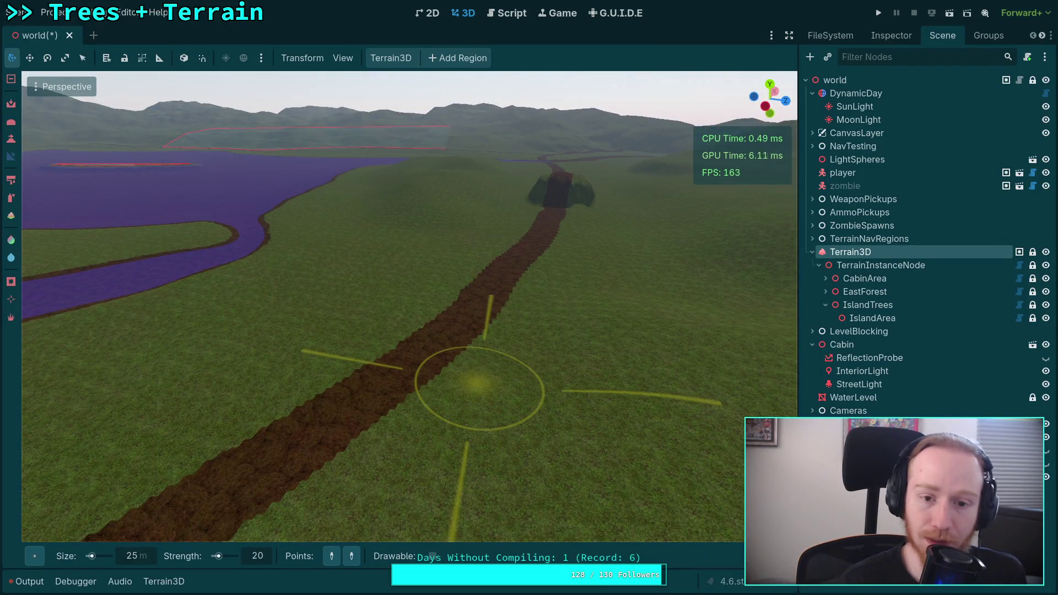
key("shift+f")
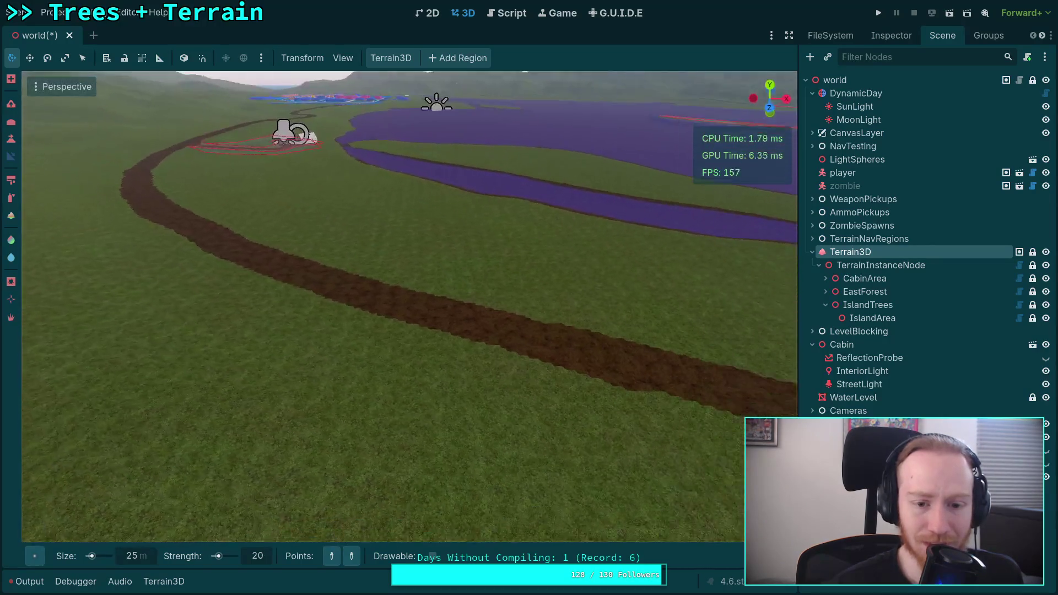
key("shift+f")
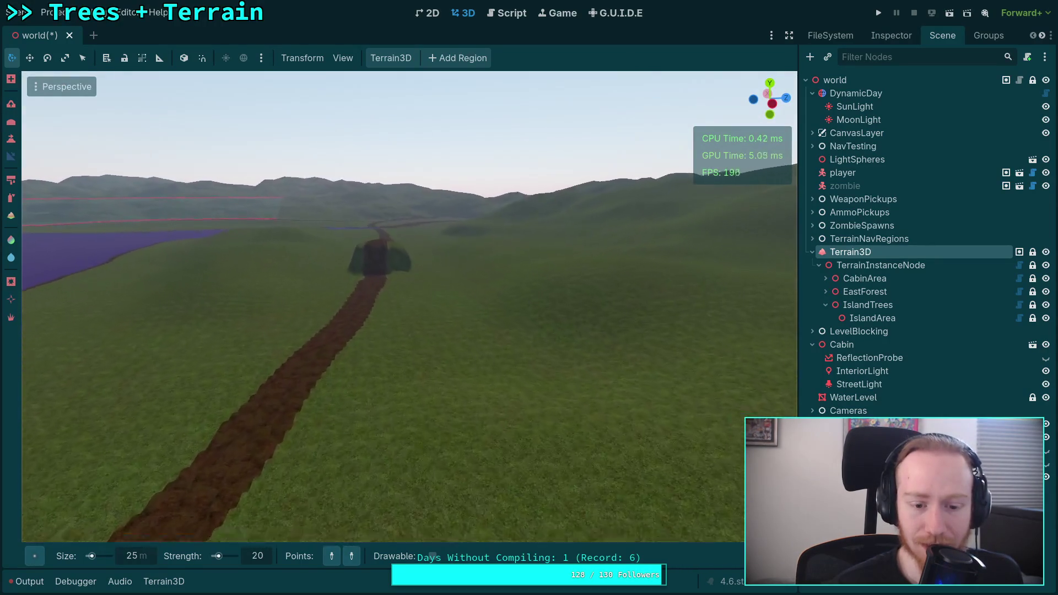
key("shift+f")
key("shift+f")
key("w")
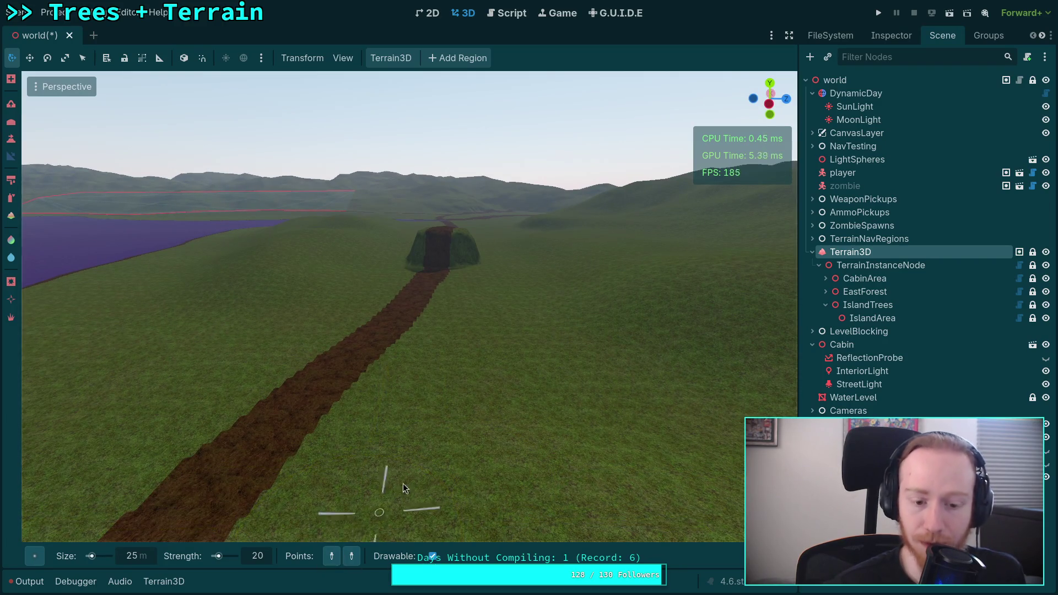
key("shift+f")
key("shift+f")
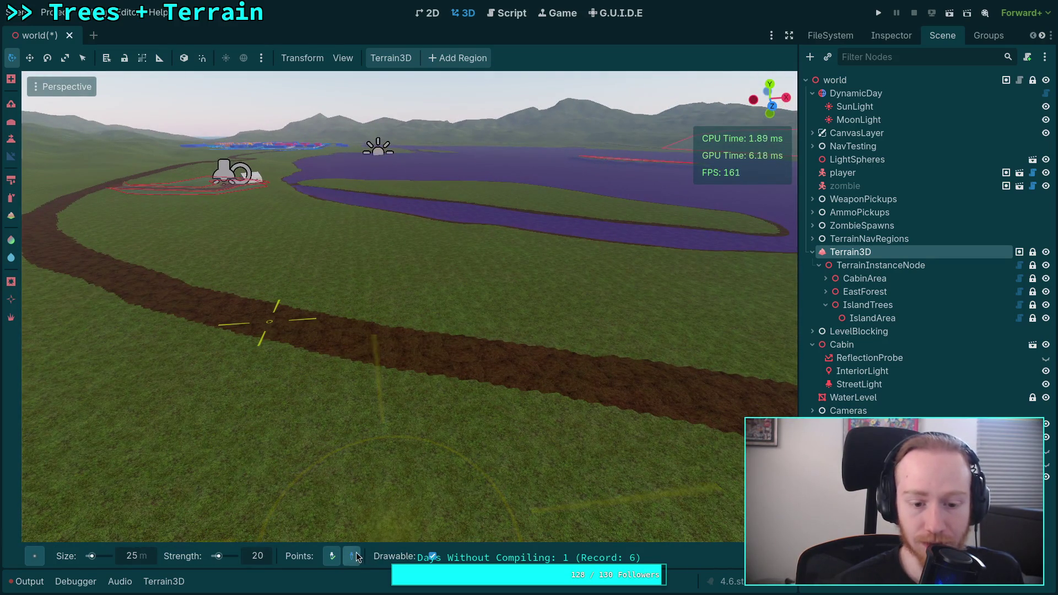
key("shift+f")
key("w")
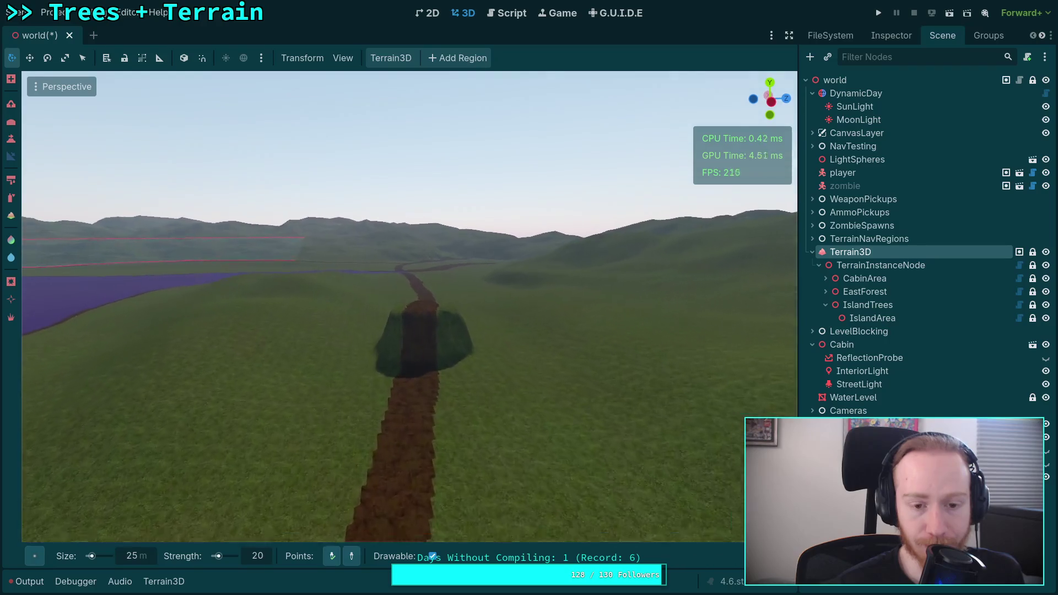
key("shift+f")
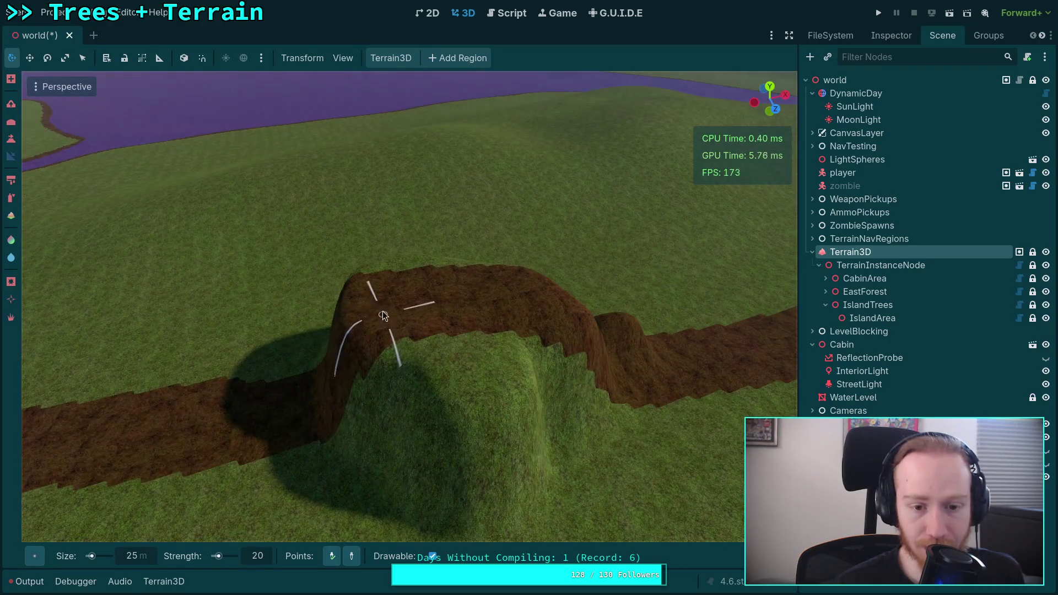
key("shift+f")
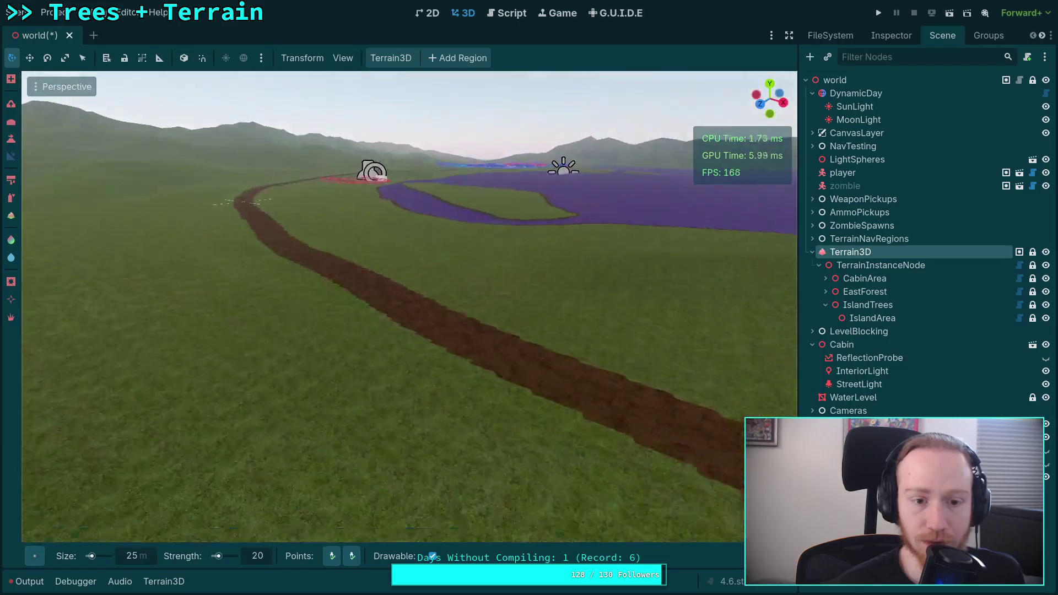
key("shift+f")
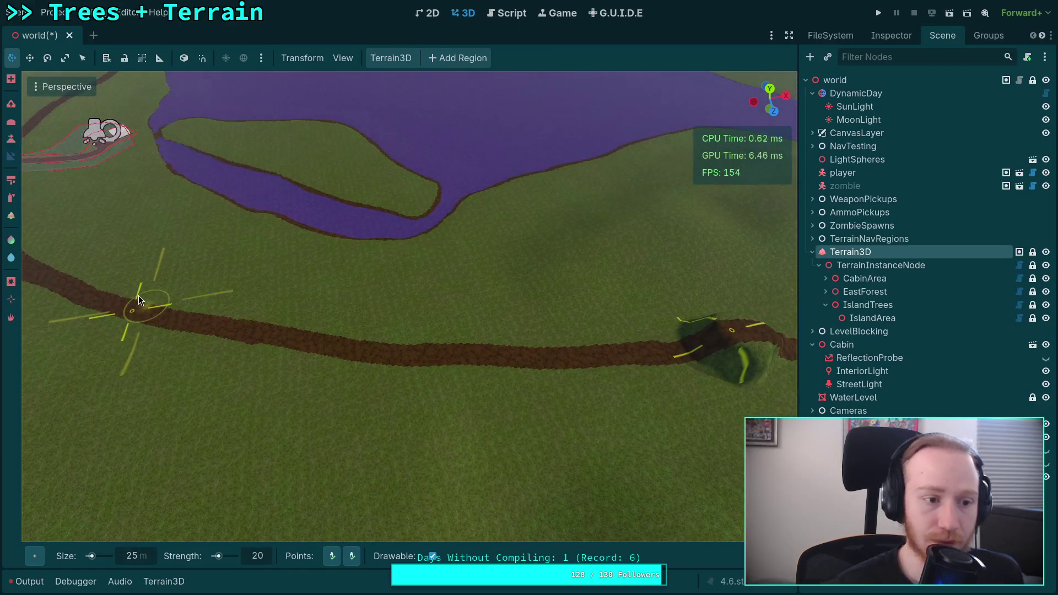
left_click(34, 556)
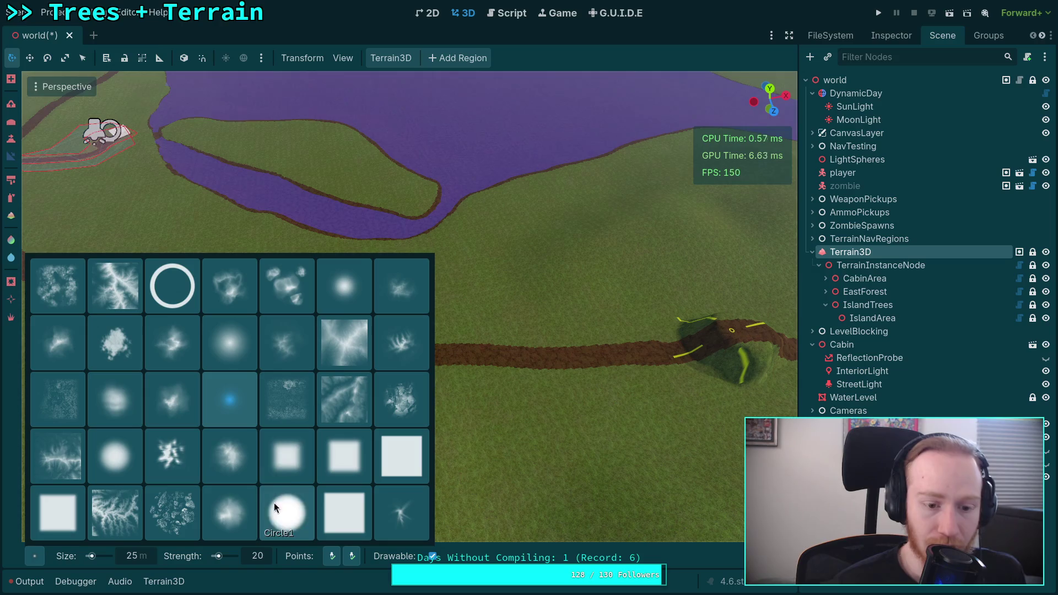
- Choose the soft round brush shape and set its size to 40 m
left_click(152, 475)
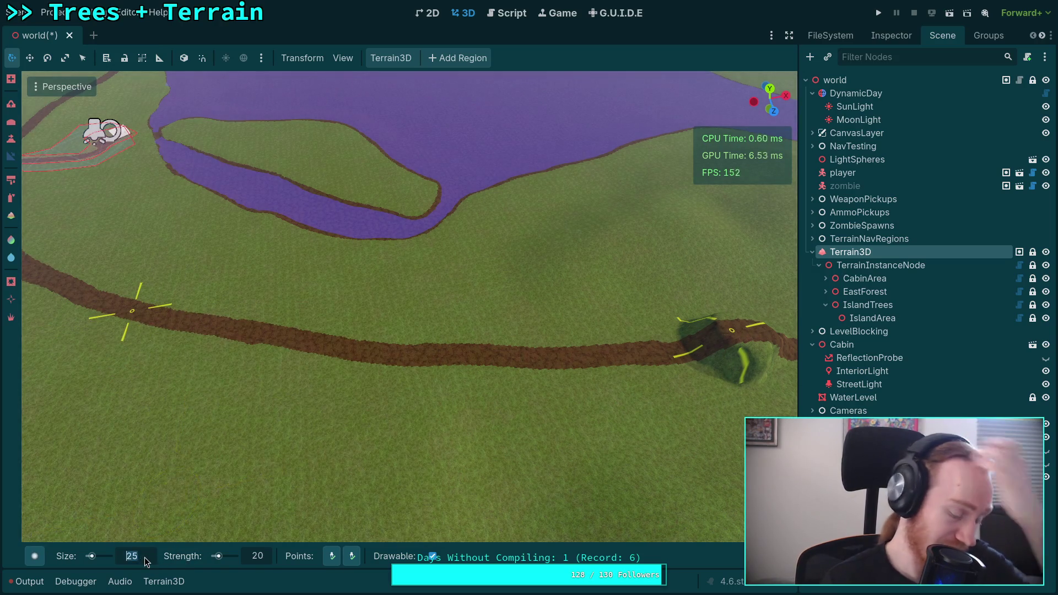
type("40")
key("Return")
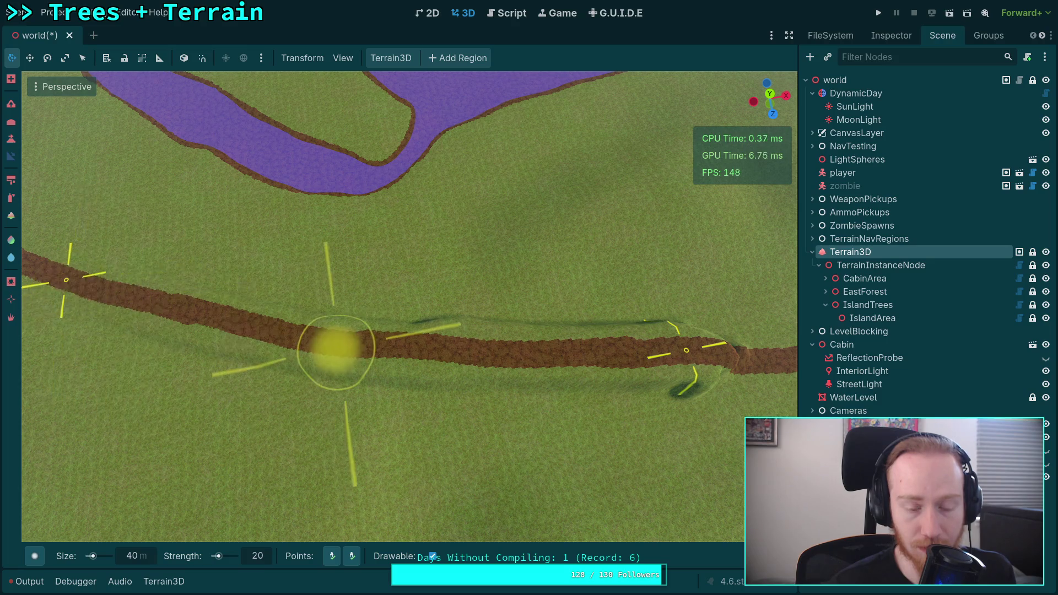
scroll(71, 283, "down", 3)
scroll(41, 274, "down", 5)
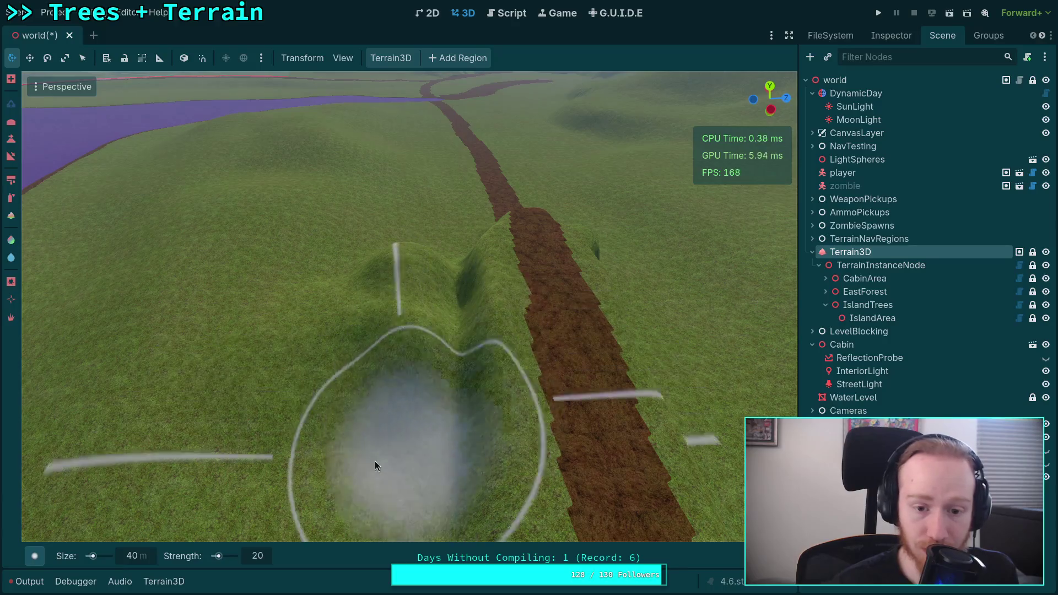
- Raise a mound beside the dirt path into a bigger hill
mouse_move(375, 460)
left_mouse_down()
mouse_move(359, 420)
mouse_move(438, 276)
mouse_move(412, 359)
left_mouse_up()
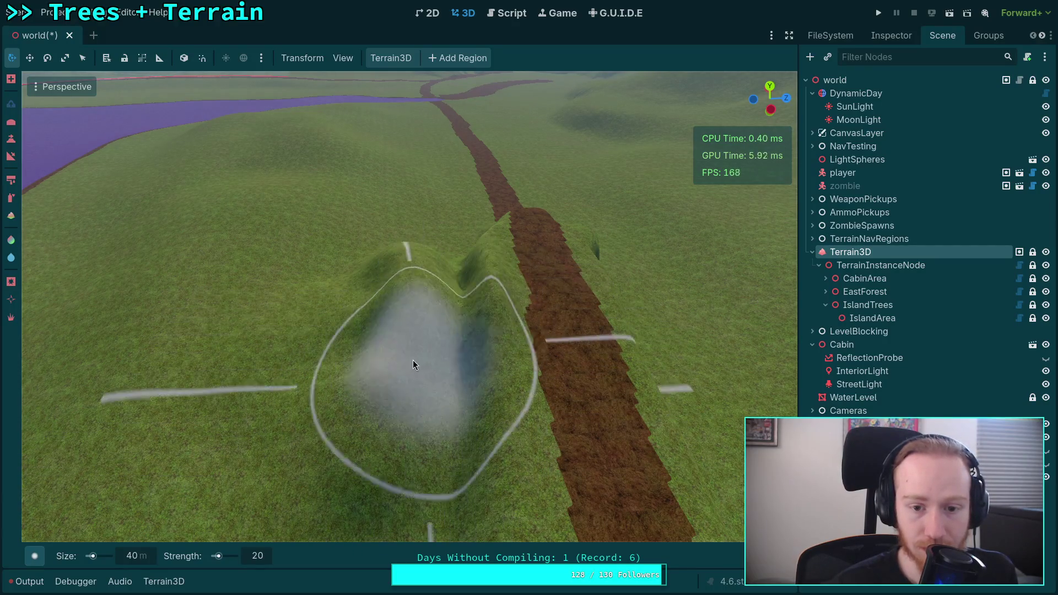
scroll(376, 319, "down", 3)
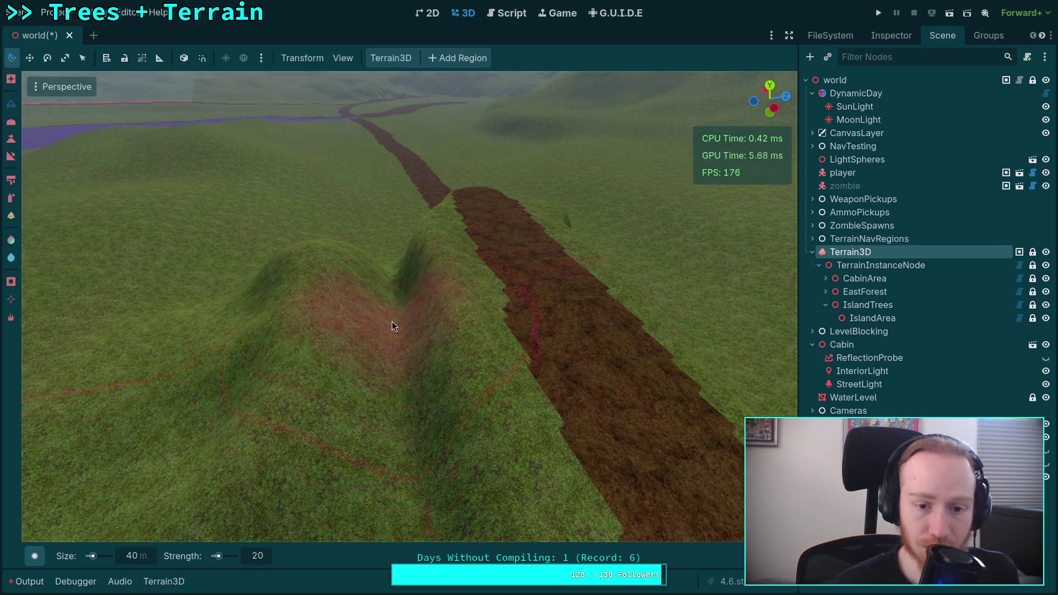
mouse_move(353, 322)
left_mouse_down()
mouse_move(386, 324)
mouse_move(359, 299)
mouse_move(364, 309)
mouse_move(323, 319)
mouse_move(332, 296)
mouse_move(319, 301)
left_mouse_up()
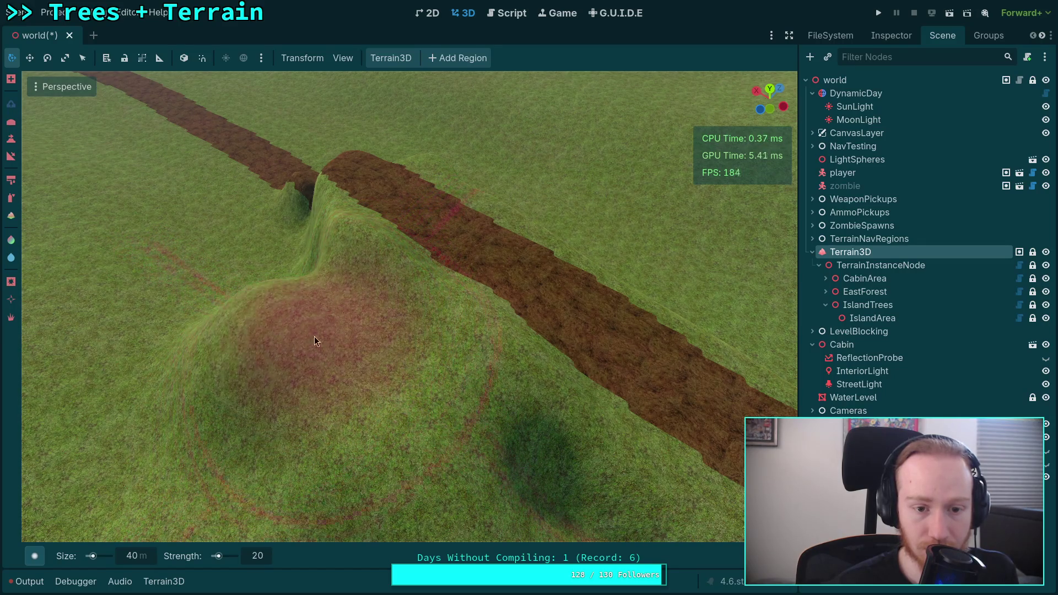
left_click_drag(343, 338, 159, 386)
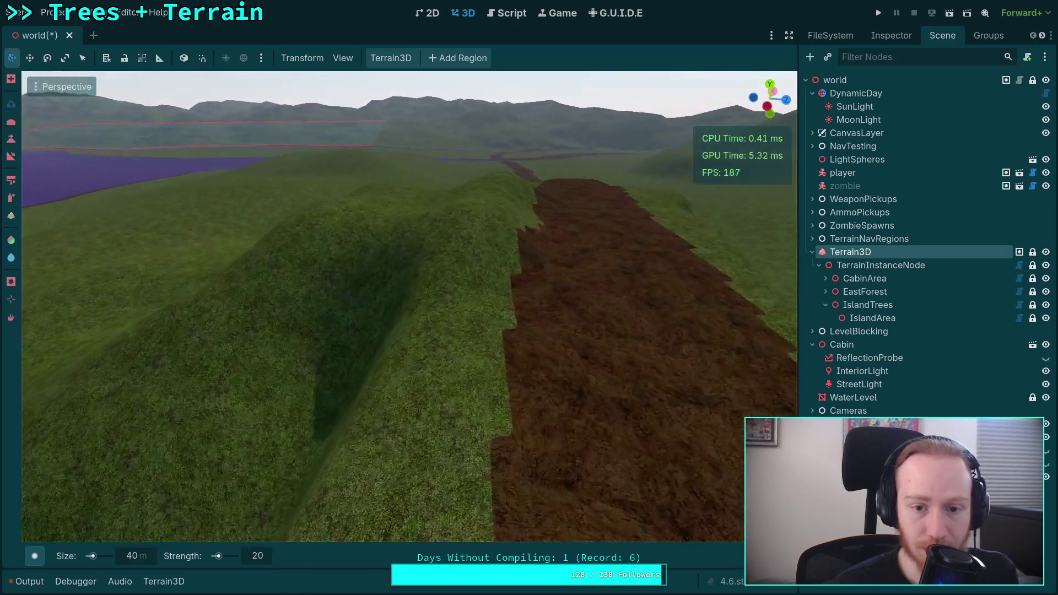
left_click_drag(324, 353, 373, 330)
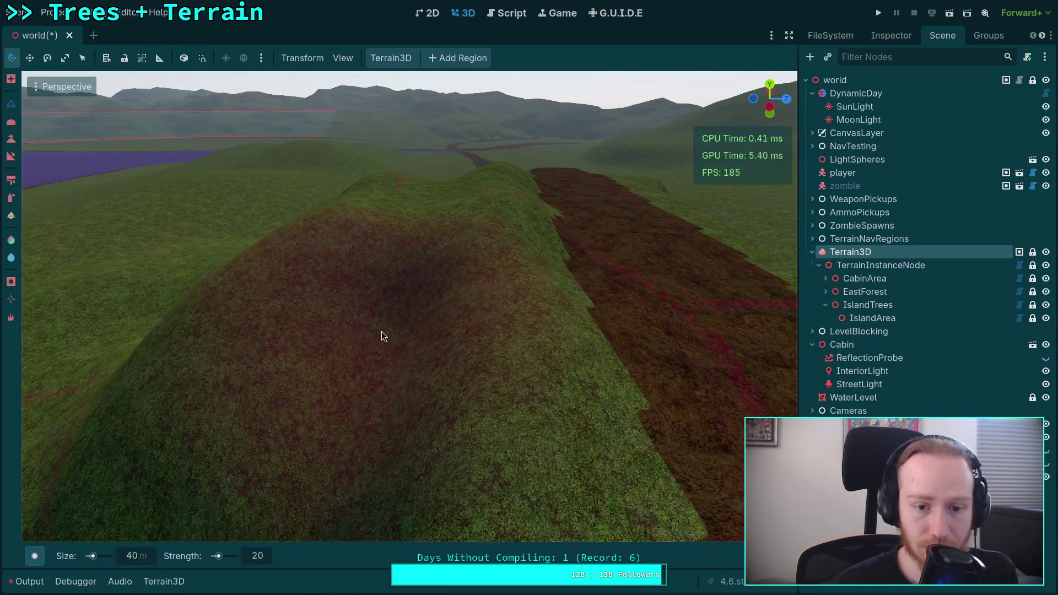
mouse_move(307, 362)
left_mouse_down()
mouse_move(392, 354)
mouse_move(305, 287)
left_mouse_up()
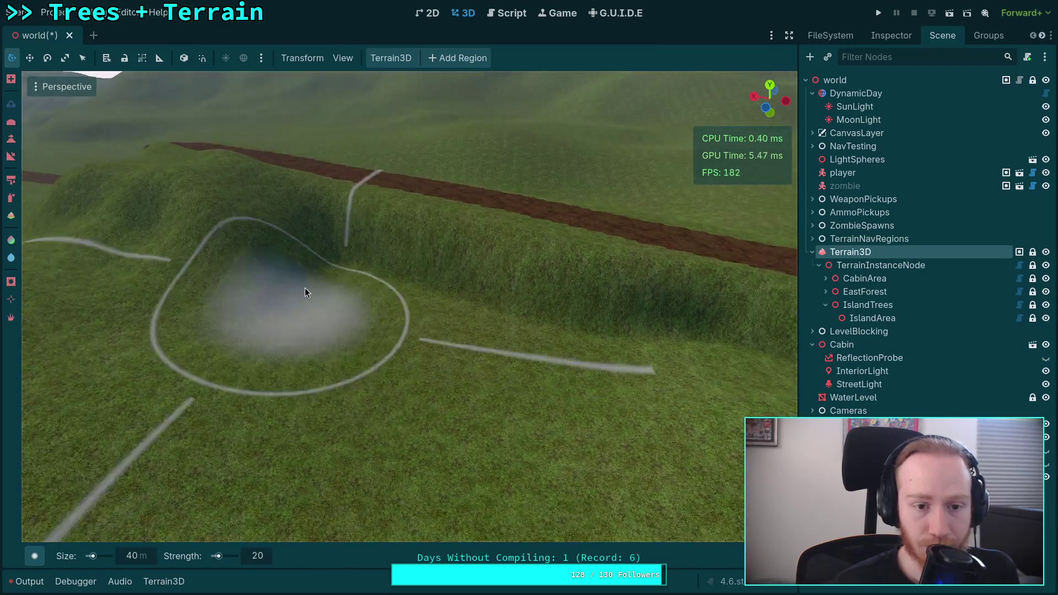
mouse_move(337, 324)
left_mouse_down()
mouse_move(417, 385)
mouse_move(302, 381)
mouse_move(210, 434)
mouse_move(131, 530)
left_mouse_up()
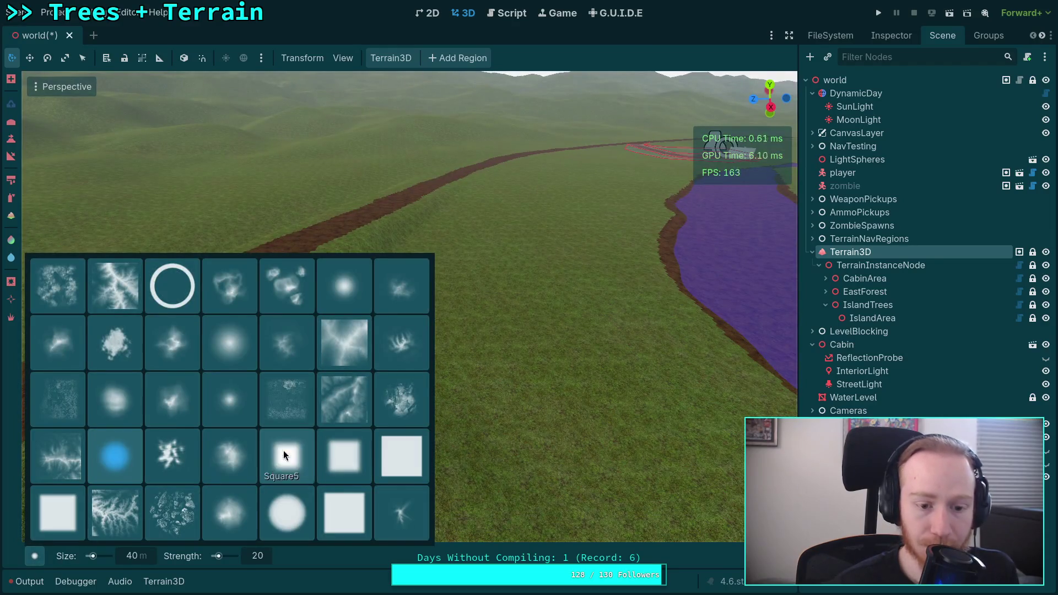
- Try the Circle3 and Circle0 brush shapes while carving a dip into the hill
left_click(339, 297)
mouse_move(376, 366)
left_mouse_down()
mouse_move(376, 349)
mouse_move(393, 339)
left_mouse_up()
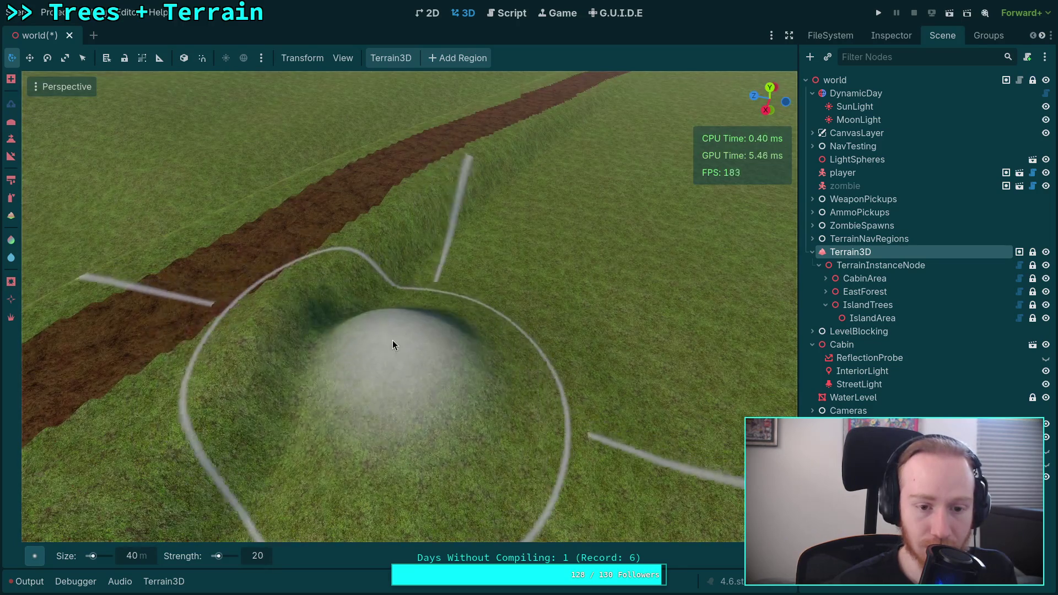
scroll(393, 345, "down", 3)
left_click(34, 556)
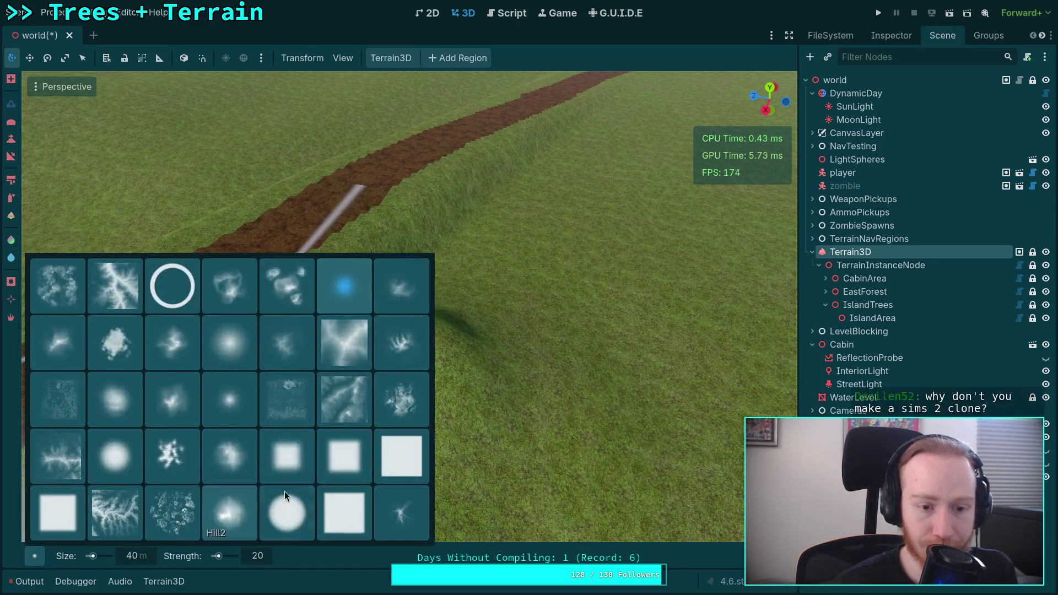
left_click(236, 349)
left_click_drag(431, 332, 333, 381)
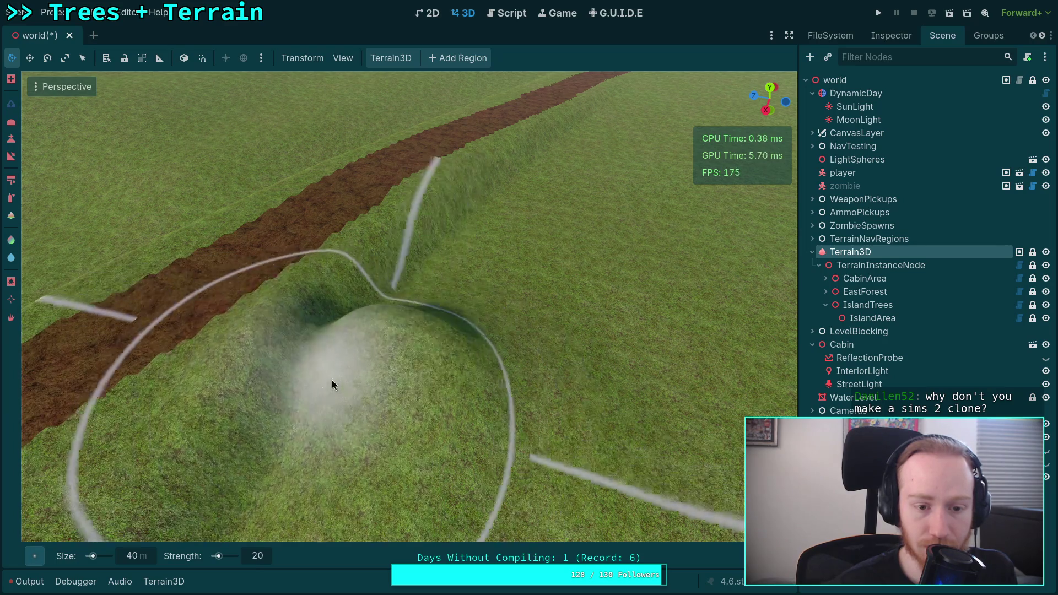
scroll(393, 264, "down", 2)
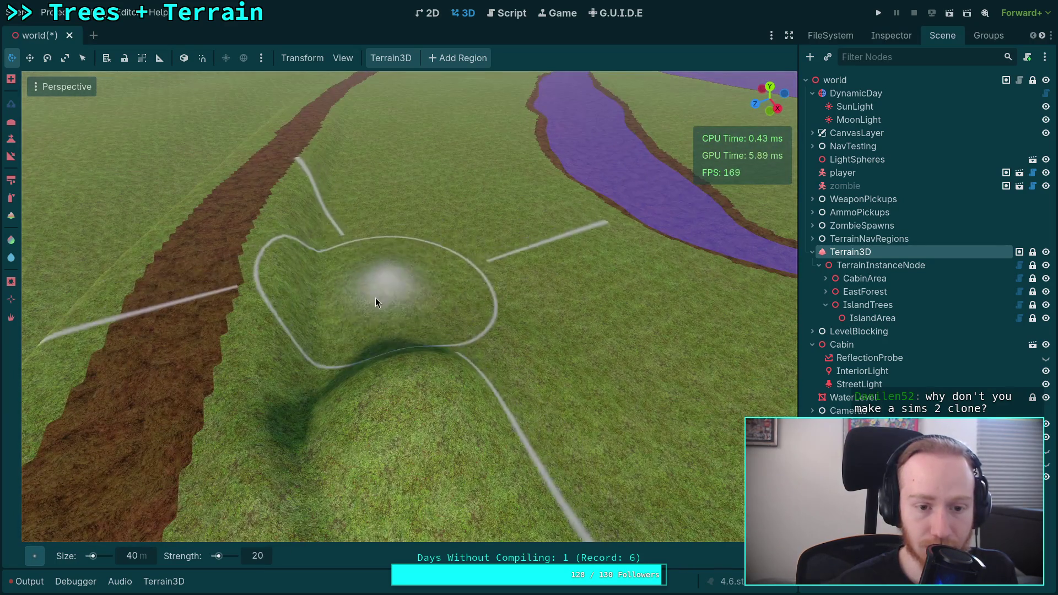
mouse_move(386, 315)
left_mouse_down()
mouse_move(378, 320)
mouse_move(372, 298)
mouse_move(344, 320)
mouse_move(365, 316)
left_mouse_up()
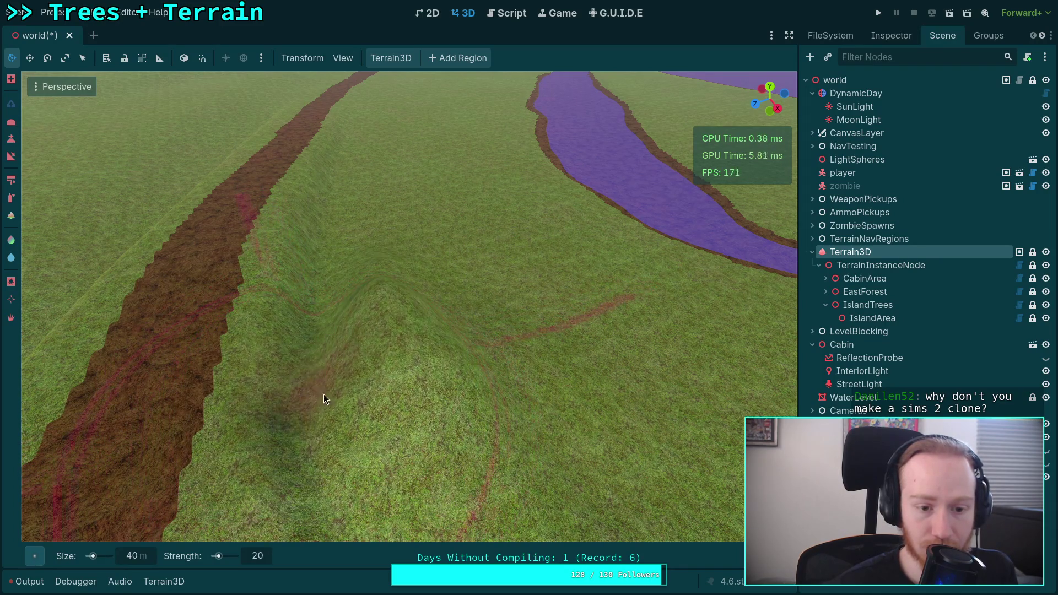
scroll(377, 307, "down", 3)
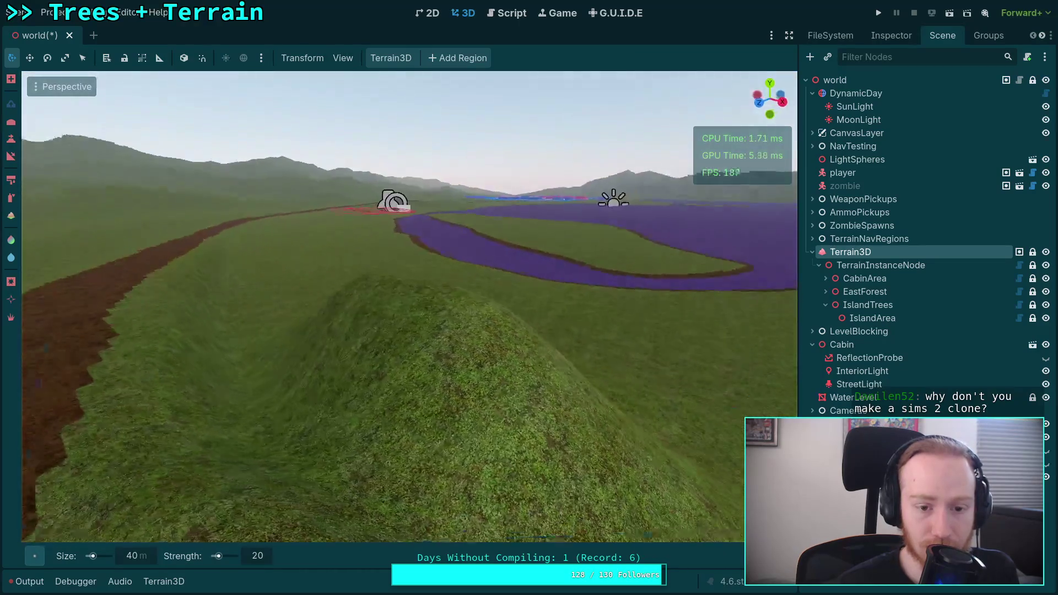
- Lower and flatten the hill under the brush
mouse_move(419, 307)
left_mouse_down()
mouse_move(485, 303)
mouse_move(396, 301)
mouse_move(387, 286)
left_mouse_up()
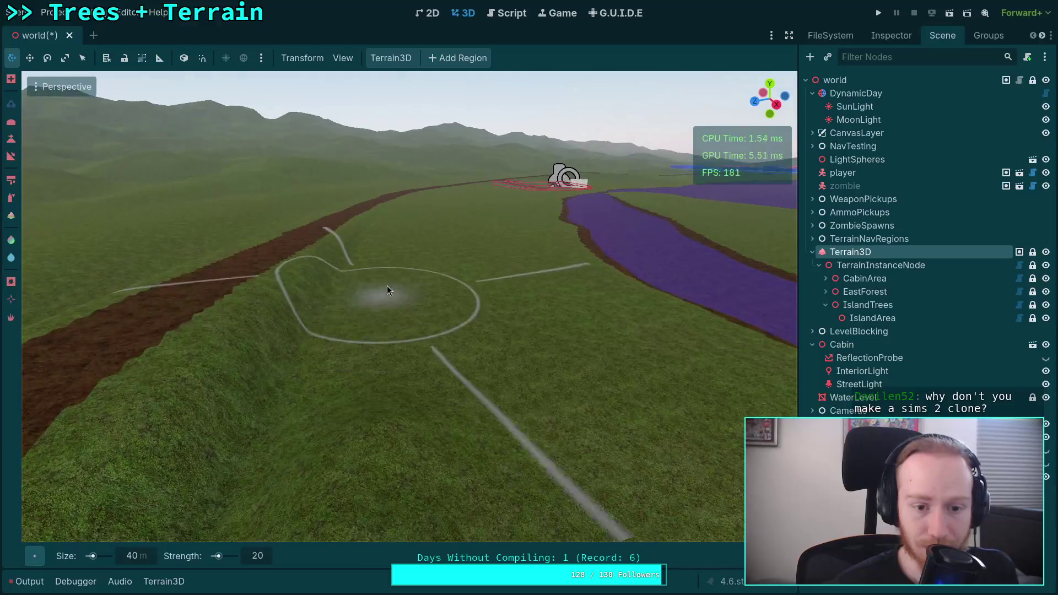
left_click_drag(436, 313, 441, 287)
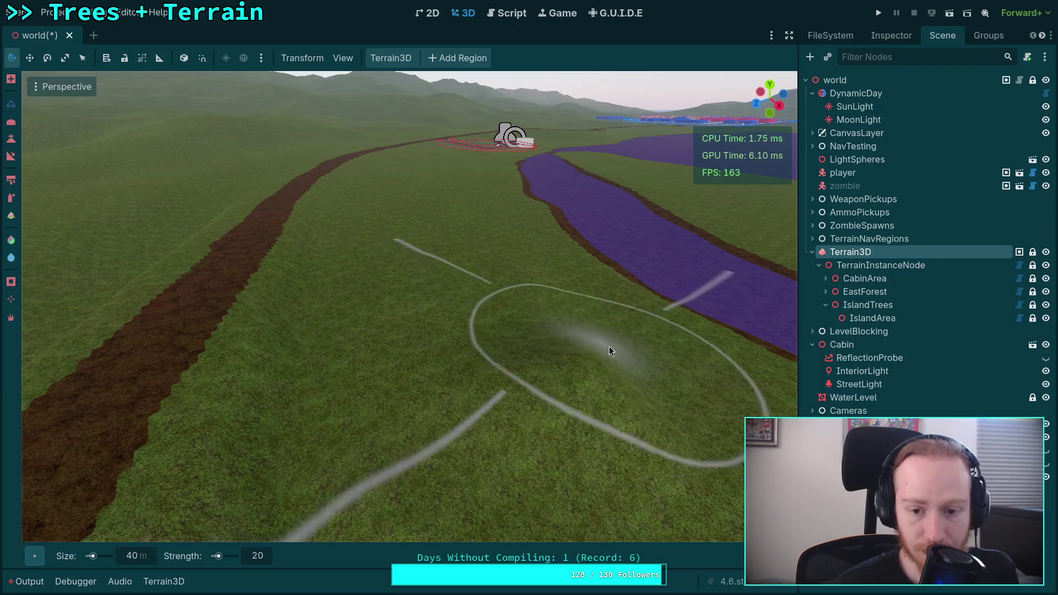
left_click_drag(653, 424, 512, 339)
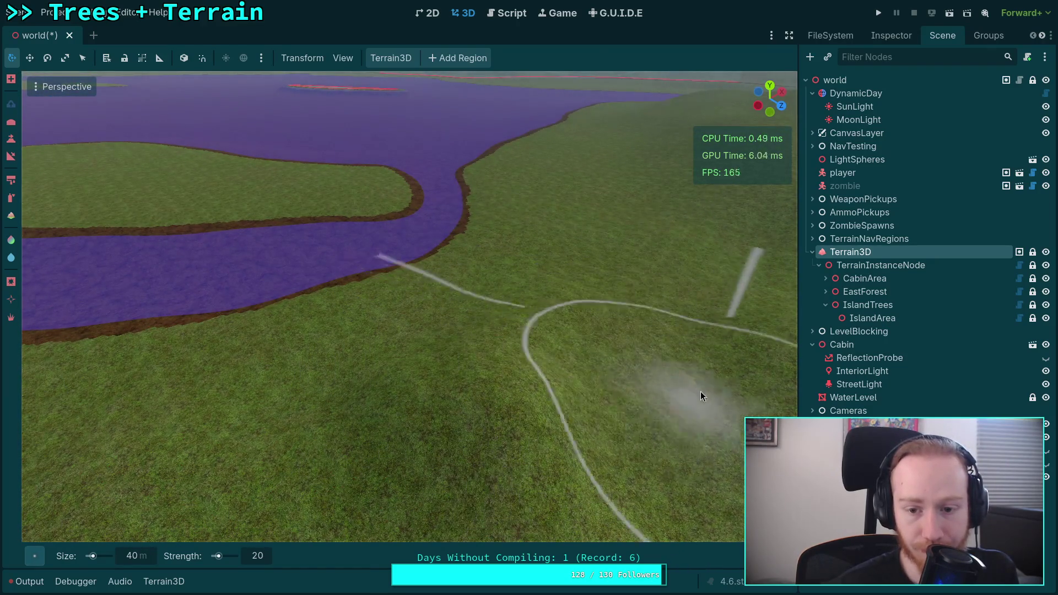
mouse_move(683, 415)
left_mouse_down()
mouse_move(705, 331)
mouse_move(374, 292)
left_mouse_up()
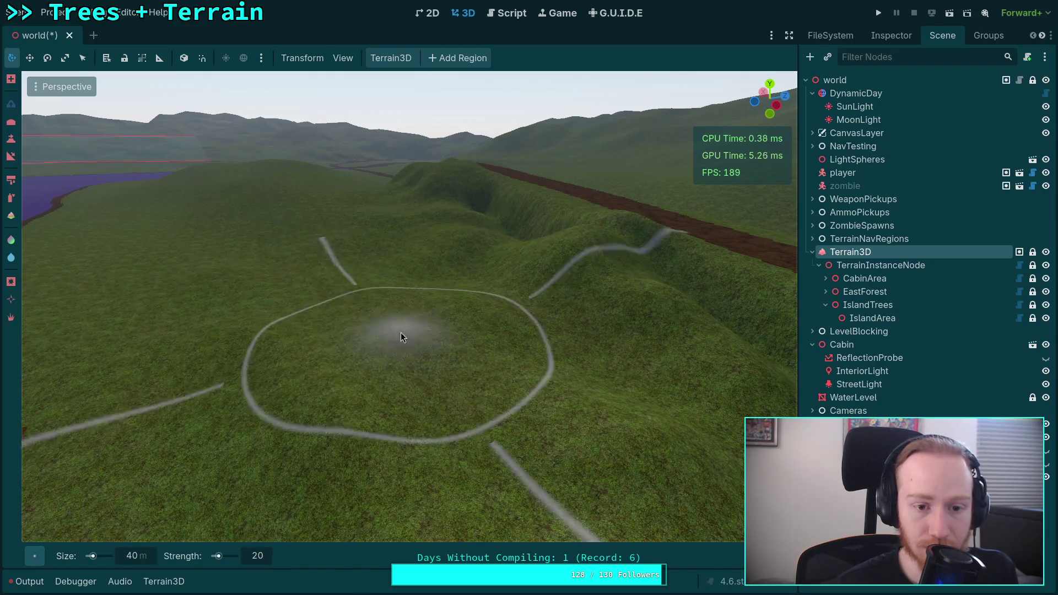
left_click_drag(448, 268, 471, 300)
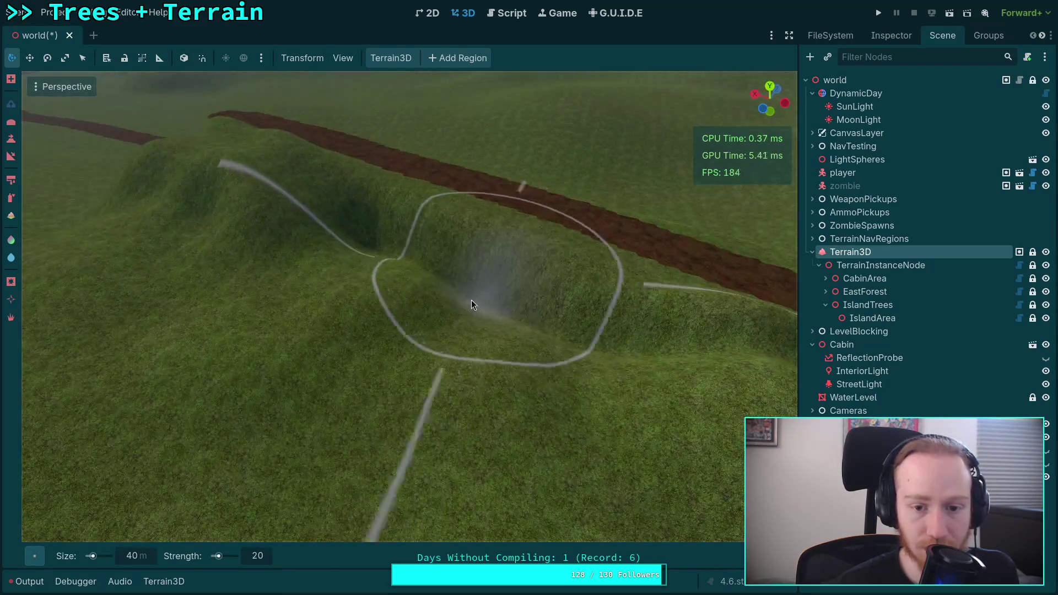
- Switch to raise mode and fill and smooth the dip beside the path
key("e")
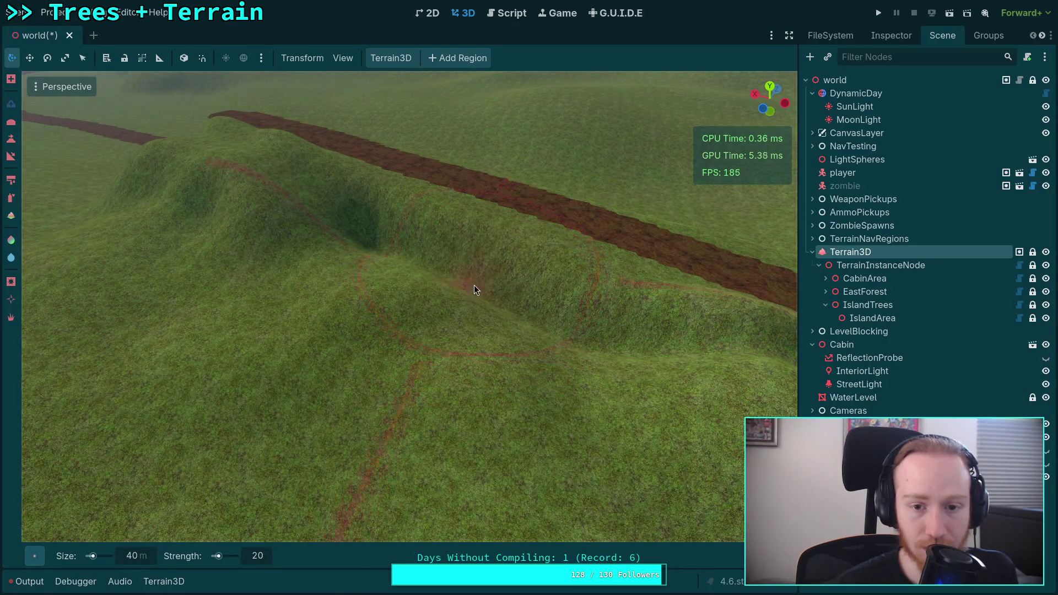
mouse_move(456, 289)
left_mouse_down()
mouse_move(479, 262)
mouse_move(461, 286)
left_mouse_up()
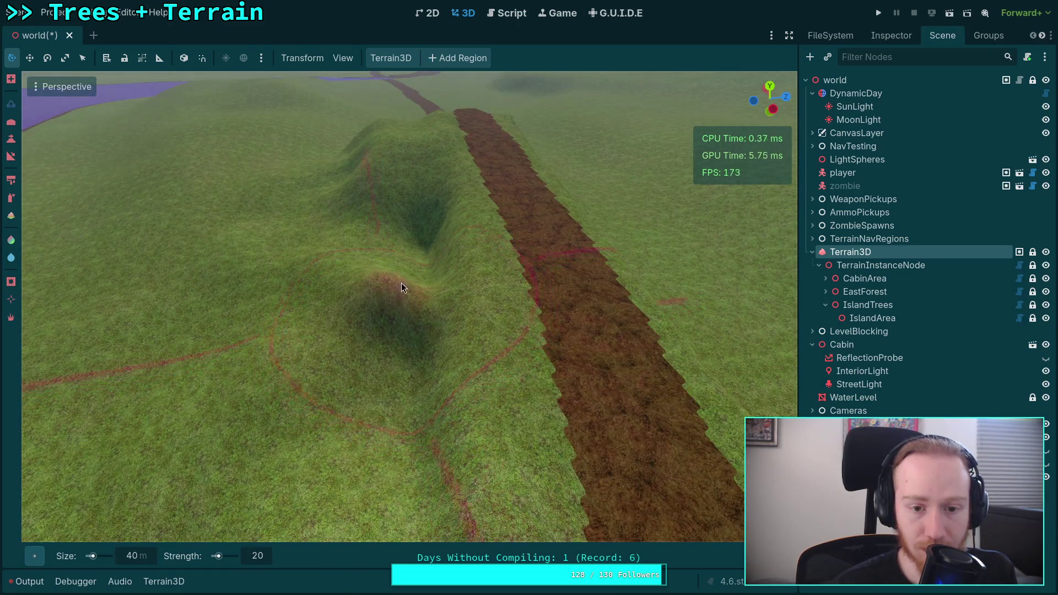
mouse_move(405, 373)
left_mouse_down()
mouse_move(406, 427)
mouse_move(409, 369)
left_mouse_up()
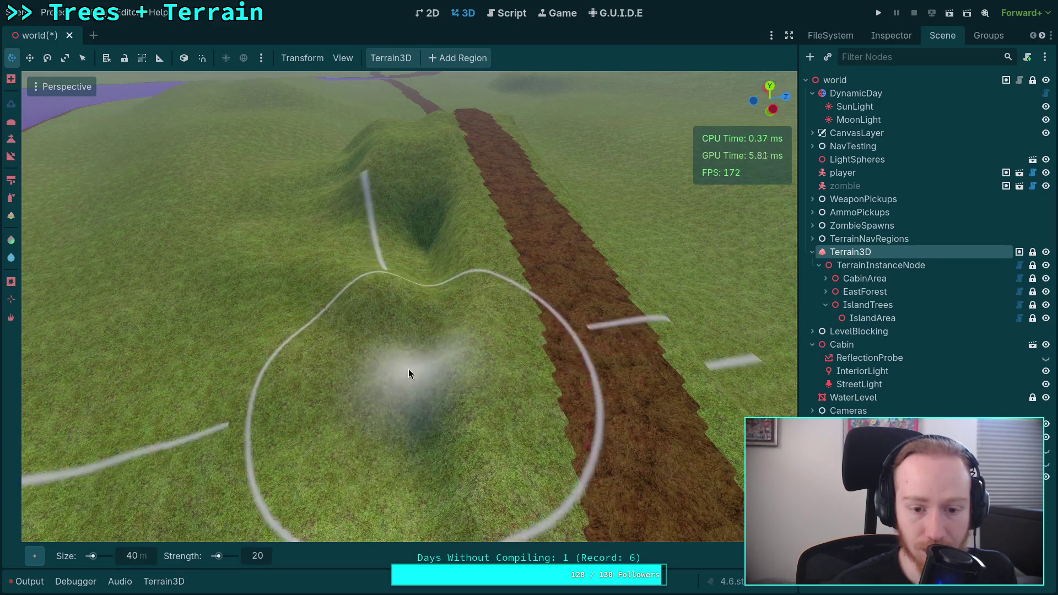
left_click_drag(422, 252, 420, 200)
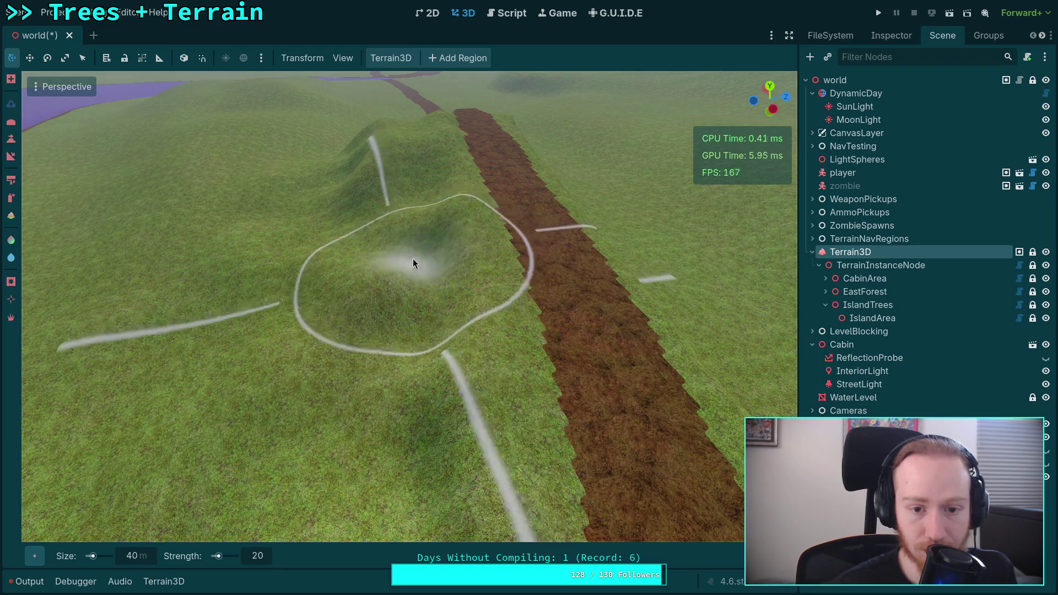
mouse_move(413, 263)
left_mouse_down()
mouse_move(425, 248)
mouse_move(431, 258)
mouse_move(391, 259)
mouse_move(386, 276)
mouse_move(441, 273)
left_mouse_up()
left_click_drag(368, 329, 368, 329)
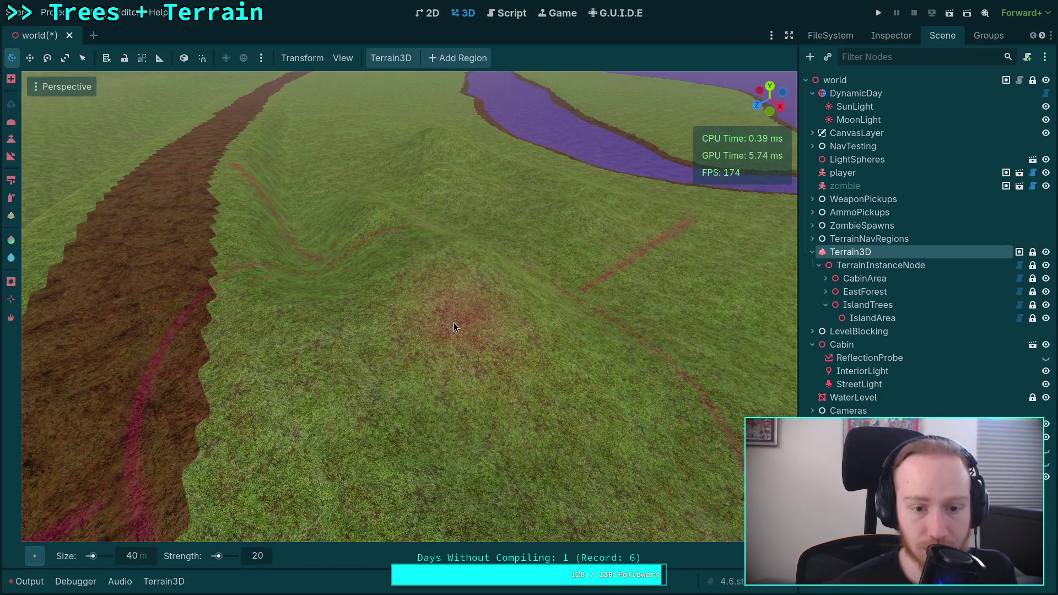
- Shrink the Terrain3D brush Size from 40 m to 25 m
mouse_move(454, 326)
left_mouse_down()
mouse_move(523, 359)
mouse_move(405, 343)
left_mouse_up()
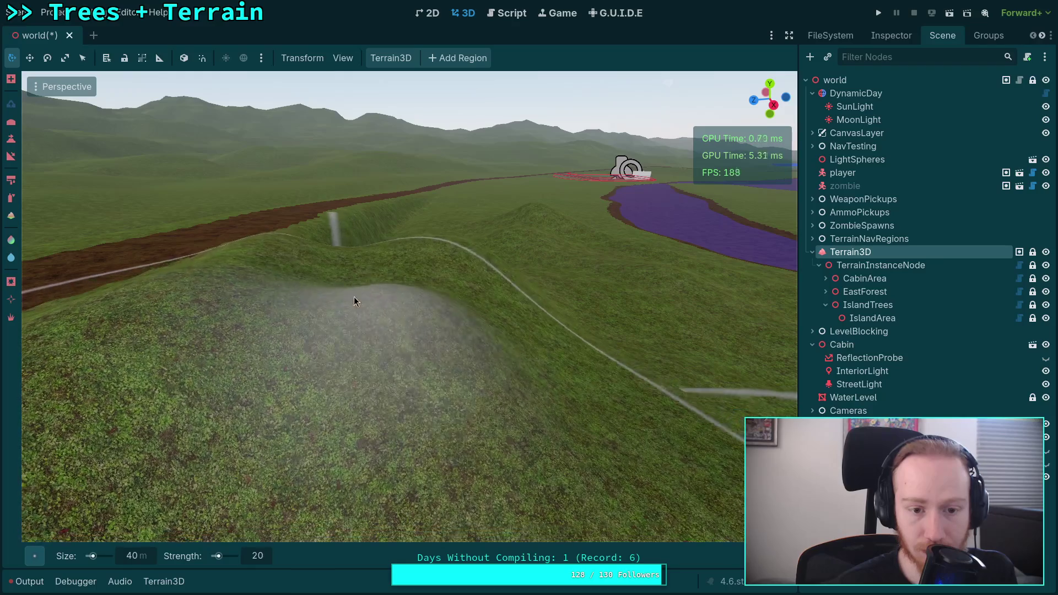
mouse_move(354, 302)
left_mouse_down()
mouse_move(368, 312)
mouse_move(444, 277)
mouse_move(480, 230)
left_mouse_up()
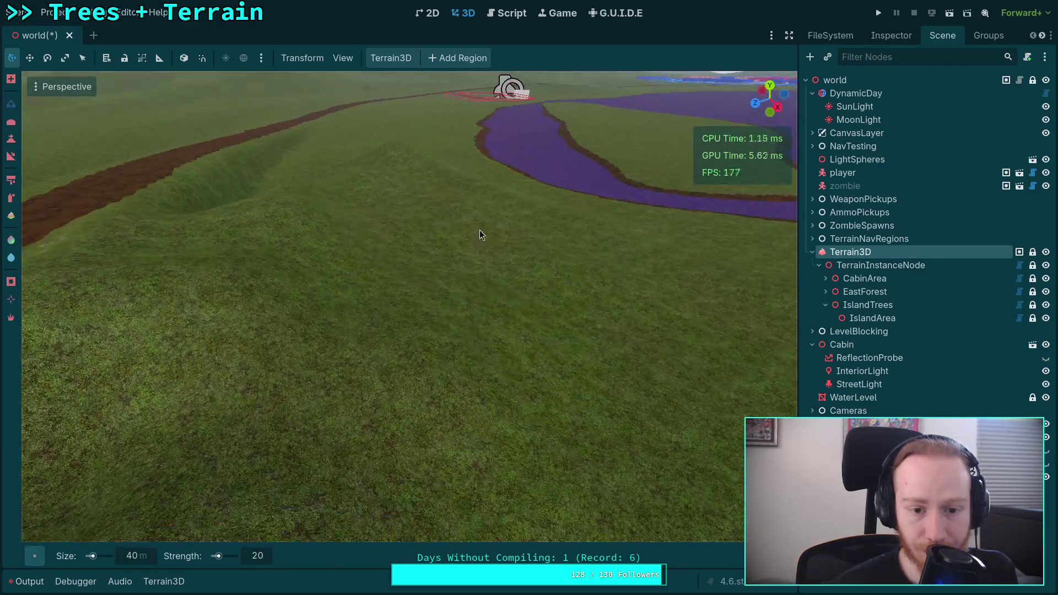
mouse_move(657, 311)
left_mouse_down()
mouse_move(660, 369)
mouse_move(511, 372)
mouse_move(386, 304)
mouse_move(484, 315)
left_mouse_up()
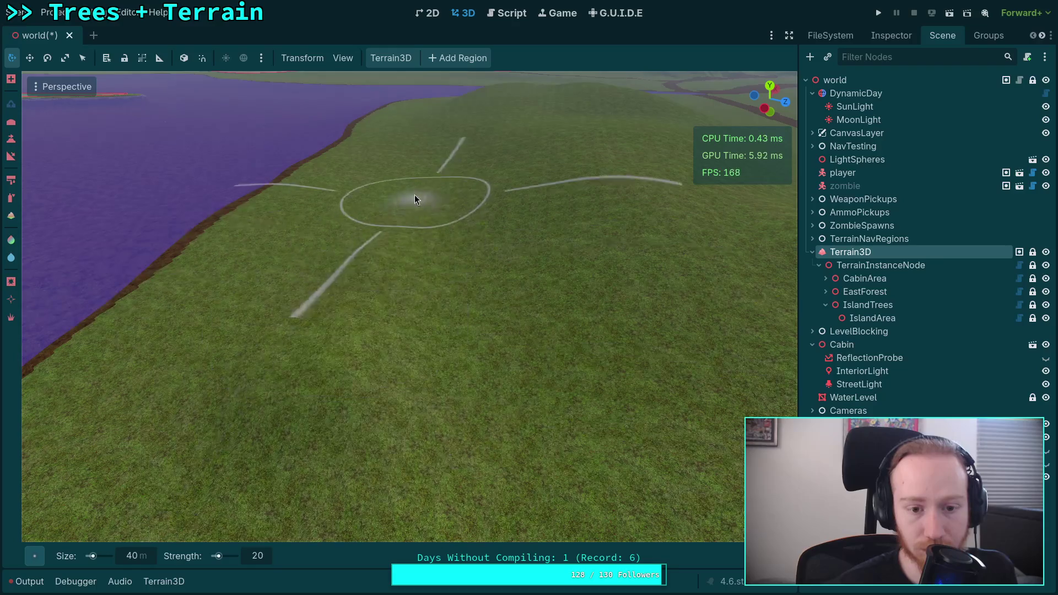
left_click_drag(278, 259, 340, 238)
scroll(370, 220, "up", 5)
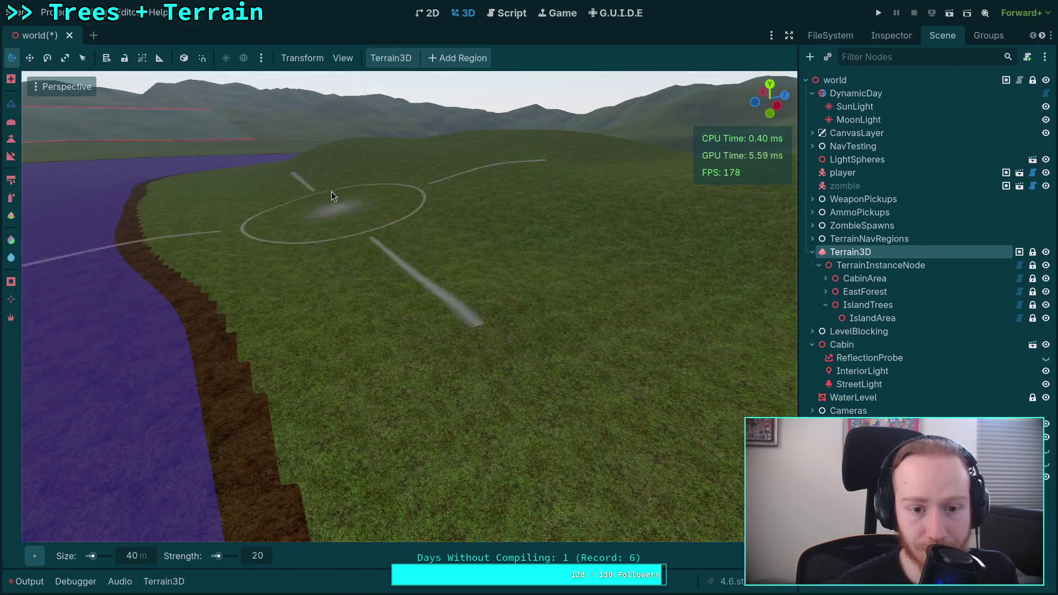
left_click_drag(547, 292, 547, 300)
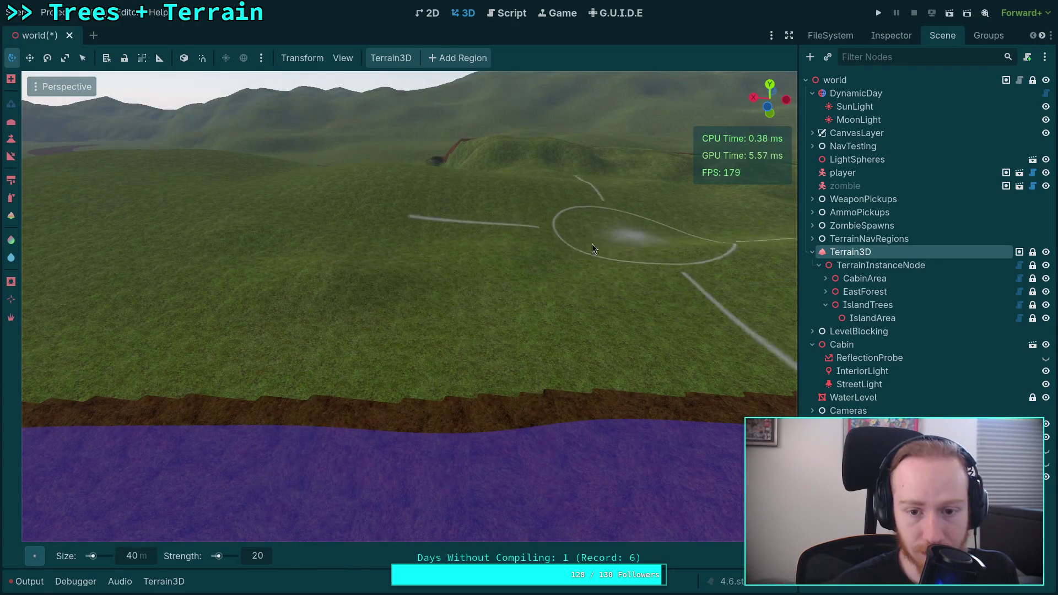
mouse_move(383, 234)
left_mouse_down()
mouse_move(330, 226)
mouse_move(463, 267)
left_mouse_up()
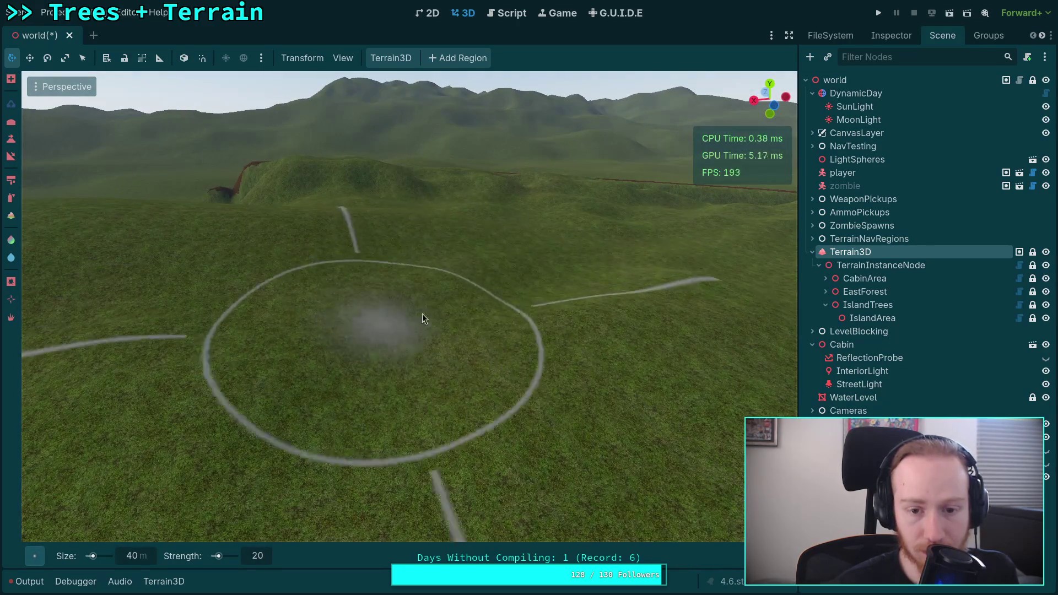
scroll(422, 313, "up", 5)
scroll(604, 255, "down", 3)
left_click_drag(604, 255, 428, 238)
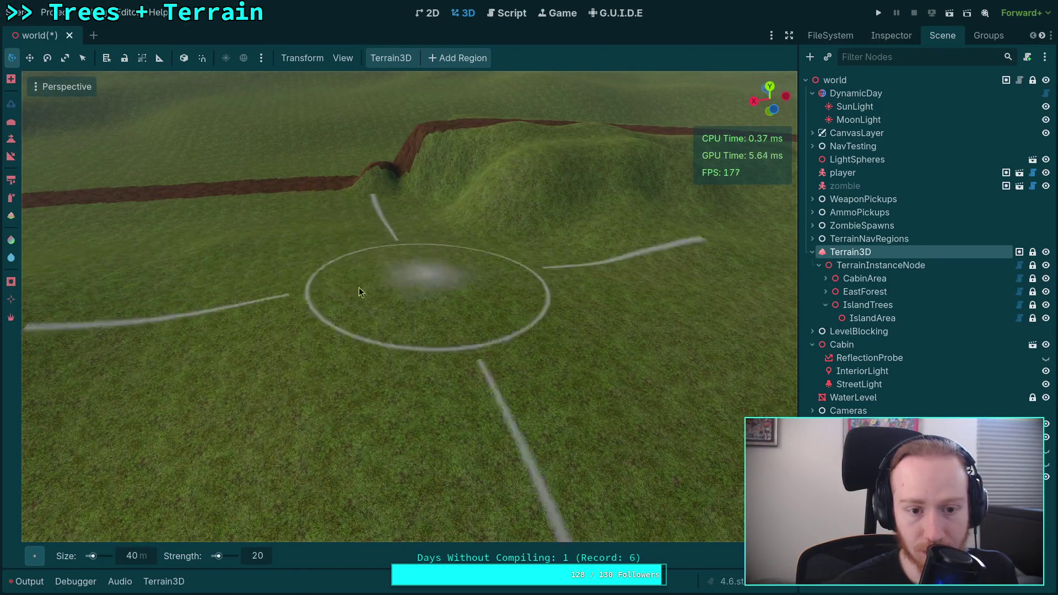
left_click_drag(359, 287, 247, 467)
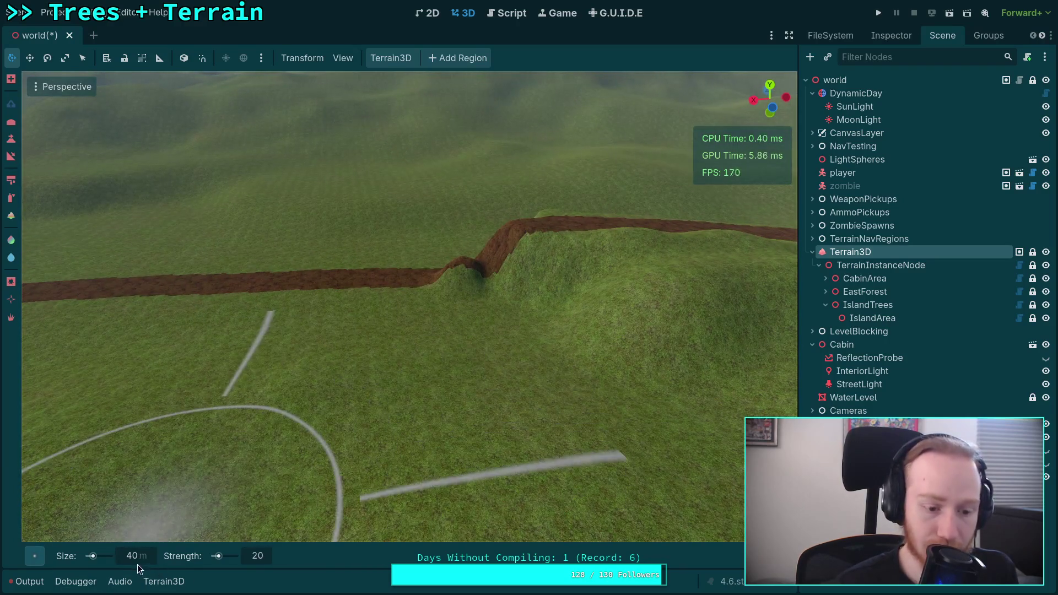
left_click_drag(139, 564, 122, 563)
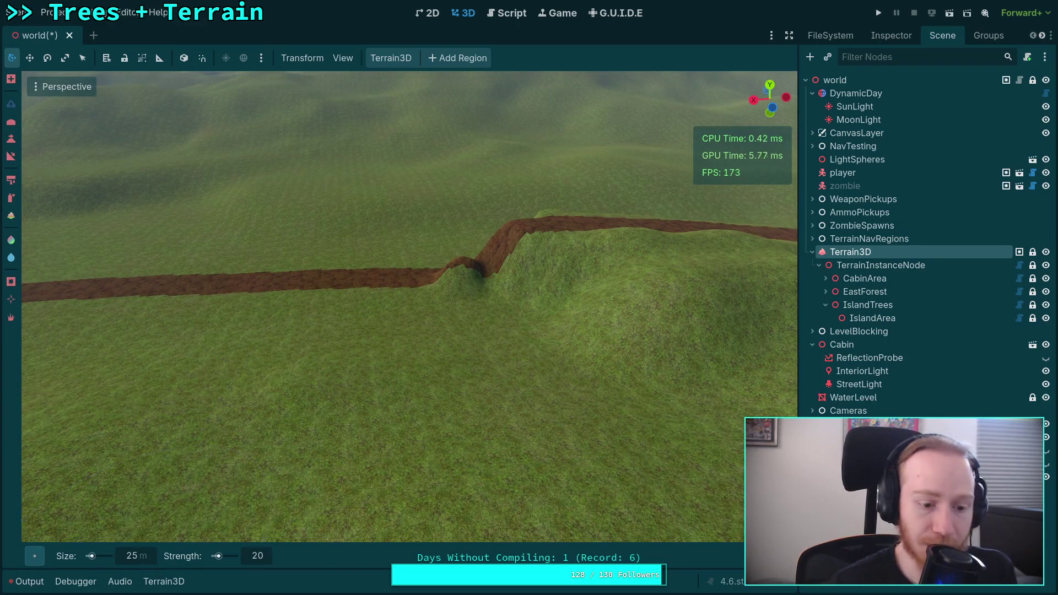
- Choose the soft round brush shape and switch to set-height sculpting
left_click(34, 555)
left_click(121, 435)
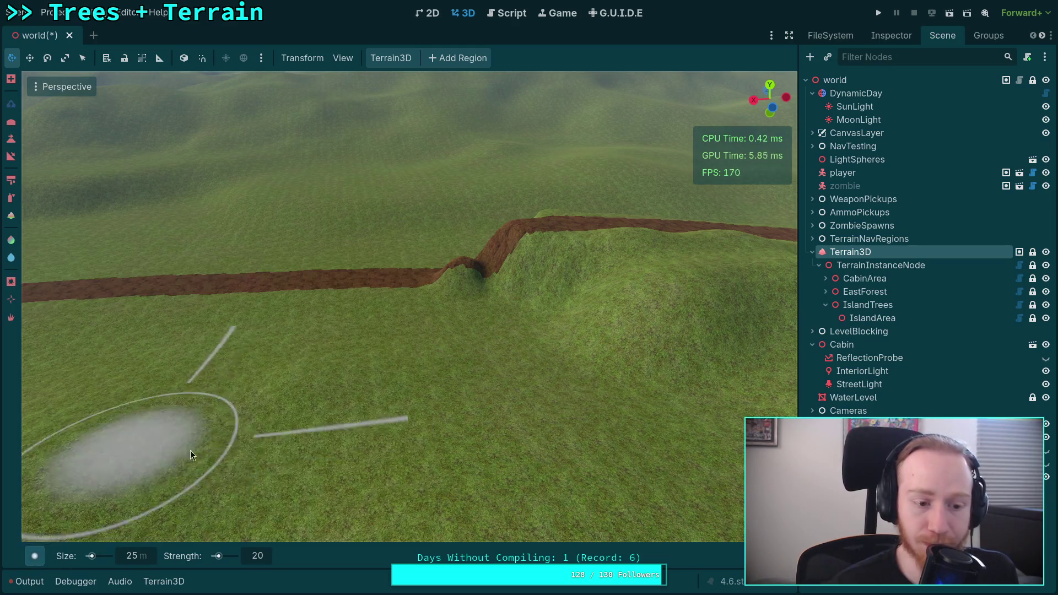
left_click_drag(296, 434, 296, 386)
left_click_drag(386, 386, 231, 496)
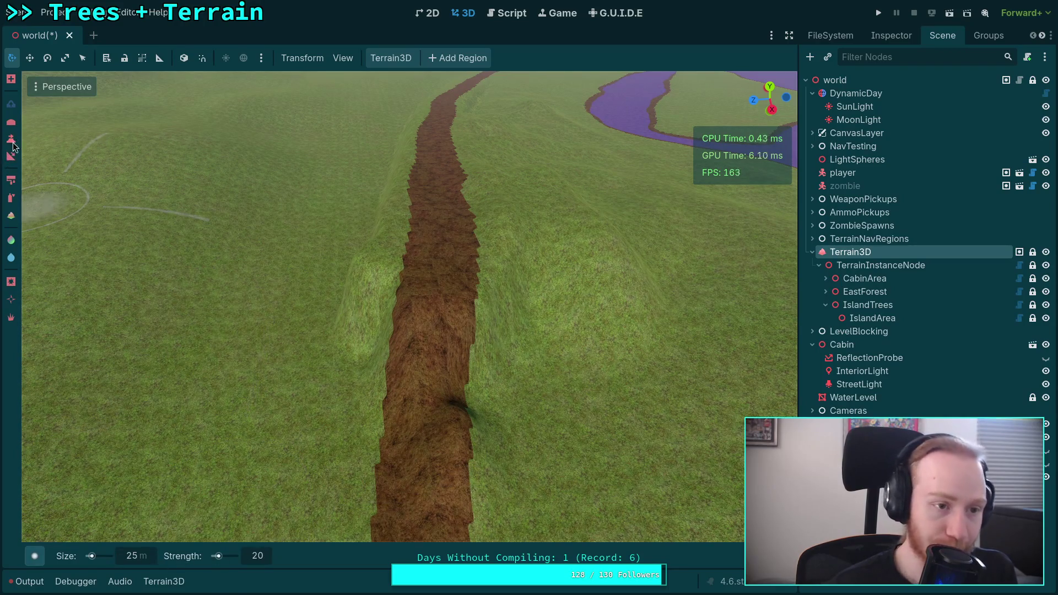
left_click(12, 142)
left_click(416, 358)
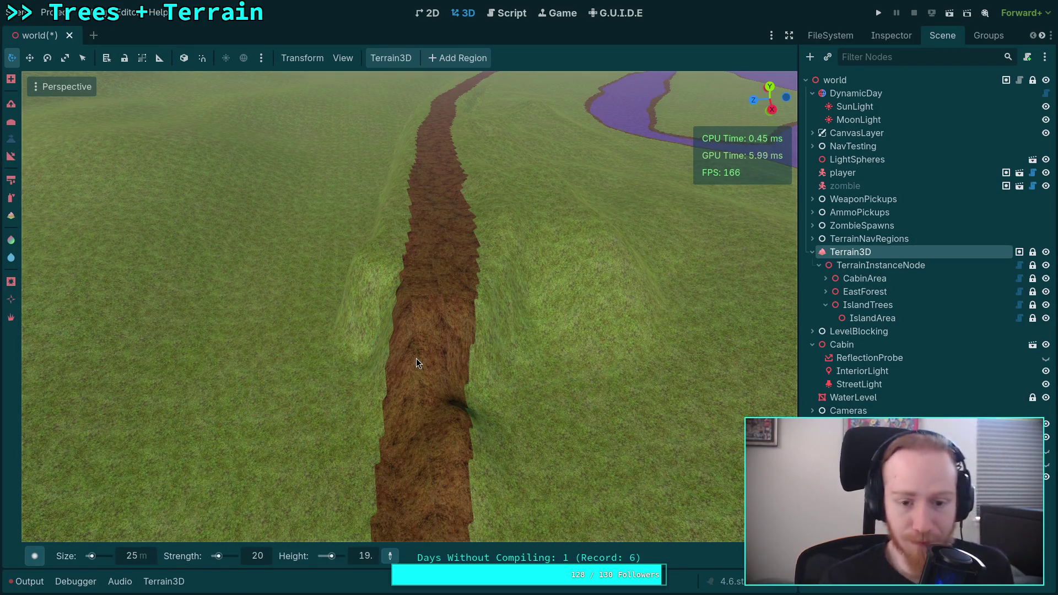
- Raise the terrain on both sides of the dirt path into grassy ridges
mouse_move(416, 358)
left_mouse_down()
mouse_move(424, 269)
mouse_move(446, 230)
mouse_move(650, 260)
mouse_move(551, 308)
mouse_move(562, 346)
mouse_move(437, 274)
left_mouse_up()
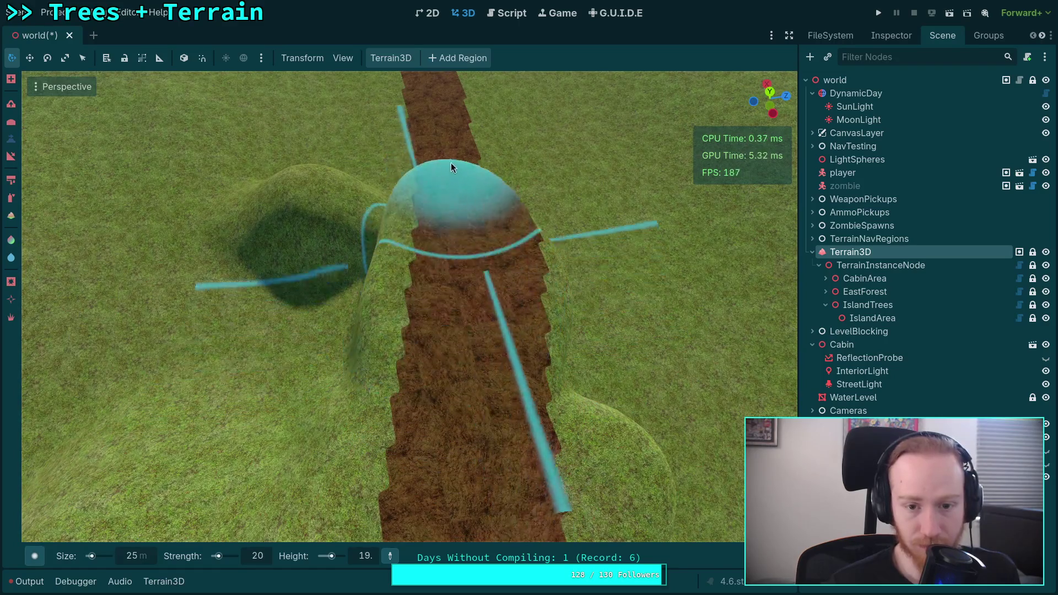
mouse_move(451, 163)
left_mouse_down()
mouse_move(424, 380)
mouse_move(425, 485)
mouse_move(389, 374)
left_mouse_up()
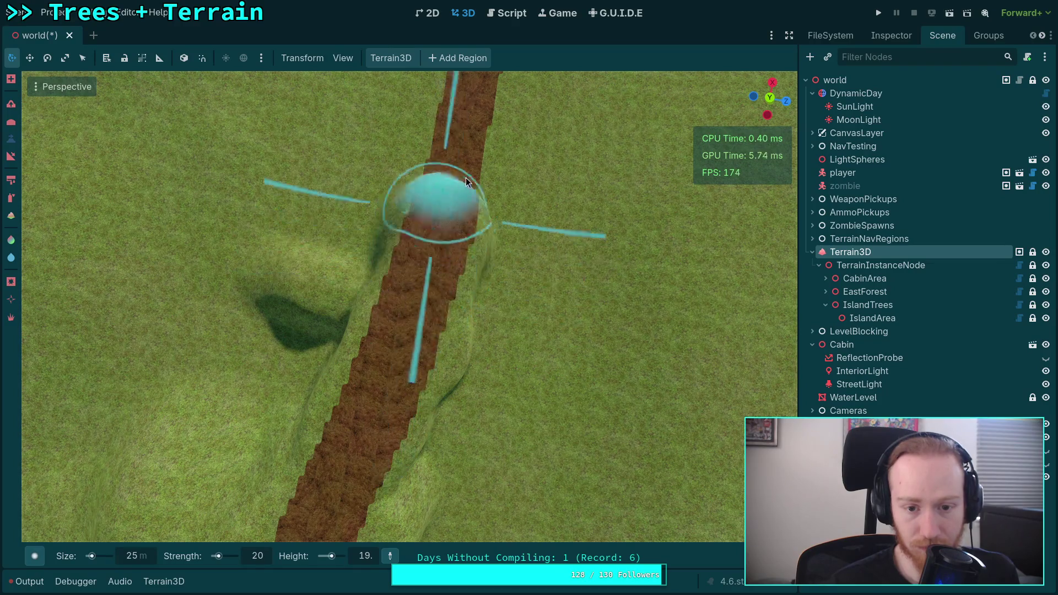
mouse_move(564, 285)
left_mouse_down()
mouse_move(507, 307)
mouse_move(355, 402)
mouse_move(331, 468)
mouse_move(331, 518)
mouse_move(419, 329)
mouse_move(209, 236)
left_mouse_up()
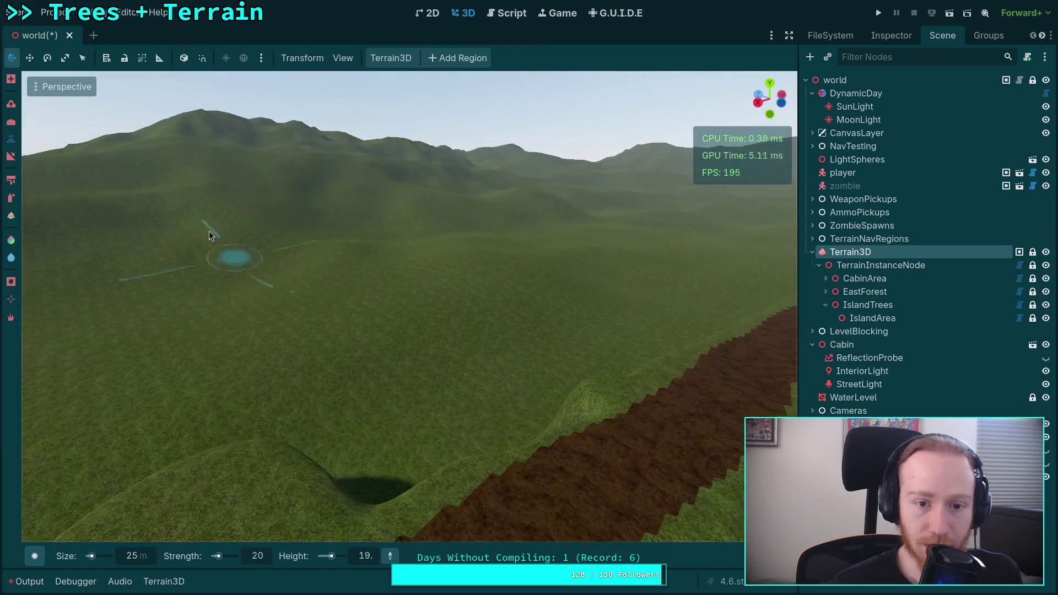
left_click_drag(416, 264, 415, 307)
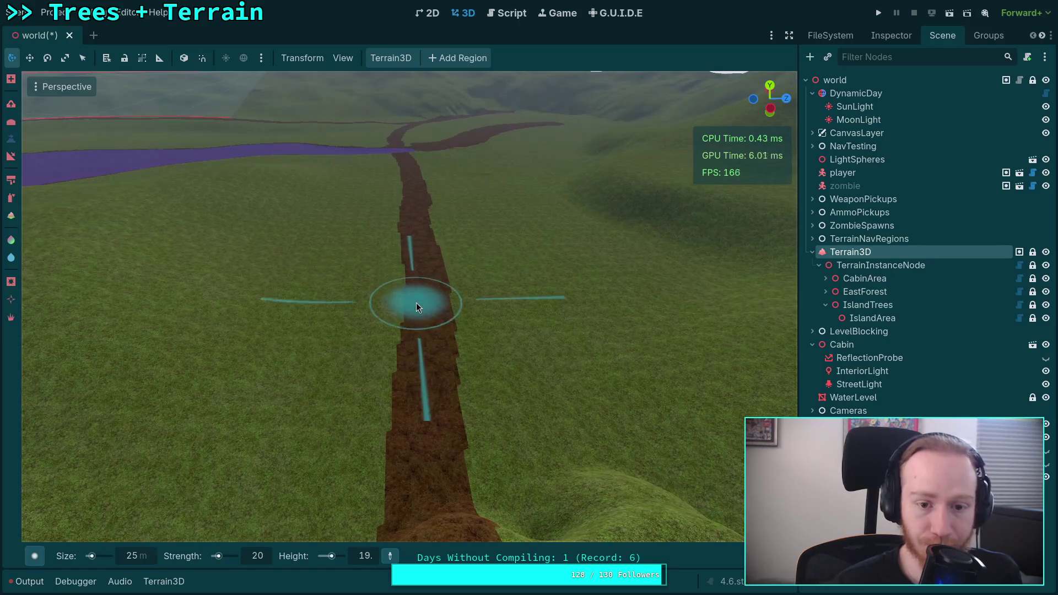
left_click_drag(431, 406, 441, 293)
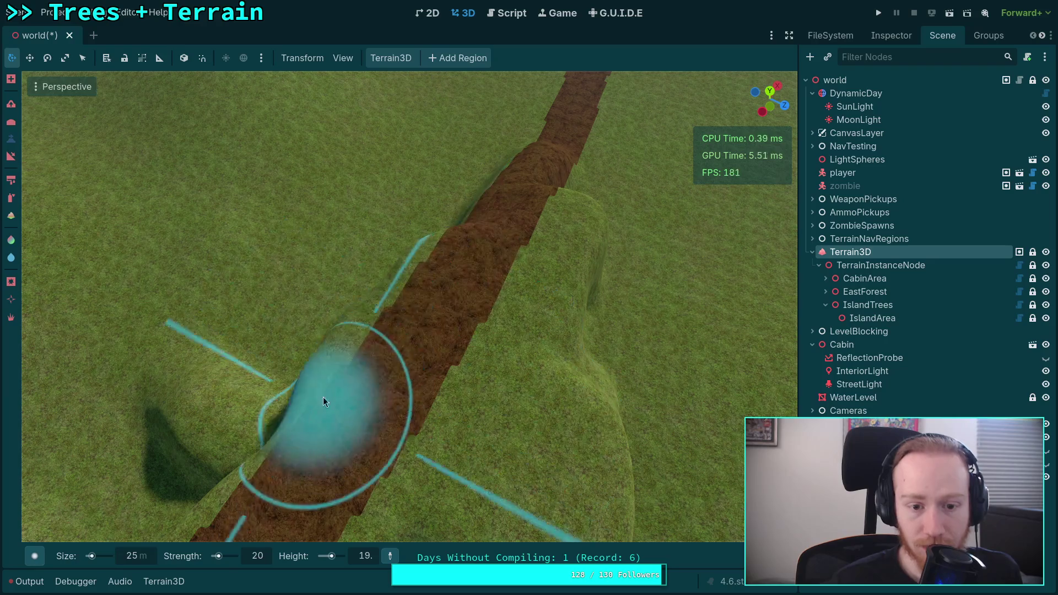
mouse_move(323, 402)
left_mouse_down()
mouse_move(407, 253)
mouse_move(503, 280)
mouse_move(503, 335)
mouse_move(596, 280)
mouse_move(567, 408)
mouse_move(573, 474)
mouse_move(430, 475)
mouse_move(588, 297)
left_mouse_up()
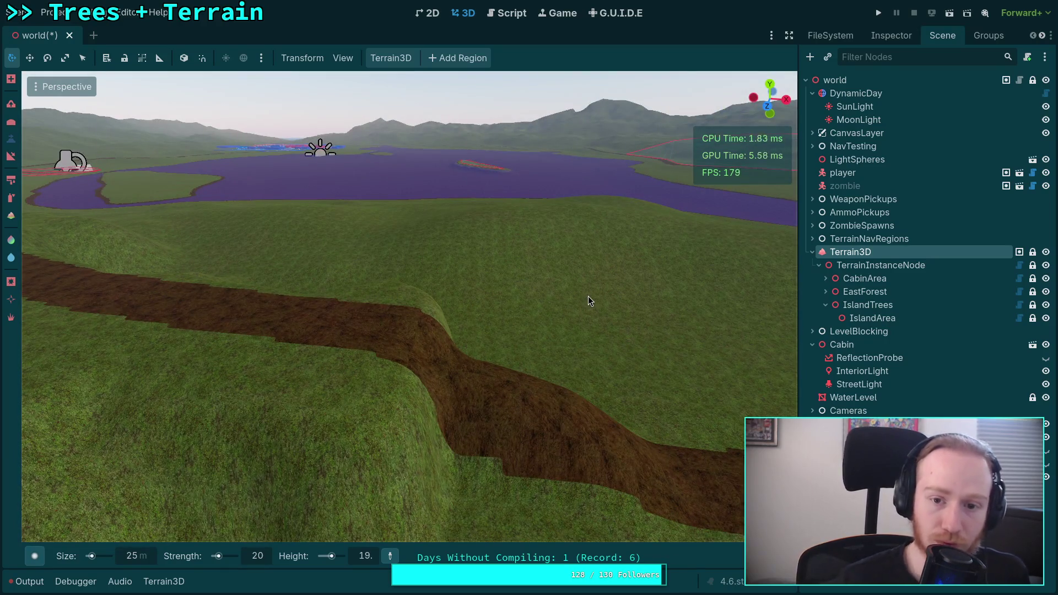
left_click_drag(452, 378, 472, 366)
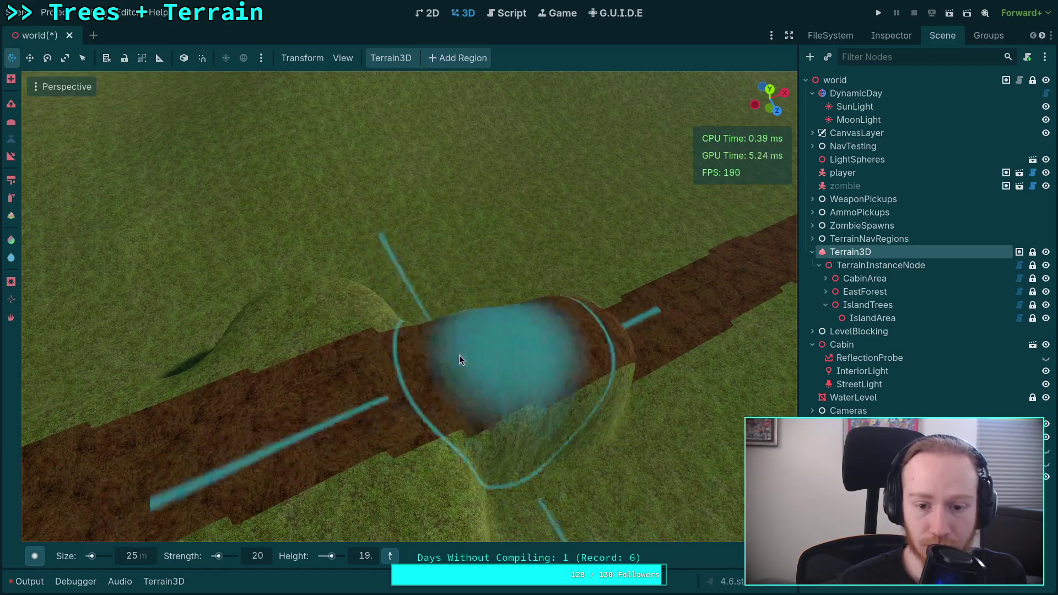
left_click_drag(612, 314, 626, 312)
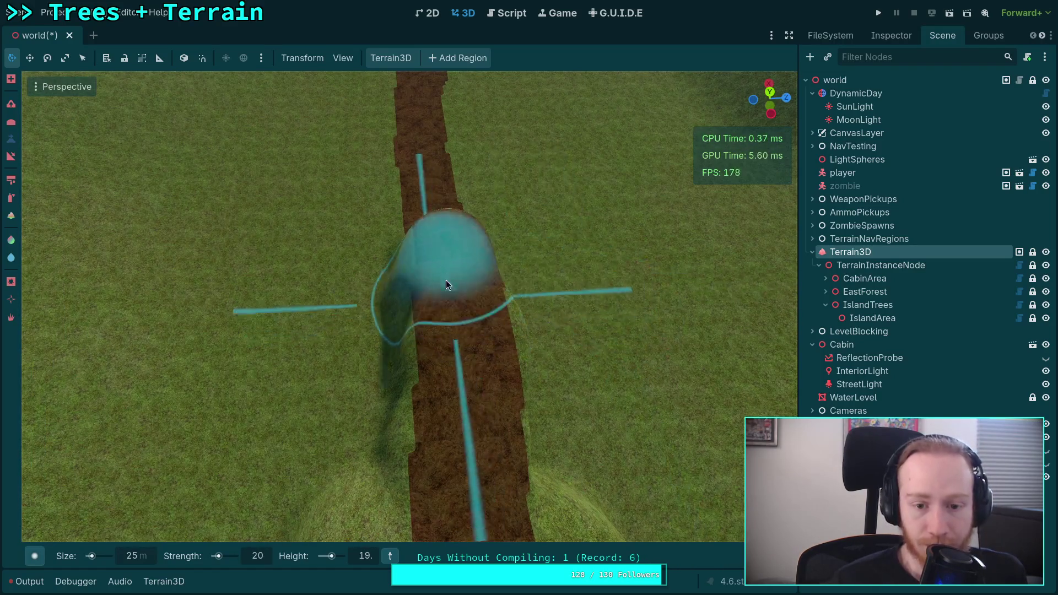
mouse_move(445, 280)
left_mouse_down()
mouse_move(415, 401)
mouse_move(485, 325)
mouse_move(534, 403)
mouse_move(503, 236)
left_mouse_up()
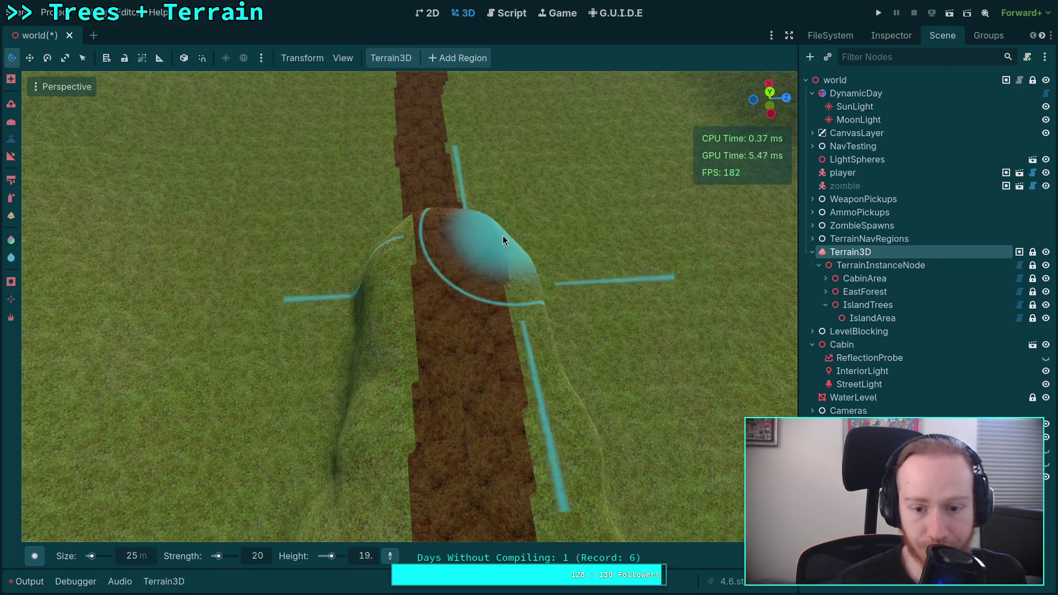
mouse_move(428, 214)
left_mouse_down()
mouse_move(414, 248)
mouse_move(479, 206)
mouse_move(530, 153)
mouse_move(514, 341)
mouse_move(436, 297)
left_mouse_up()
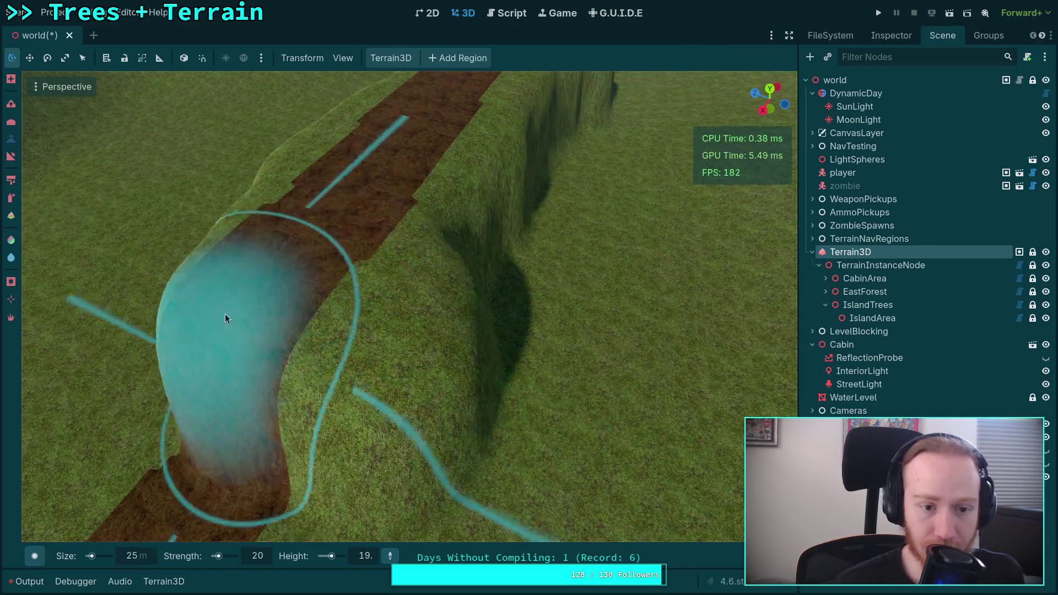
- Fly to the dirt path leading to the water and raise a mound up it
scroll(225, 318, "down", 3)
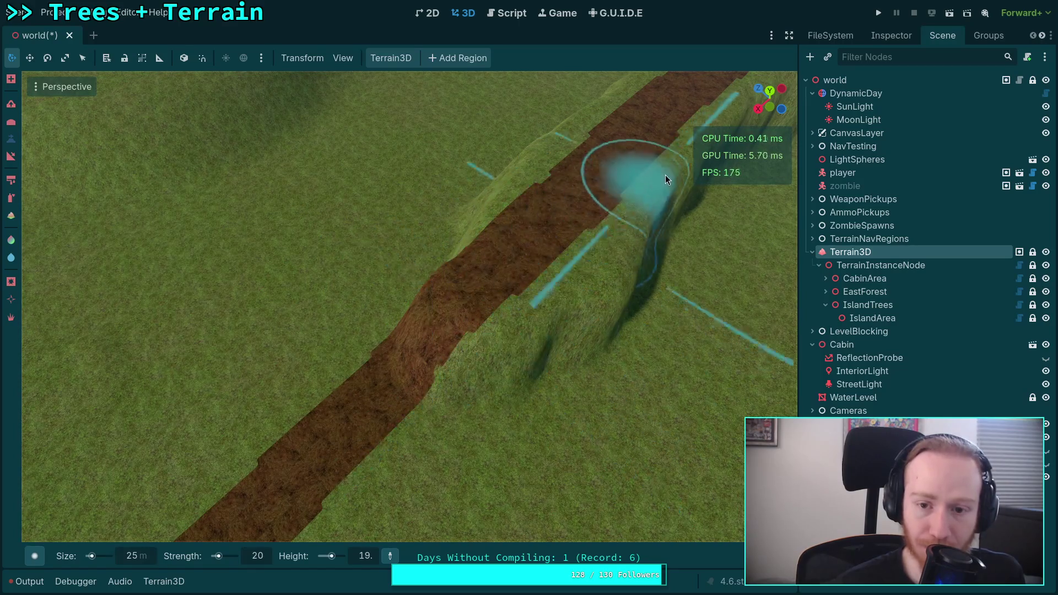
left_click_drag(441, 309, 441, 309)
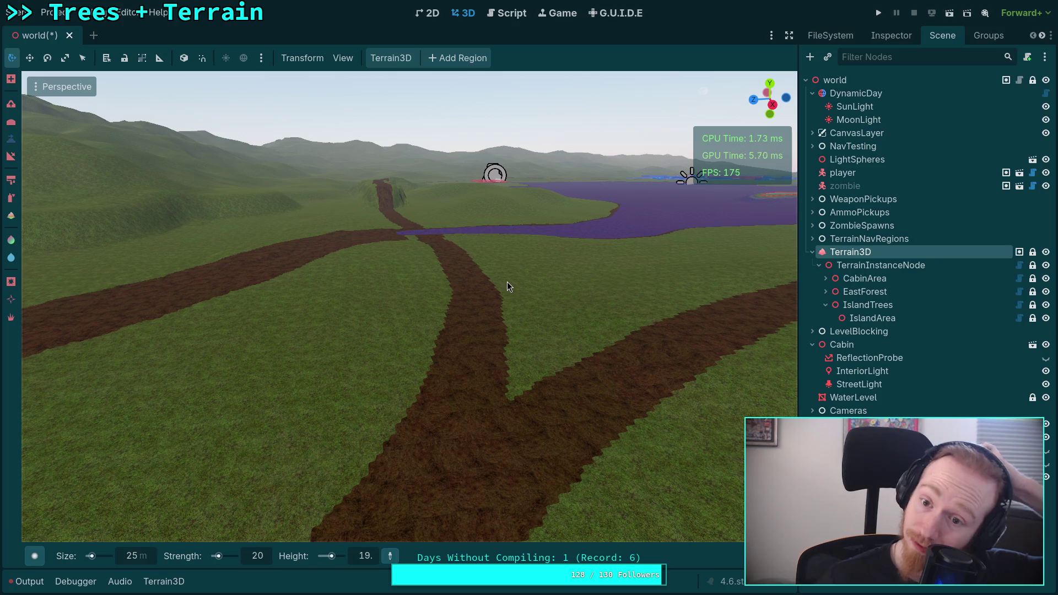
left_click_drag(508, 282, 507, 282)
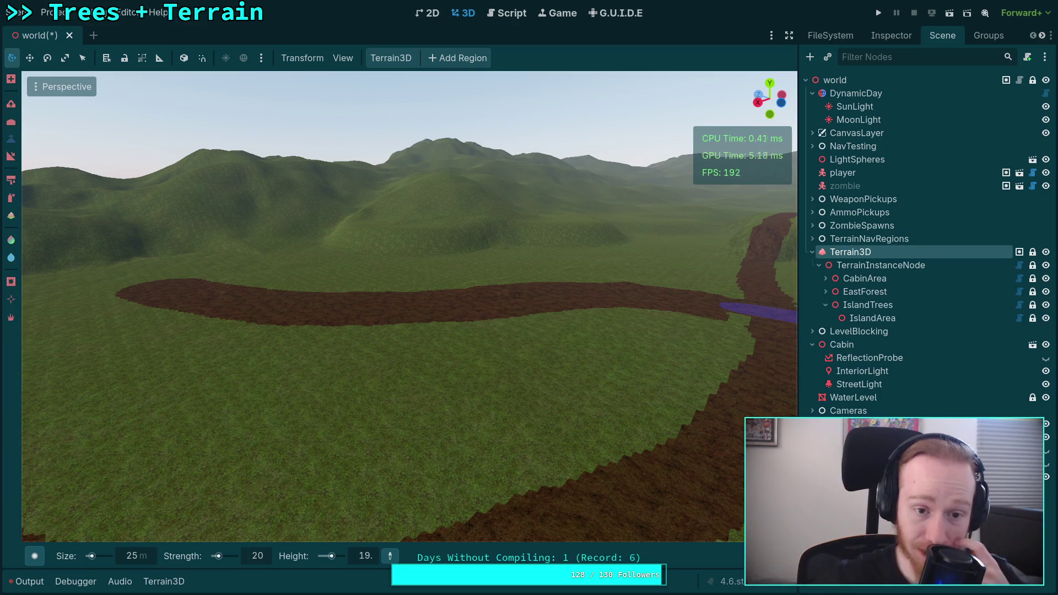
left_click_drag(562, 333, 520, 335)
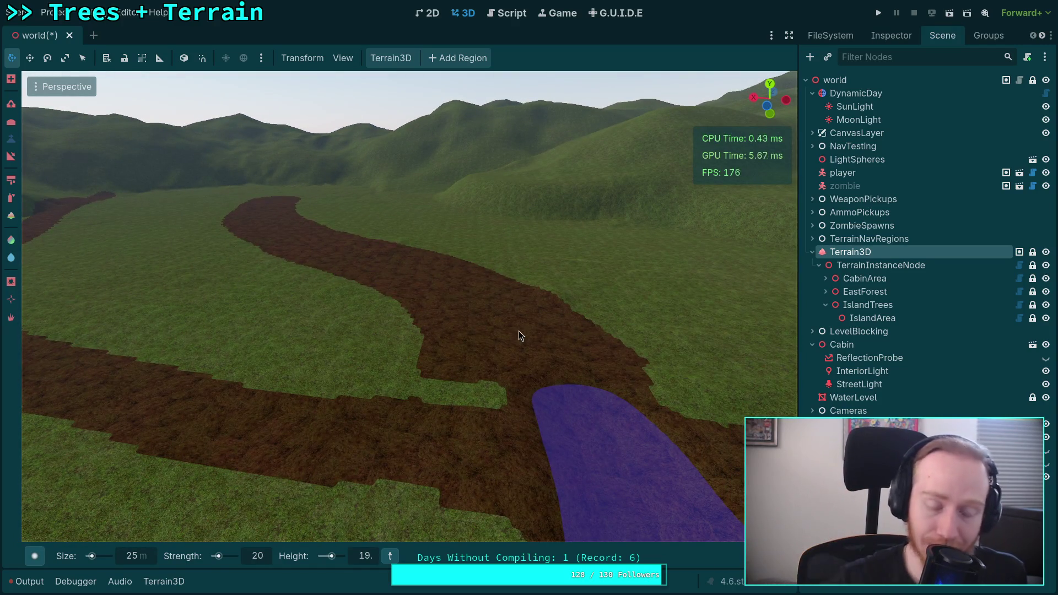
left_click_drag(518, 331, 519, 331)
key("w")
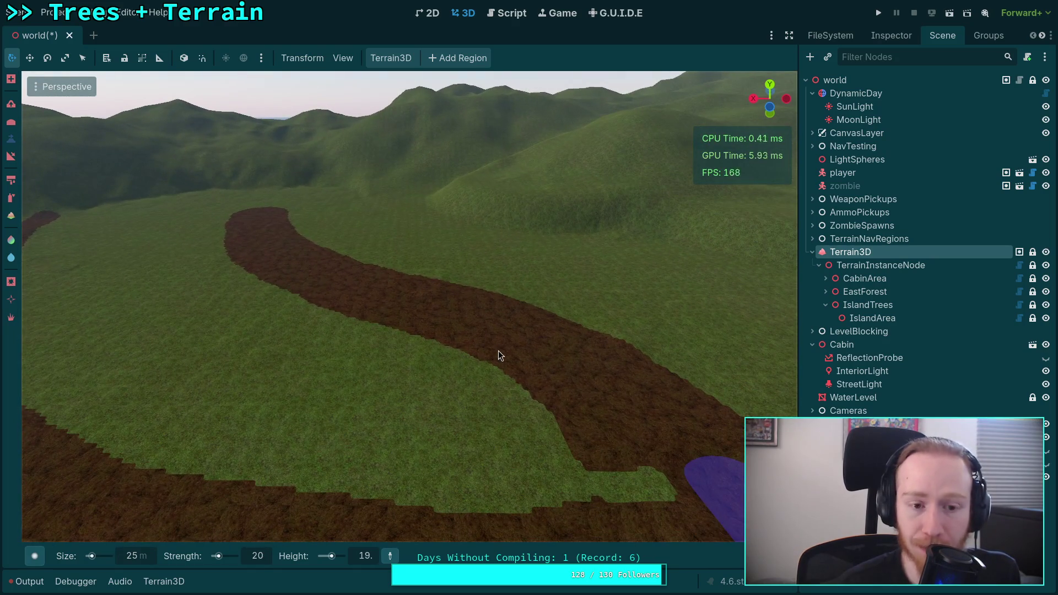
key("w")
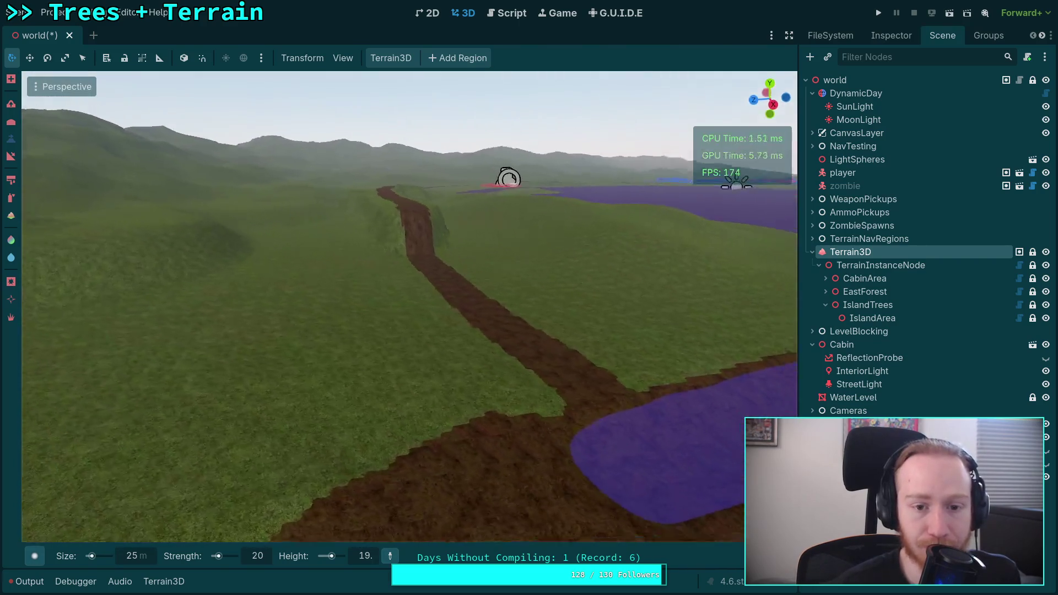
key("w")
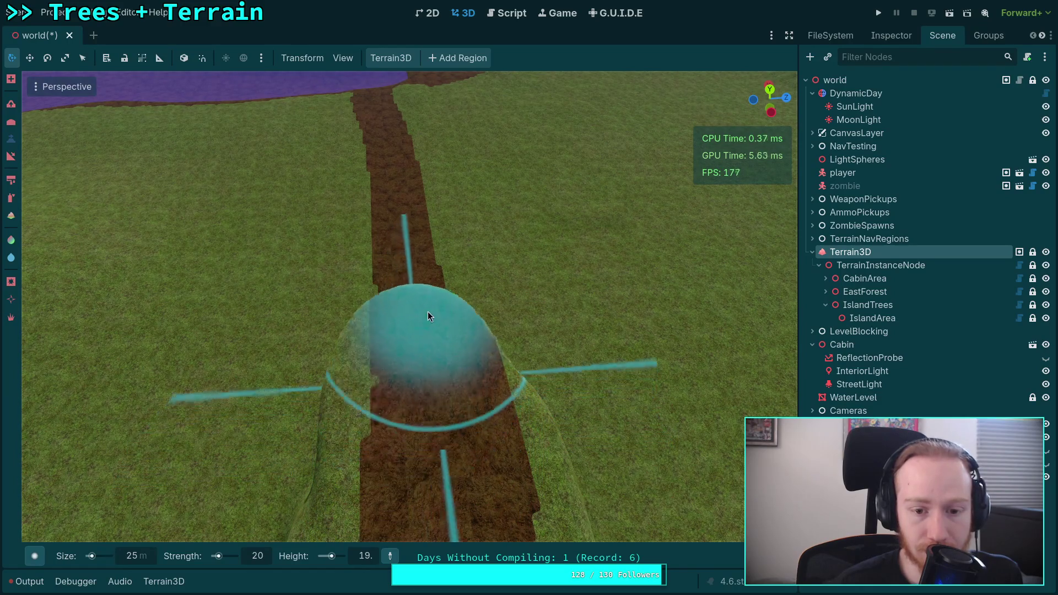
mouse_move(428, 312)
left_mouse_down()
mouse_move(428, 269)
mouse_move(423, 325)
mouse_move(416, 239)
mouse_move(382, 266)
mouse_move(364, 371)
mouse_move(473, 485)
mouse_move(498, 381)
mouse_move(481, 280)
mouse_move(458, 301)
left_mouse_up()
scroll(457, 301, "down", 3)
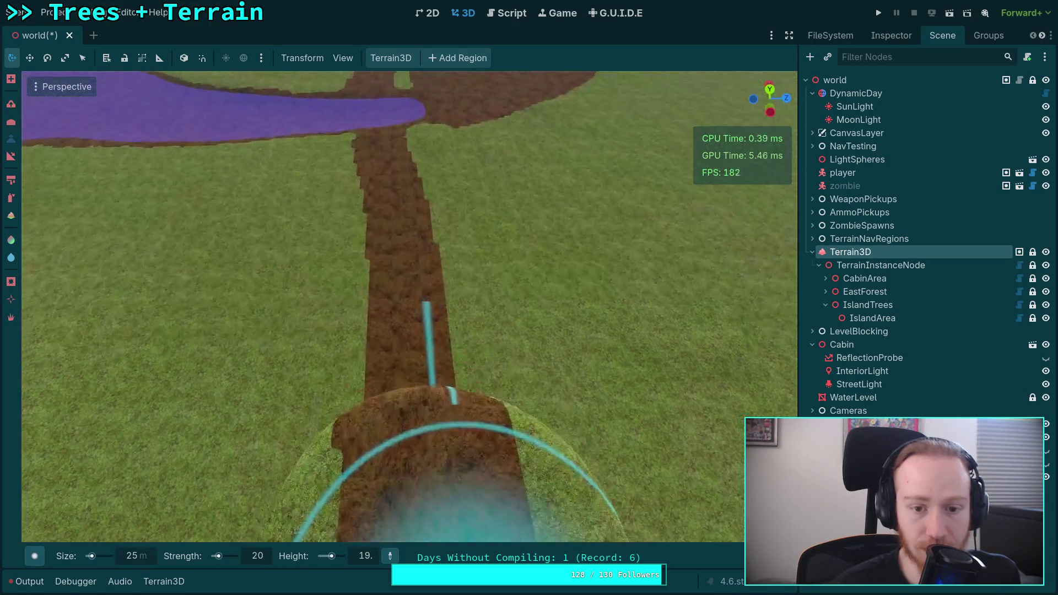
mouse_move(441, 496)
left_mouse_down()
mouse_move(386, 389)
mouse_move(431, 319)
mouse_move(488, 369)
mouse_move(399, 304)
mouse_move(392, 270)
mouse_move(442, 251)
mouse_move(425, 229)
mouse_move(376, 221)
mouse_move(389, 195)
mouse_move(434, 179)
mouse_move(418, 168)
left_mouse_up()
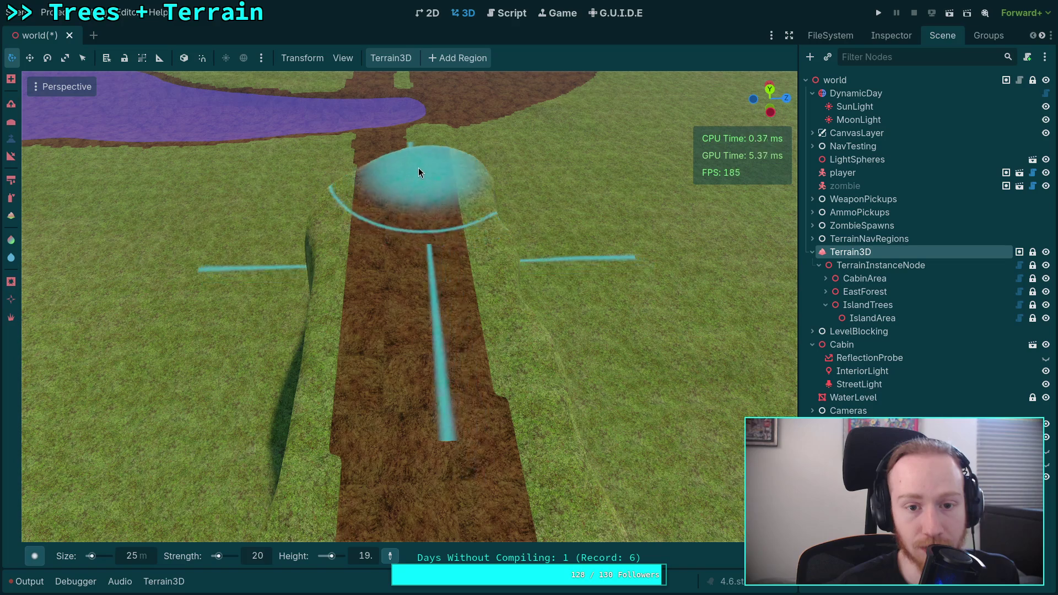
- Extend the raised ridge farther along the path toward the water
key("w")
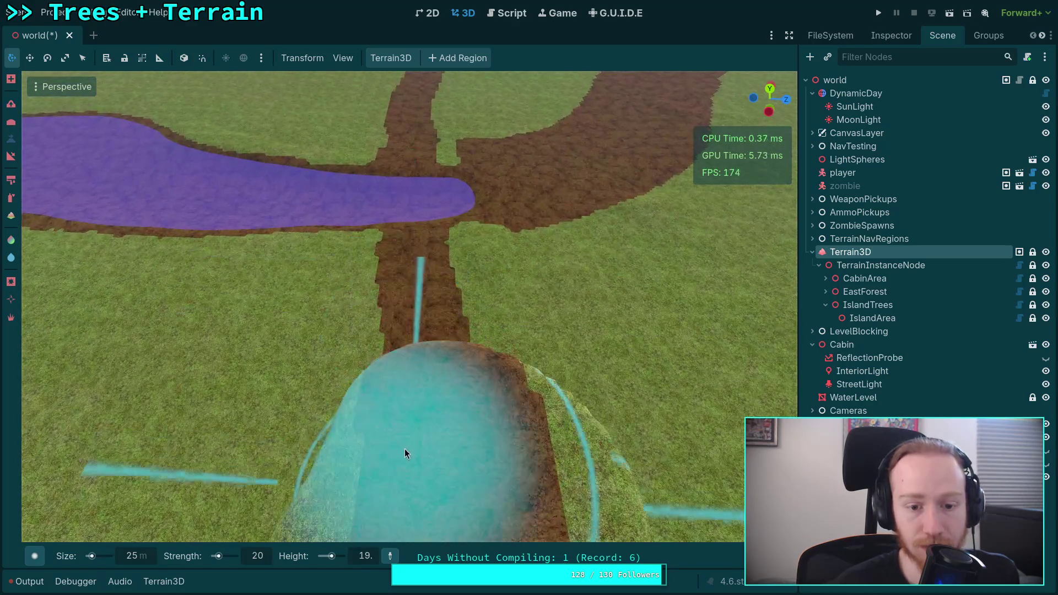
mouse_move(405, 448)
left_mouse_down()
mouse_move(373, 372)
mouse_move(398, 319)
mouse_move(477, 317)
mouse_move(515, 301)
mouse_move(479, 253)
mouse_move(419, 252)
mouse_move(355, 378)
left_mouse_up()
key("w")
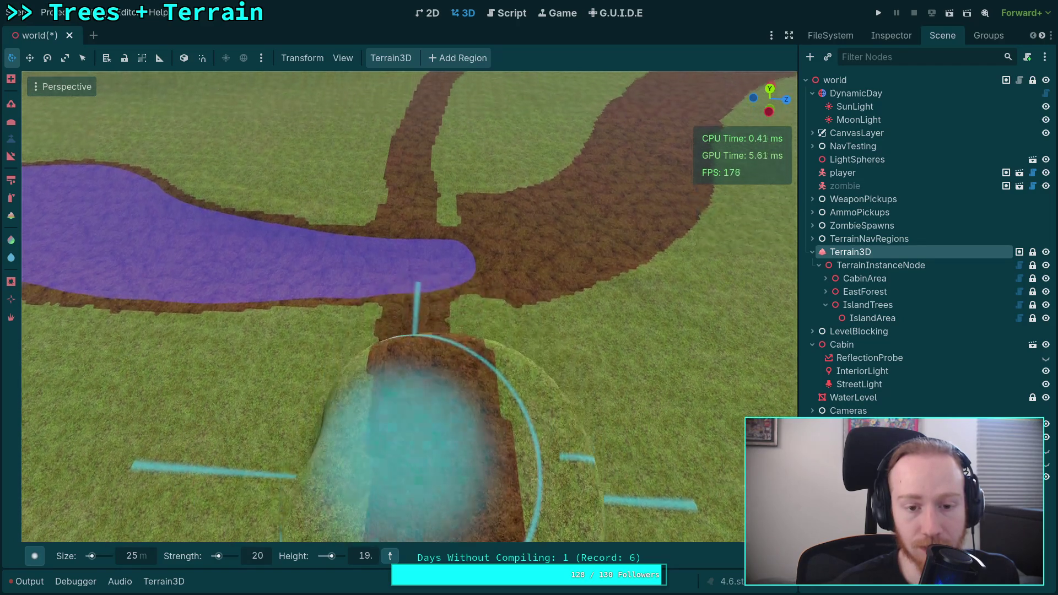
mouse_move(390, 432)
left_mouse_down()
mouse_move(371, 362)
mouse_move(408, 319)
mouse_move(514, 354)
mouse_move(500, 299)
left_mouse_up()
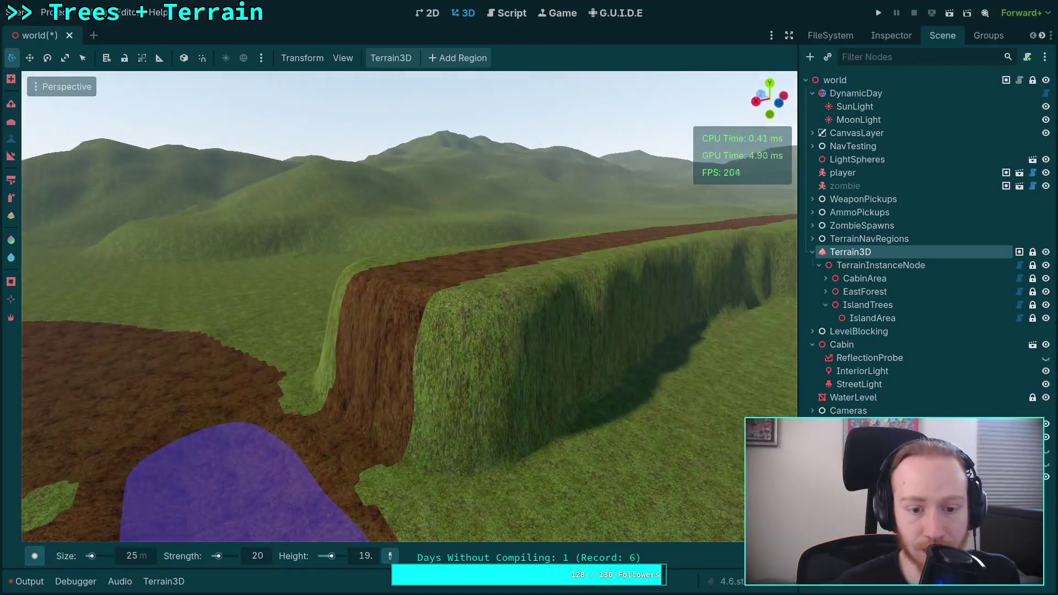
- Select the zombie and move it onto the ridge beside the path
key("s")
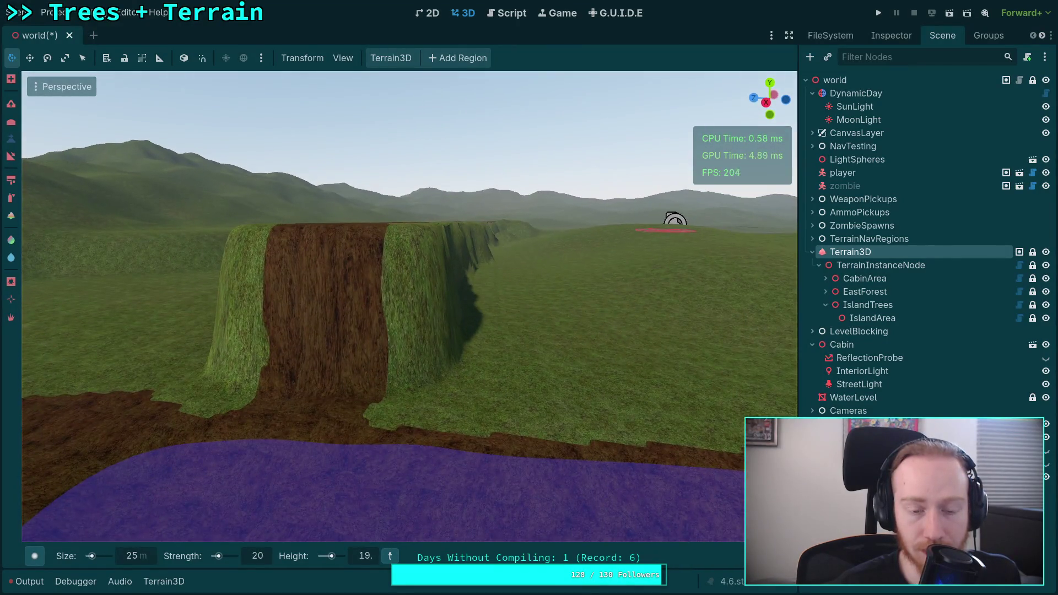
key("w")
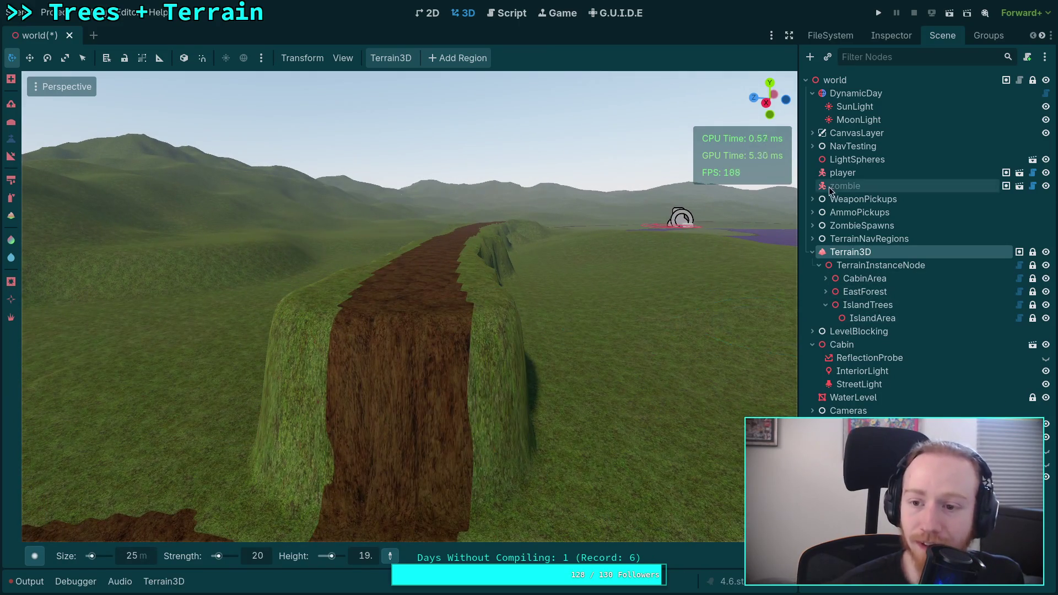
left_click(838, 187)
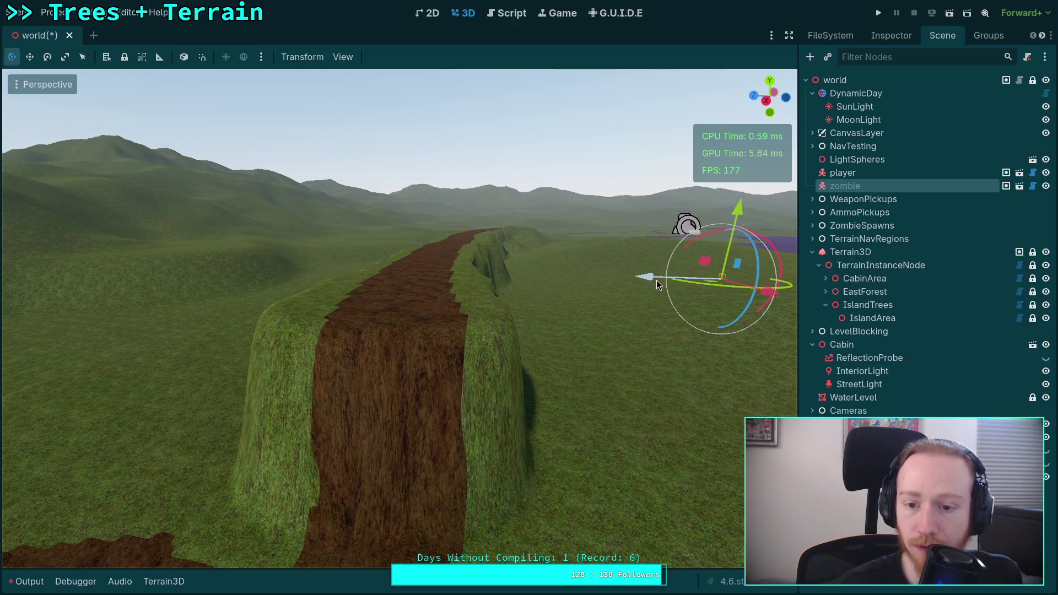
left_click_drag(647, 395, 502, 310)
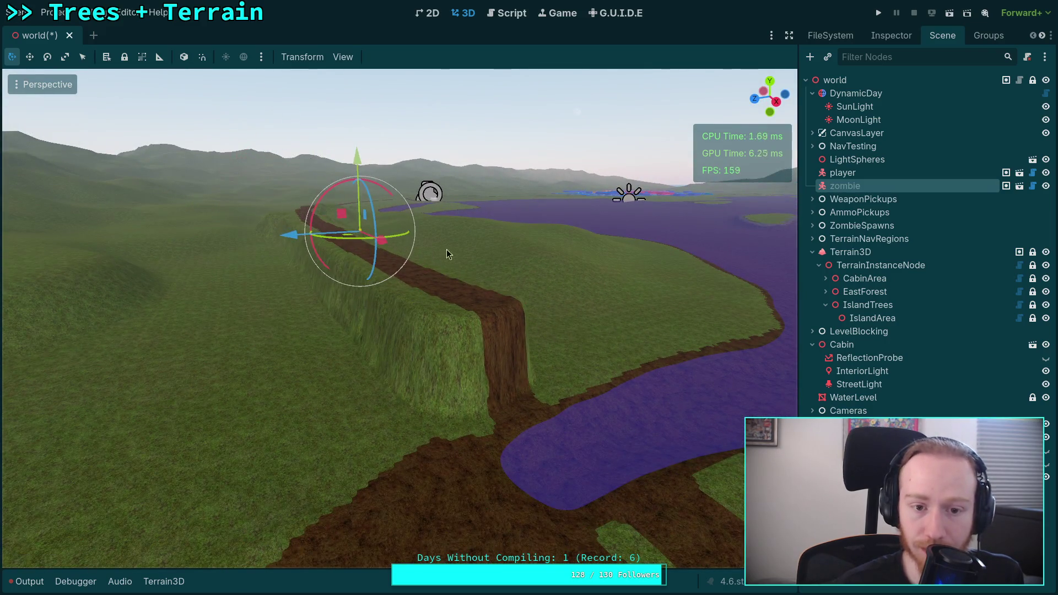
mouse_move(387, 243)
left_mouse_down()
mouse_move(573, 325)
mouse_move(634, 384)
left_mouse_up()
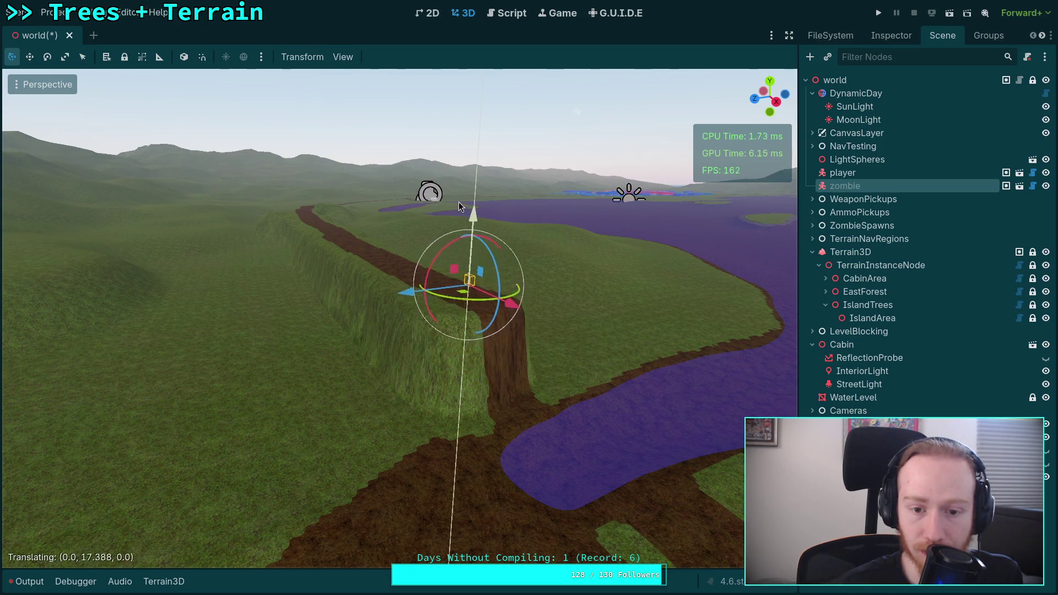
- Adjust the zombie's height so it stands on the ridge top
mouse_move(479, 270)
left_mouse_down()
mouse_move(491, 307)
mouse_move(460, 323)
mouse_move(515, 305)
left_mouse_up()
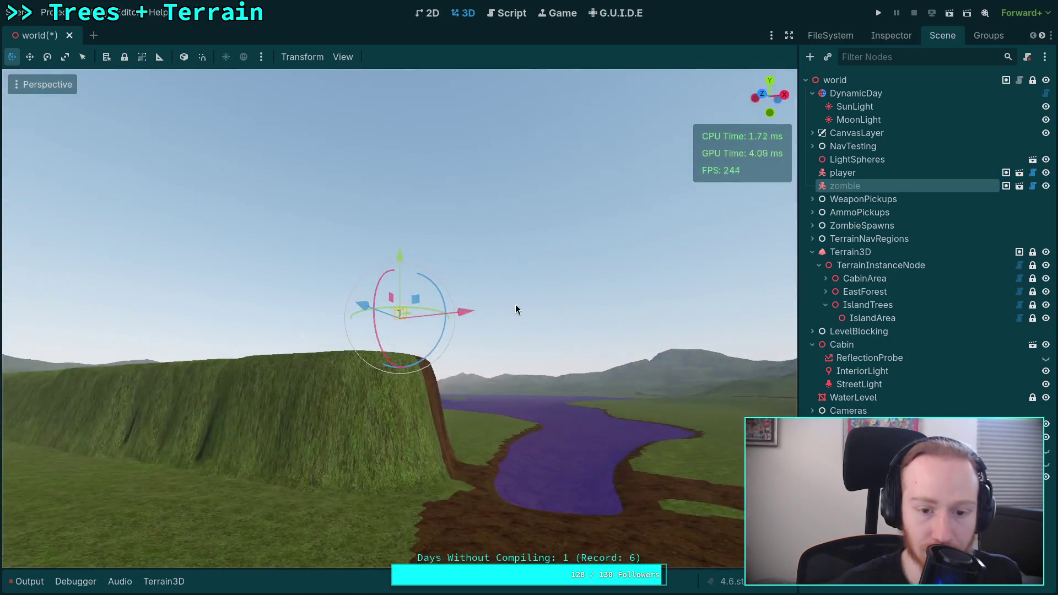
scroll(445, 301, "up", 3)
left_click_drag(446, 301, 411, 259)
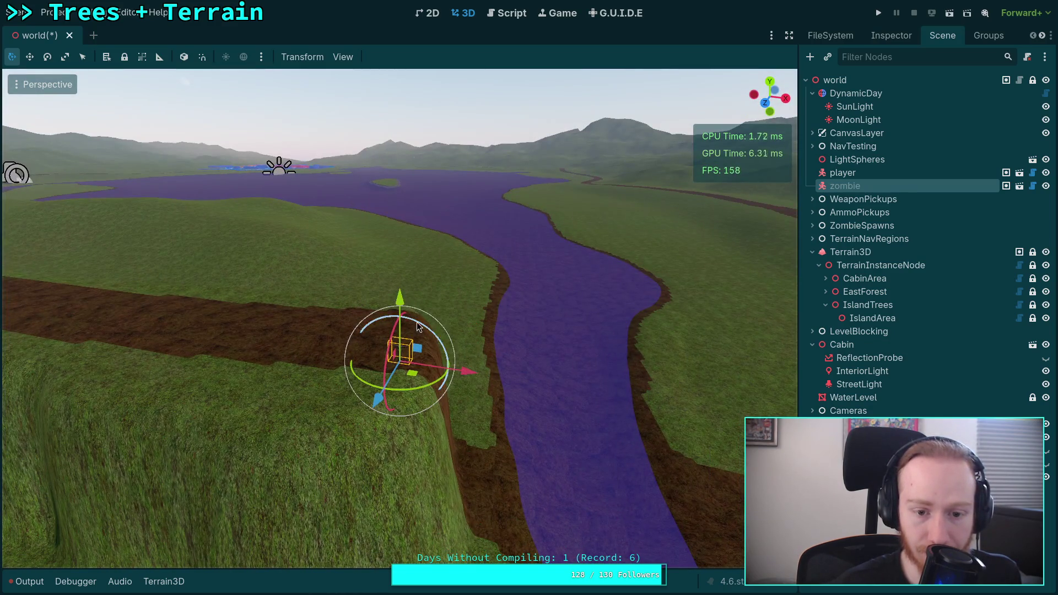
mouse_move(416, 322)
left_mouse_down()
mouse_move(501, 375)
mouse_move(467, 360)
mouse_move(528, 350)
mouse_move(452, 330)
mouse_move(397, 252)
left_mouse_up()
scroll(467, 364, "up", 3)
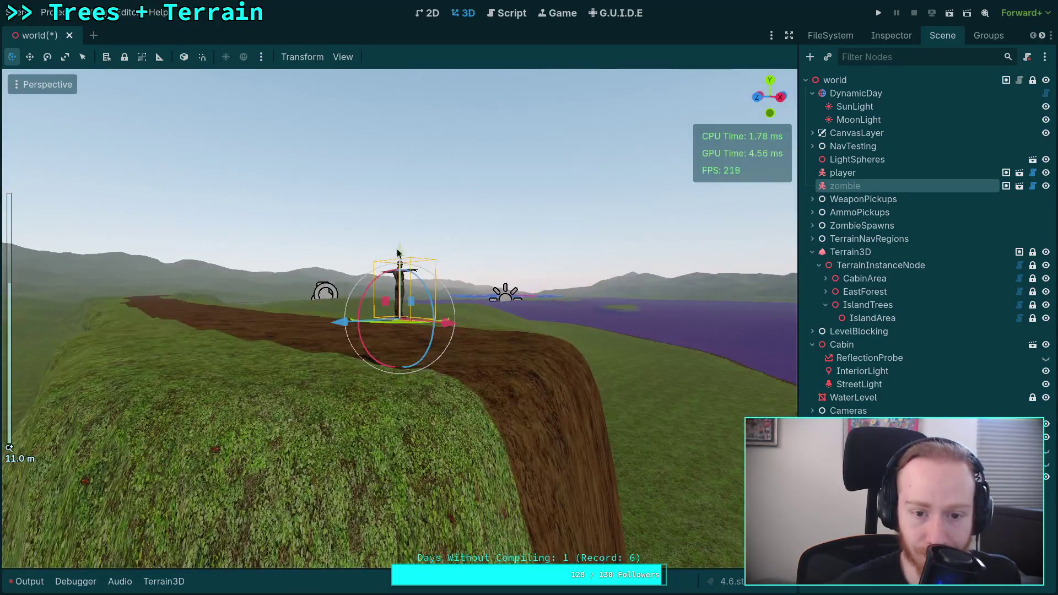
left_click_drag(394, 318, 396, 316)
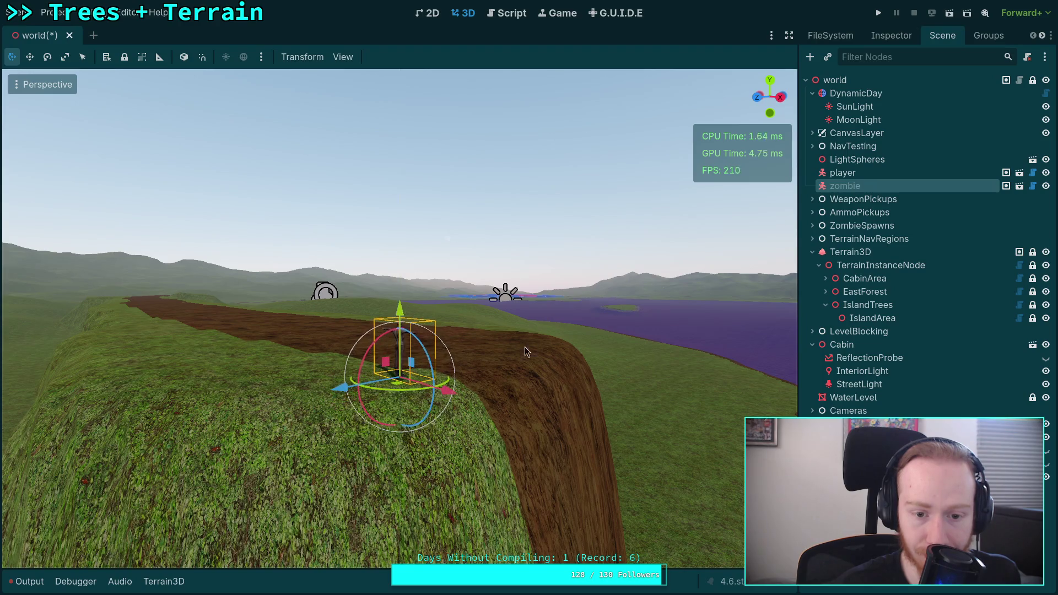
mouse_move(525, 346)
left_mouse_down()
mouse_move(464, 244)
mouse_move(477, 293)
left_mouse_up()
scroll(464, 245, "down", 5)
scroll(477, 292, "up", 2)
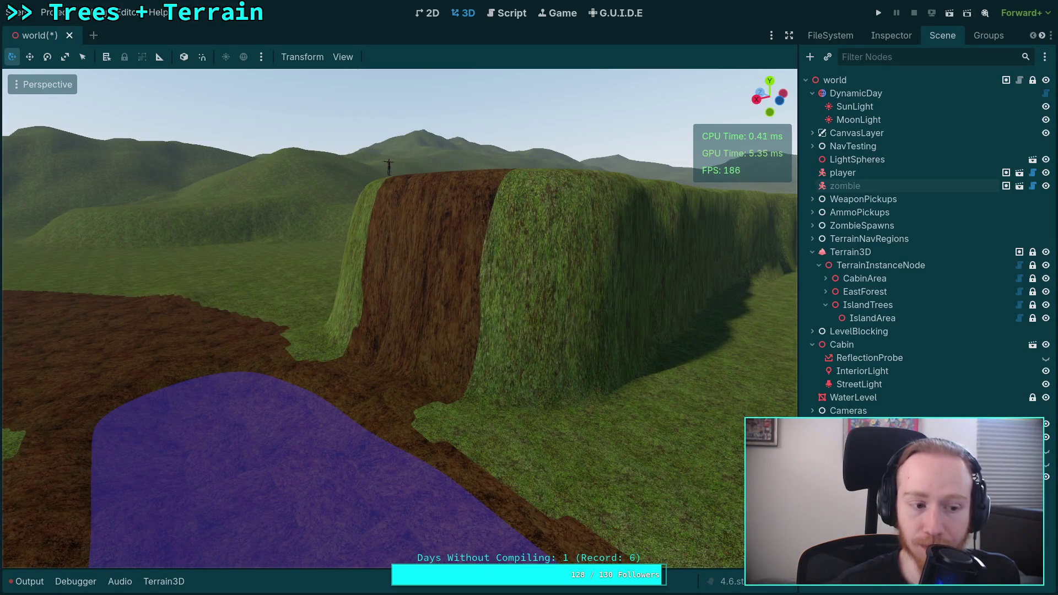
left_click_drag(476, 293, 510, 256)
scroll(400, 318, "down", 2)
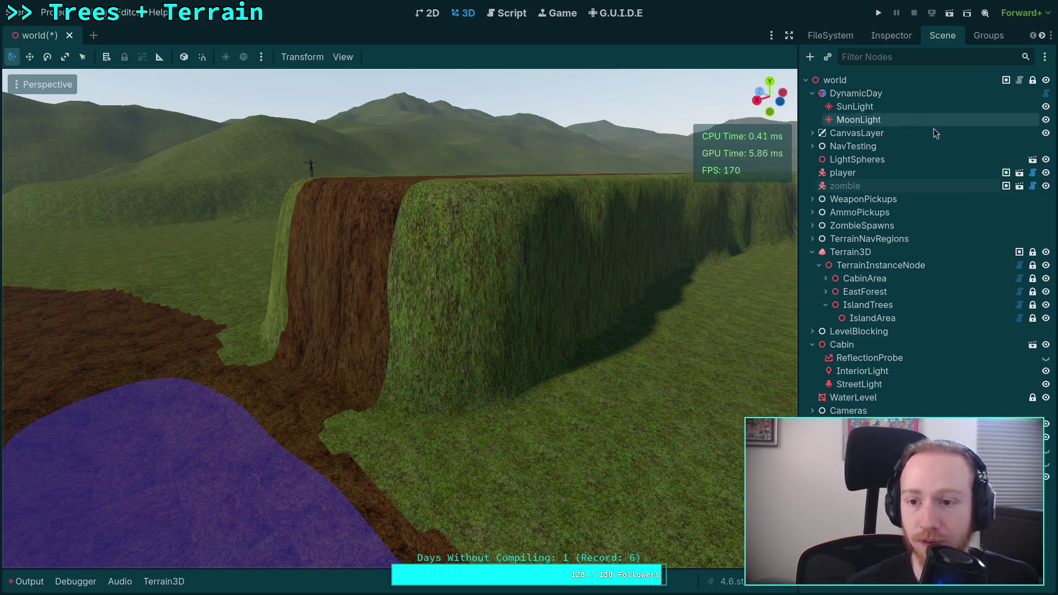
- Instance the WhiteFirA.tscn tree scene into the world and frame the view on it
left_click(810, 57)
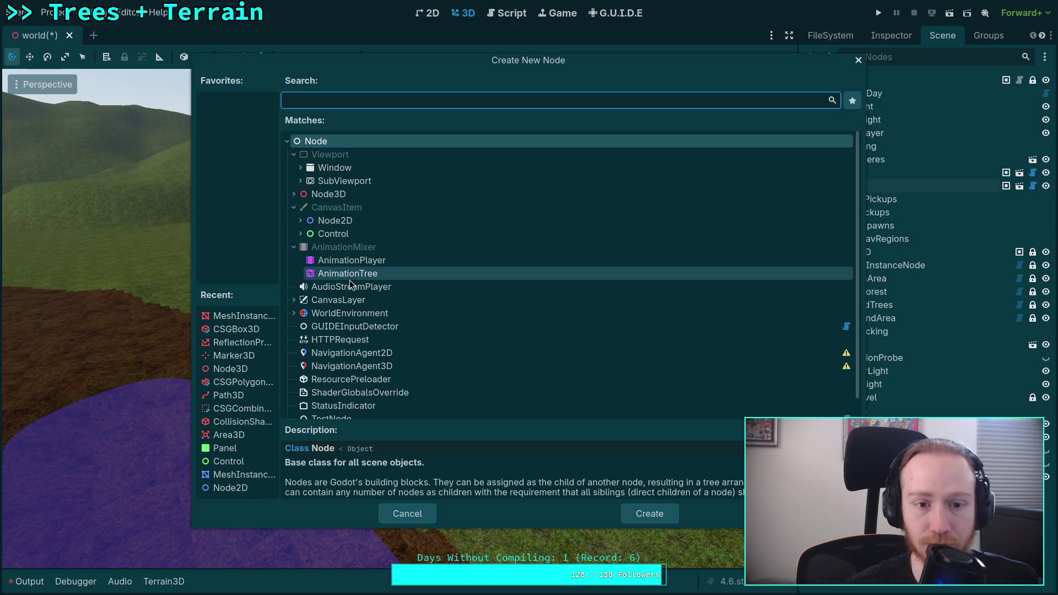
left_click(409, 521)
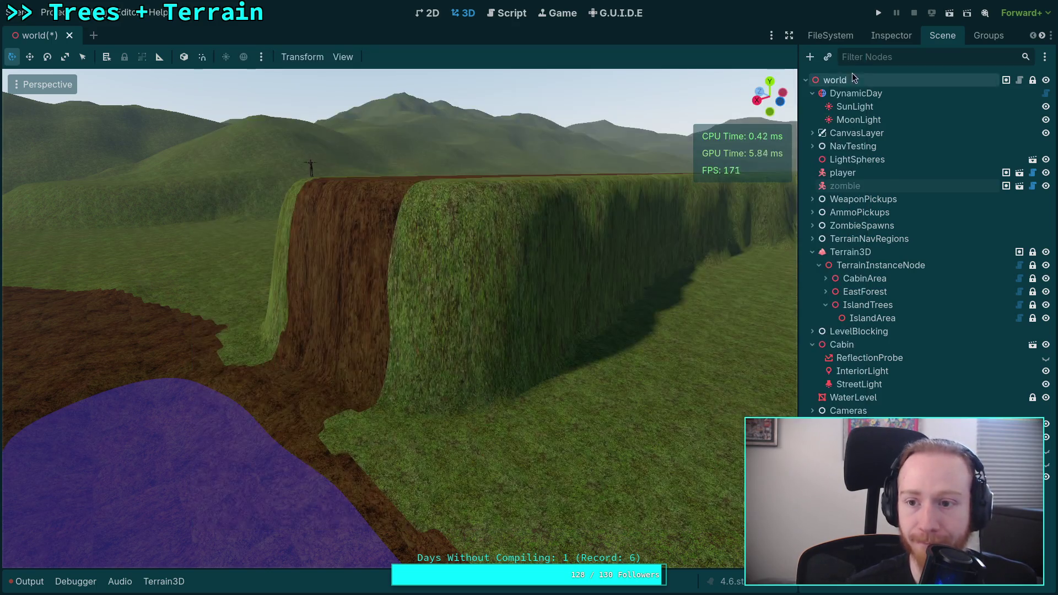
left_click(829, 57)
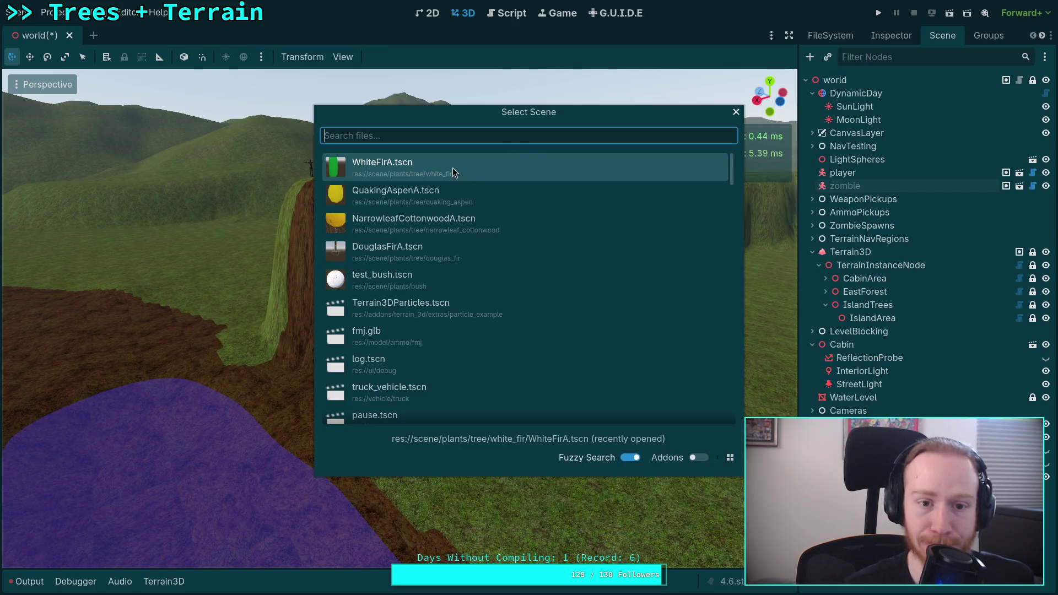
double_click(413, 257)
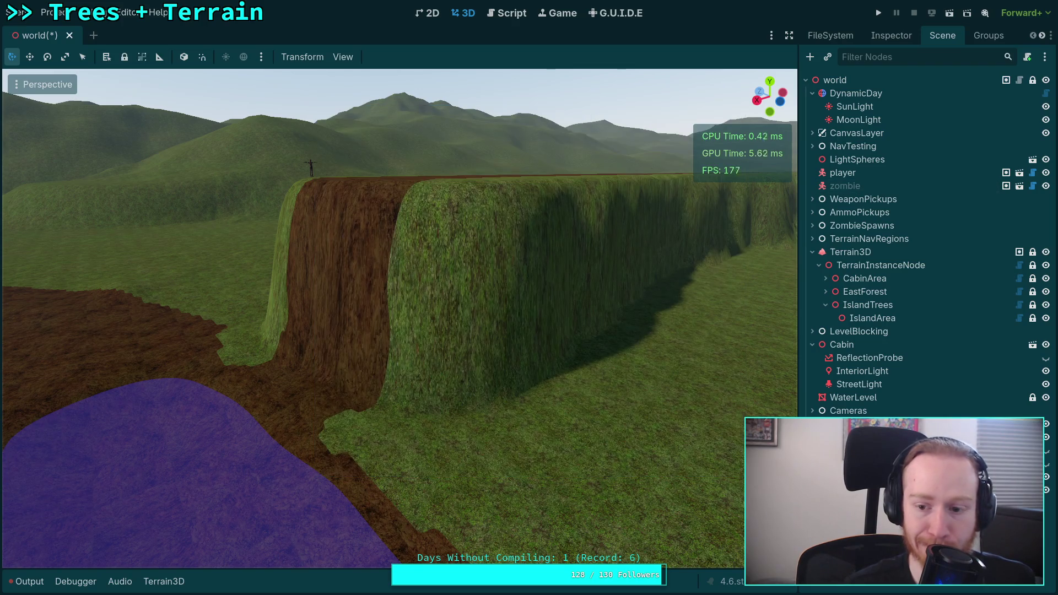
key("f")
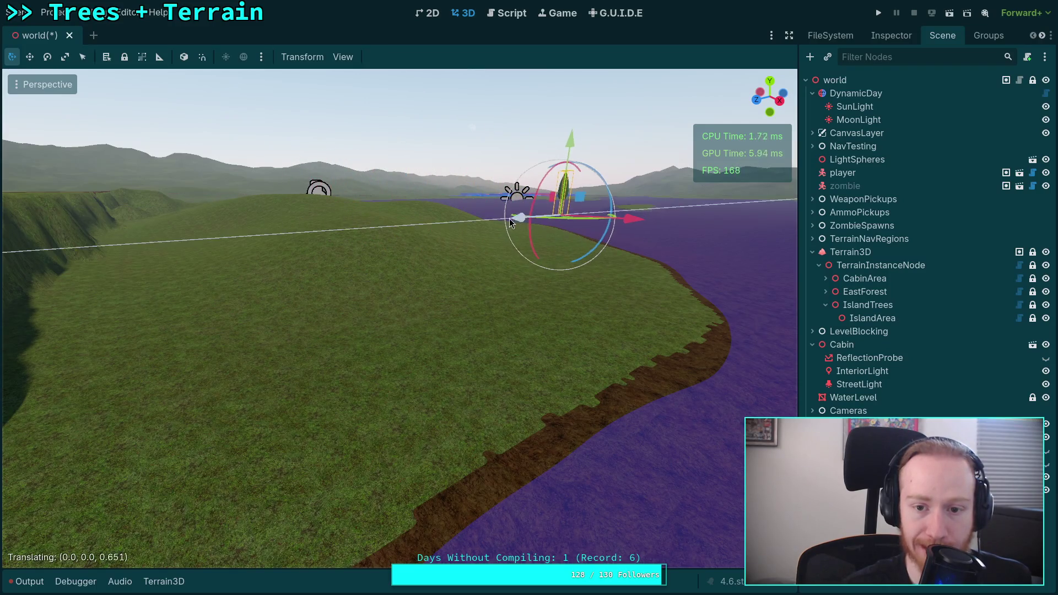
- Move the fir tree onto the grass beside the dirt-streaked cliff
left_click_drag(370, 246, 713, 357)
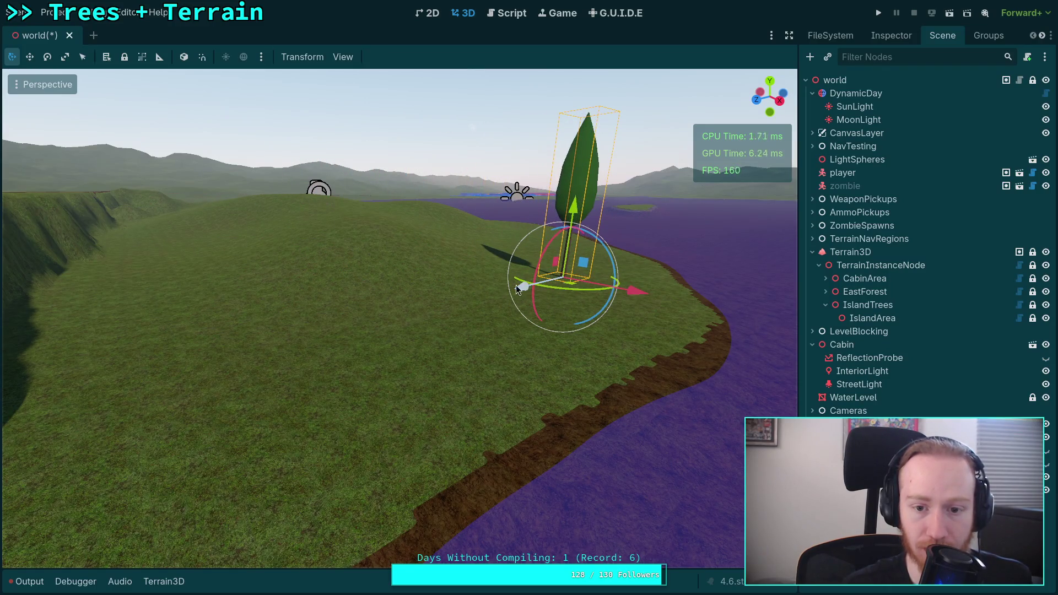
mouse_move(516, 285)
left_mouse_down()
mouse_move(81, 369)
mouse_move(282, 382)
mouse_move(386, 469)
left_mouse_up()
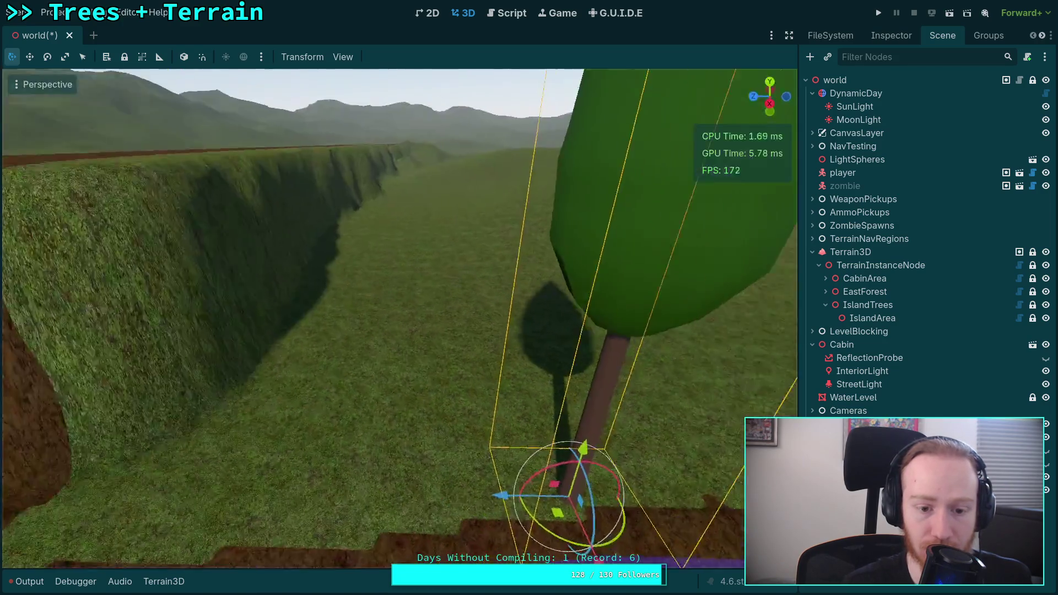
scroll(558, 177, "down", 5)
mouse_move(558, 177)
left_mouse_down()
mouse_move(761, 231)
mouse_move(569, 309)
mouse_move(606, 308)
left_mouse_up()
left_click(352, 103)
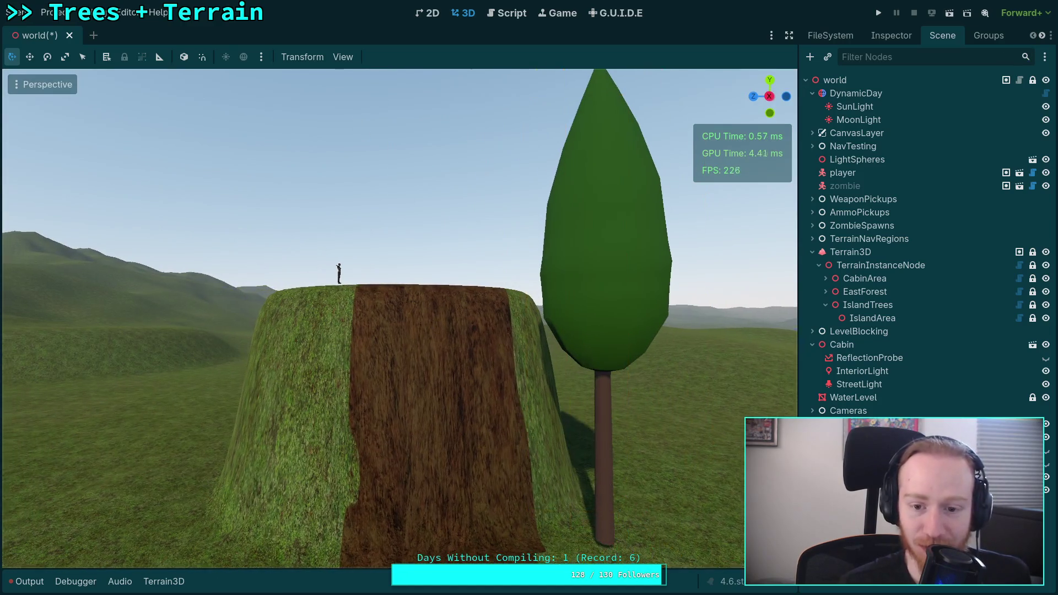
- Lower the fir tree about 0.58 units into the grass beside the trench
left_click_drag(352, 104, 432, 322)
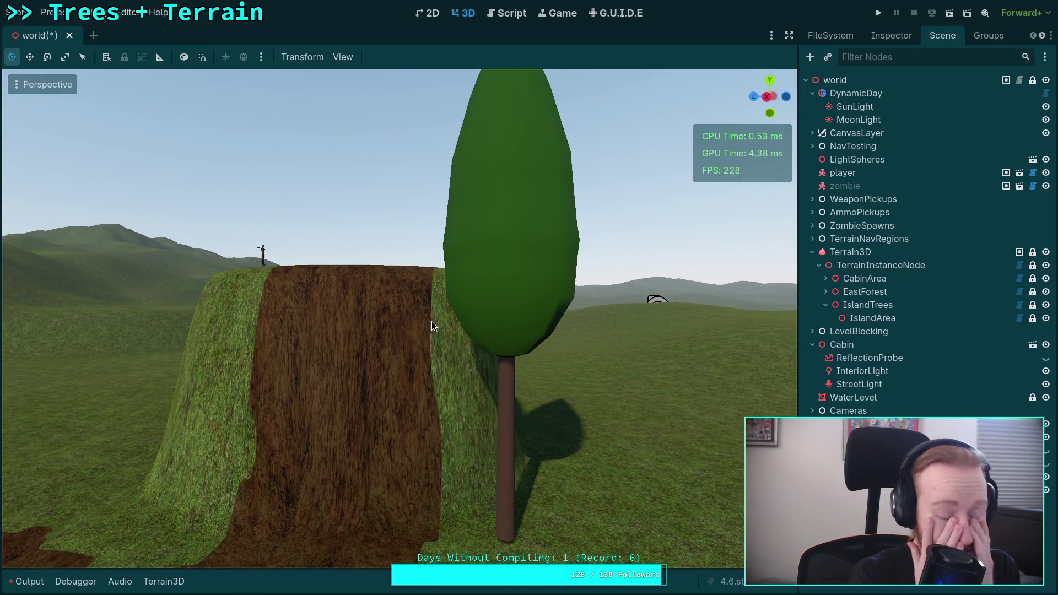
left_click_drag(432, 322, 431, 321)
left_click_drag(446, 378, 446, 378)
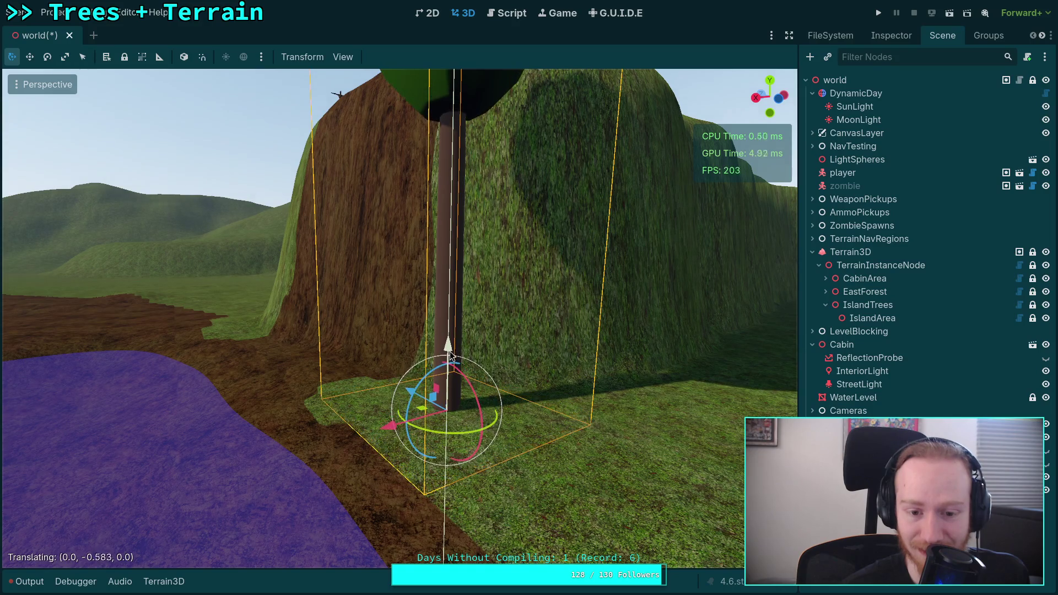
- Fly around to survey the cliff, tree, river and lake toward the blocked-out town
left_click_drag(239, 308, 238, 308)
left_click_drag(727, 477, 728, 477)
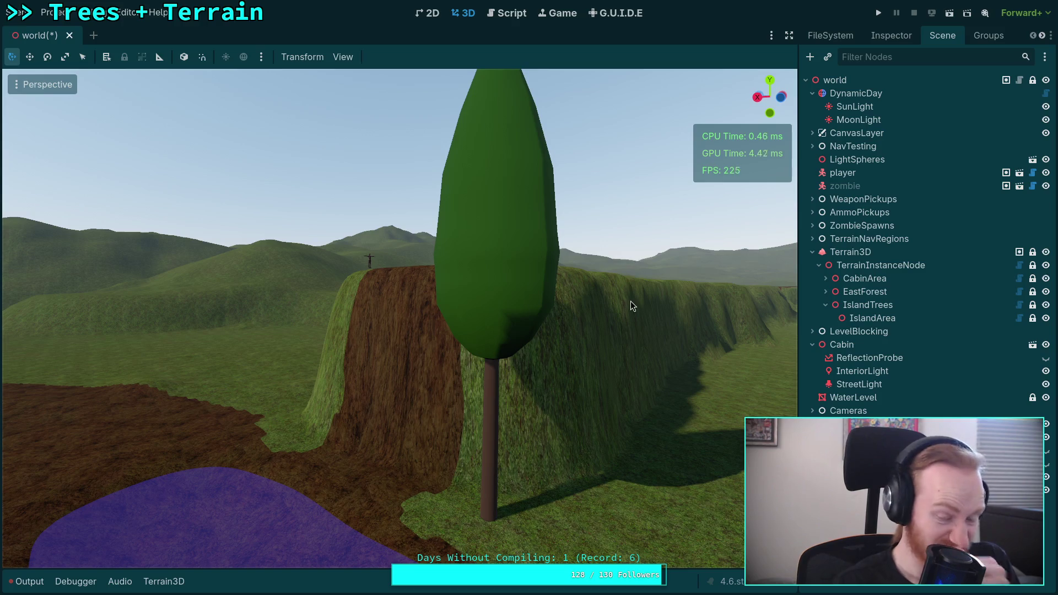
left_click_drag(628, 353, 628, 354)
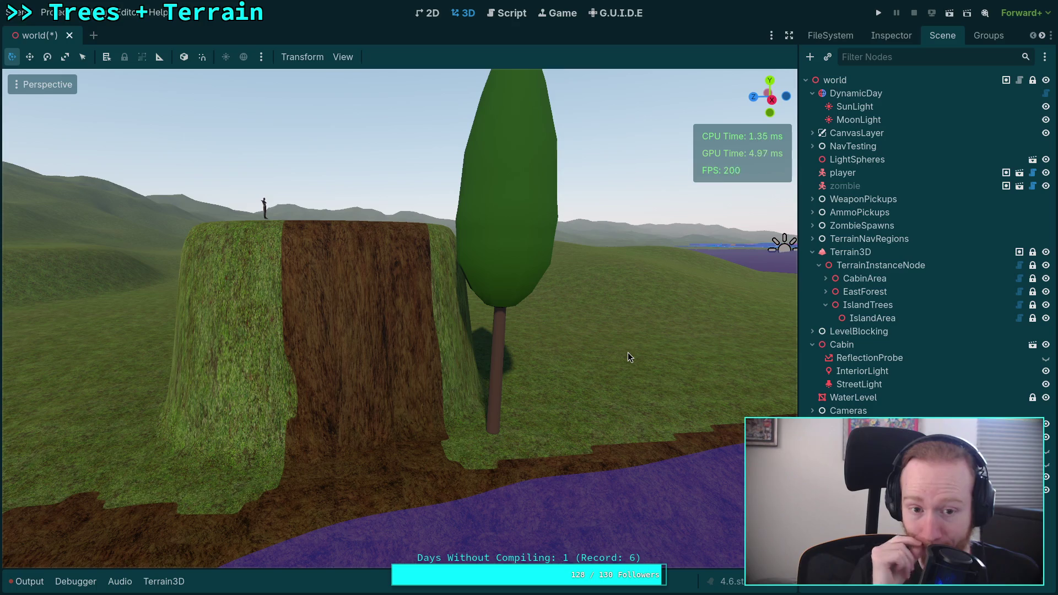
mouse_move(627, 352)
left_mouse_down()
mouse_move(503, 254)
mouse_move(408, 255)
mouse_move(501, 275)
mouse_move(436, 439)
left_mouse_up()
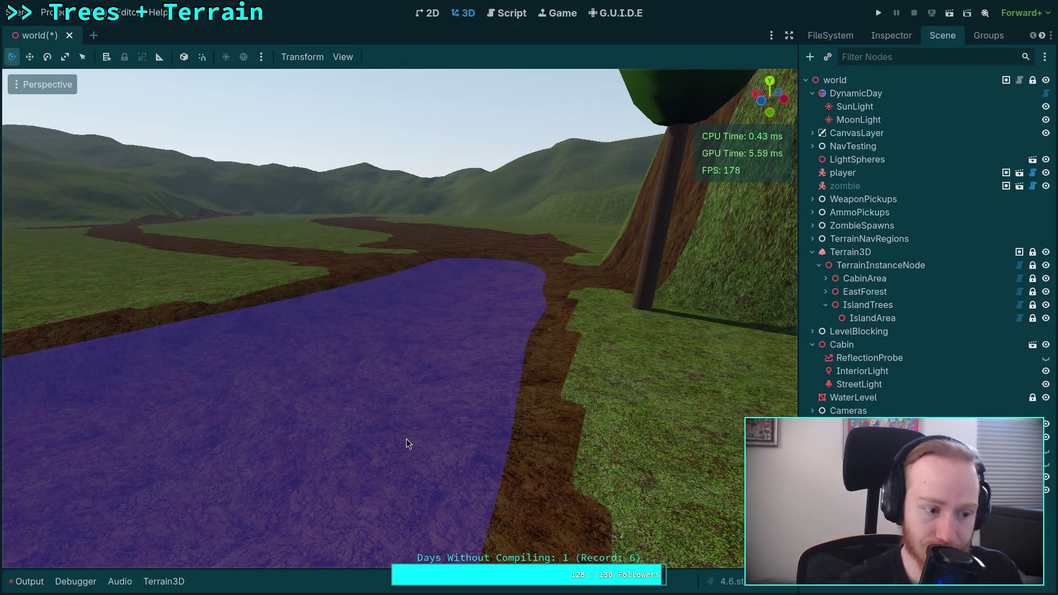
mouse_move(406, 439)
left_mouse_down()
mouse_move(406, 397)
mouse_move(381, 388)
mouse_move(379, 330)
mouse_move(386, 337)
mouse_move(375, 331)
mouse_move(363, 333)
mouse_move(369, 341)
mouse_move(398, 339)
mouse_move(369, 442)
left_mouse_up()
scroll(379, 331, "up", 2)
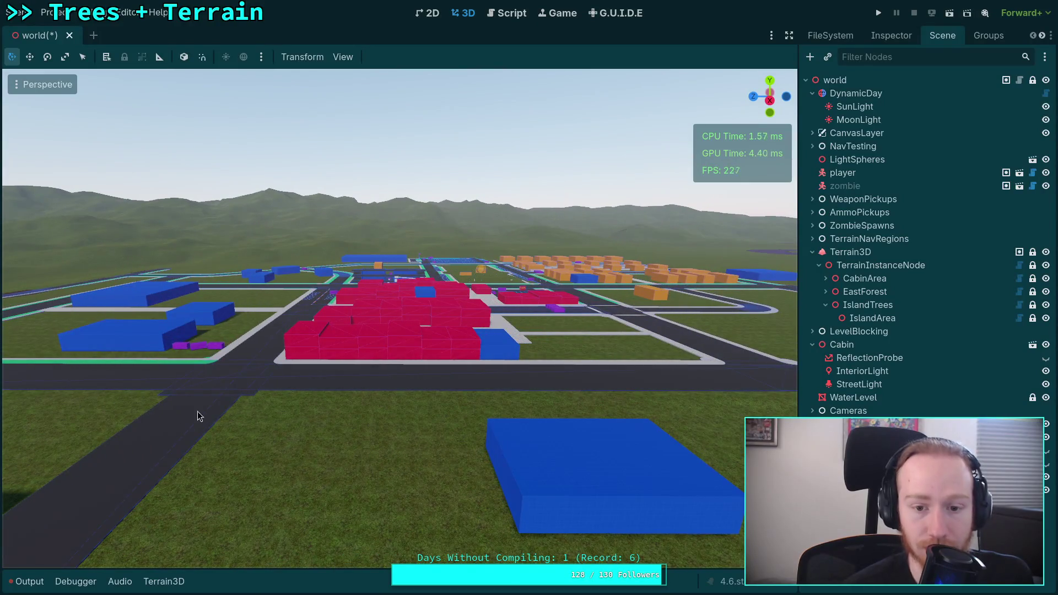
left_click_drag(200, 416, 418, 419)
left_click_drag(473, 445, 472, 444)
left_click_drag(482, 377, 220, 376)
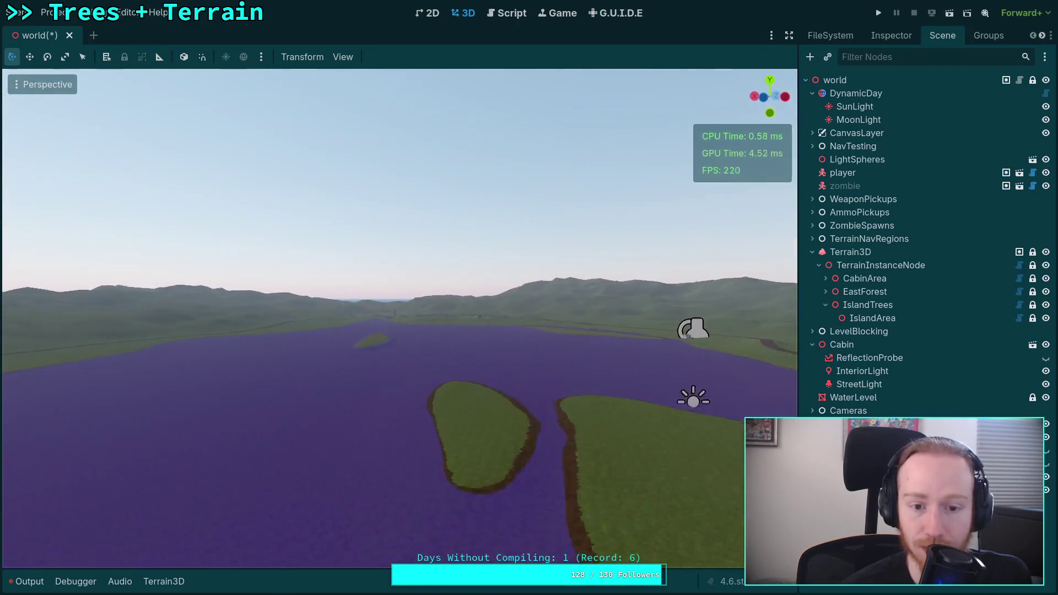
key("w")
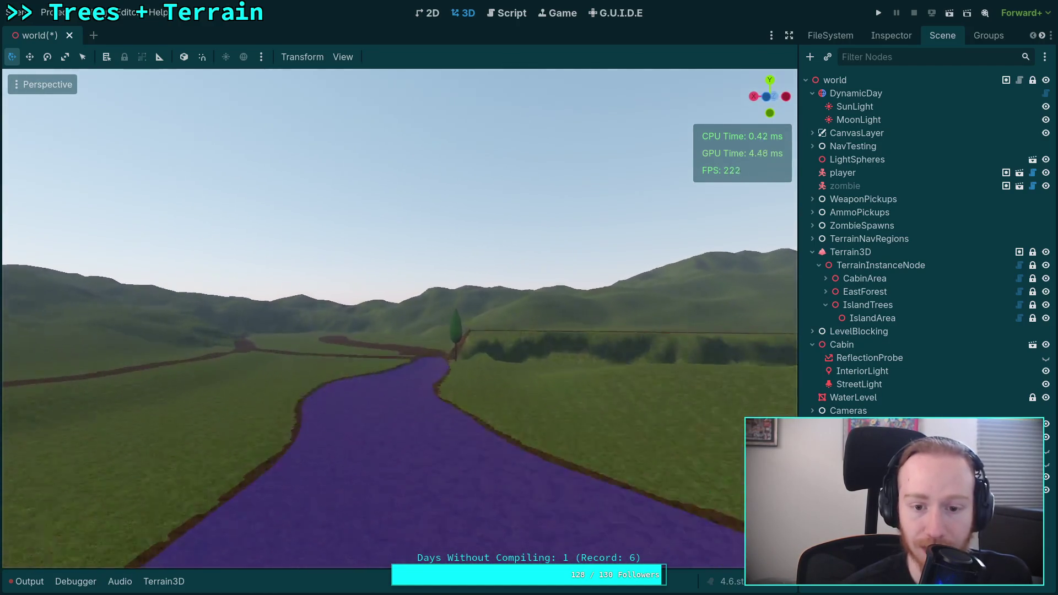
left_click_drag(400, 318, 612, 318)
key("w")
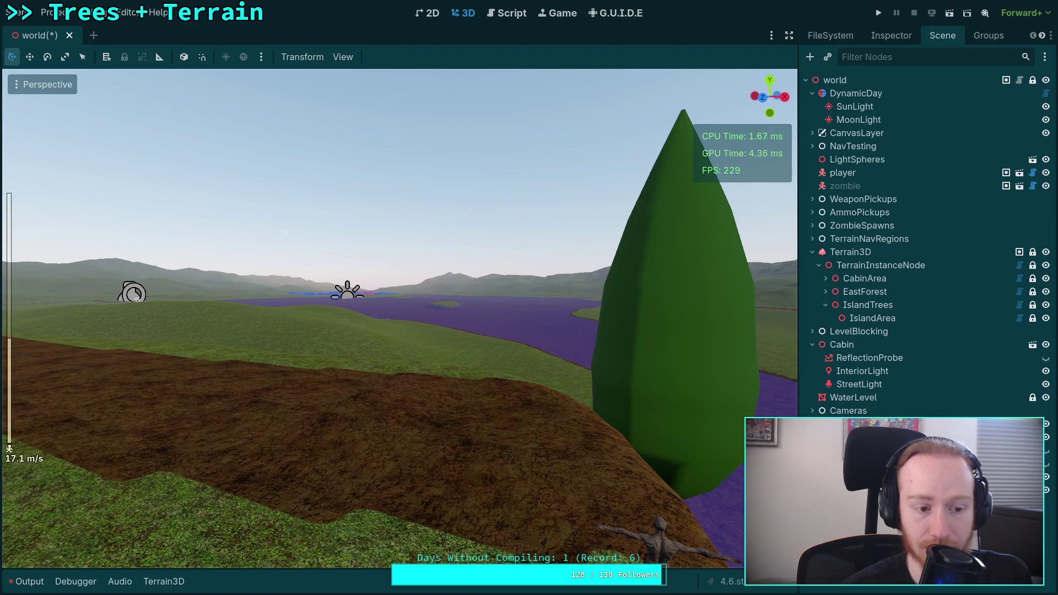
key("s")
scroll(399, 319, "down", 10)
mouse_move(441, 319)
left_mouse_down()
mouse_move(518, 303)
mouse_move(414, 276)
left_mouse_up()
key("w")
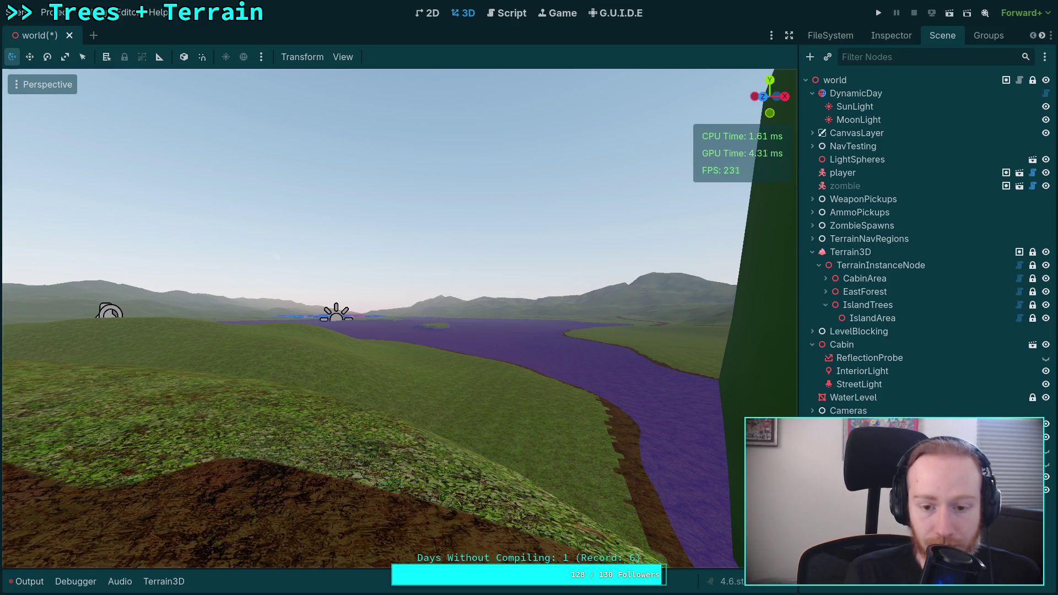
mouse_move(413, 276)
left_mouse_down()
mouse_move(402, 309)
mouse_move(386, 311)
mouse_move(386, 275)
mouse_move(339, 281)
left_mouse_up()
scroll(386, 275, "up", 2)
left_click_drag(432, 441, 474, 452)
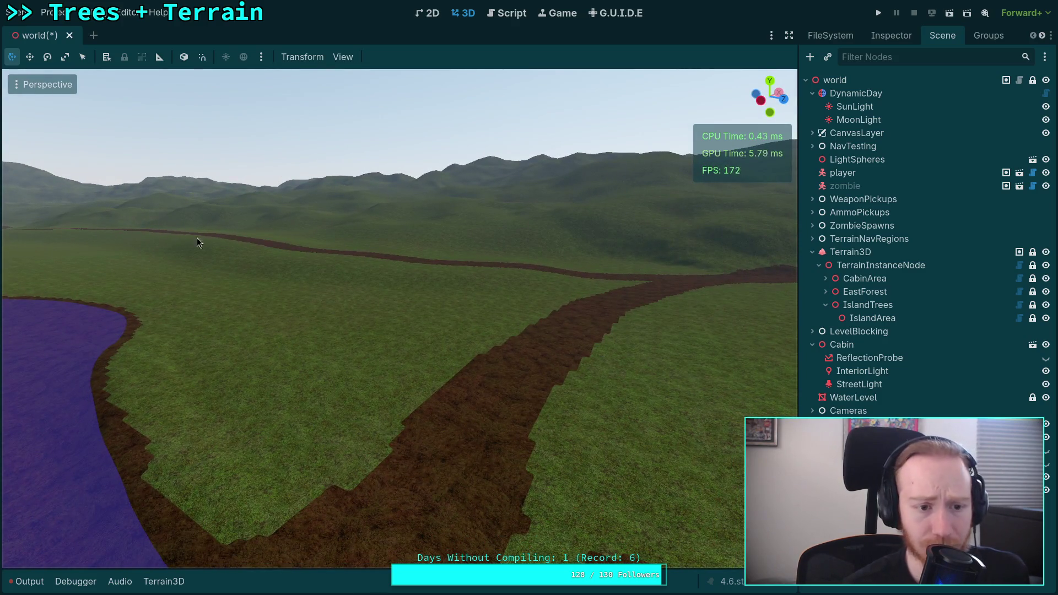
left_click_drag(197, 237, 454, 266)
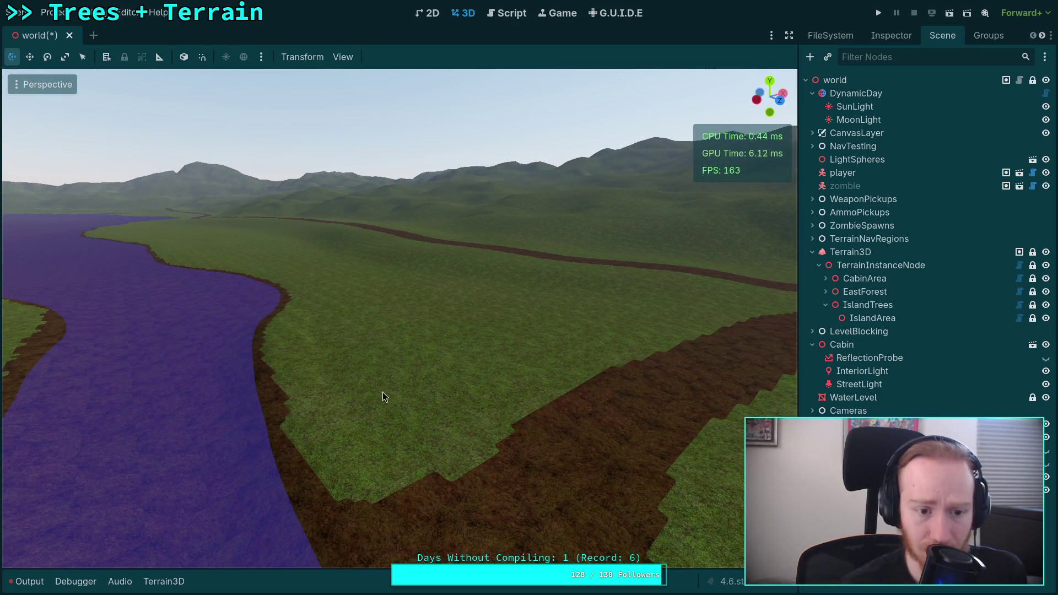
mouse_move(385, 397)
left_mouse_down()
mouse_move(391, 439)
mouse_move(463, 177)
mouse_move(386, 358)
mouse_move(286, 253)
mouse_move(331, 248)
mouse_move(230, 280)
mouse_move(231, 298)
mouse_move(231, 265)
mouse_move(231, 285)
left_mouse_up()
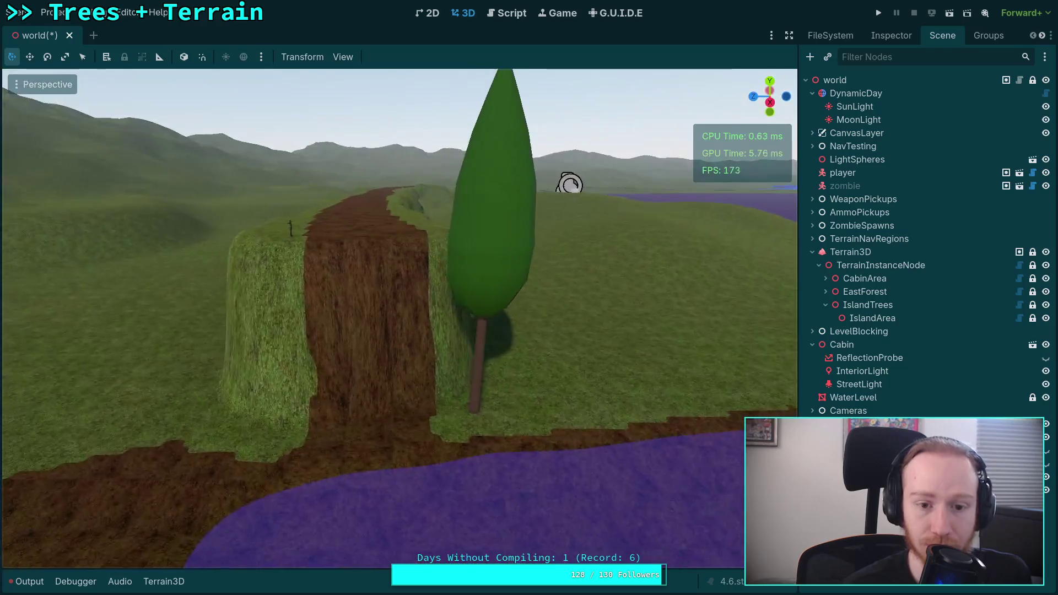
mouse_move(568, 180)
left_mouse_down()
mouse_move(577, 182)
mouse_move(567, 205)
mouse_move(761, 153)
mouse_move(402, 254)
left_mouse_up()
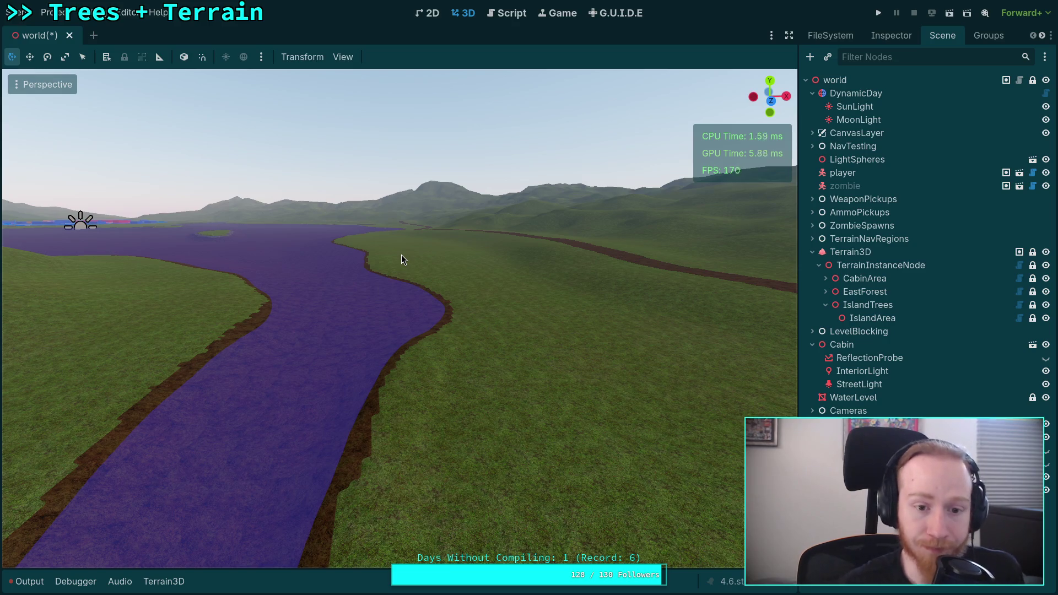
mouse_move(402, 255)
left_mouse_down()
mouse_move(264, 243)
mouse_move(221, 265)
mouse_move(766, 251)
left_mouse_up()
key("a")
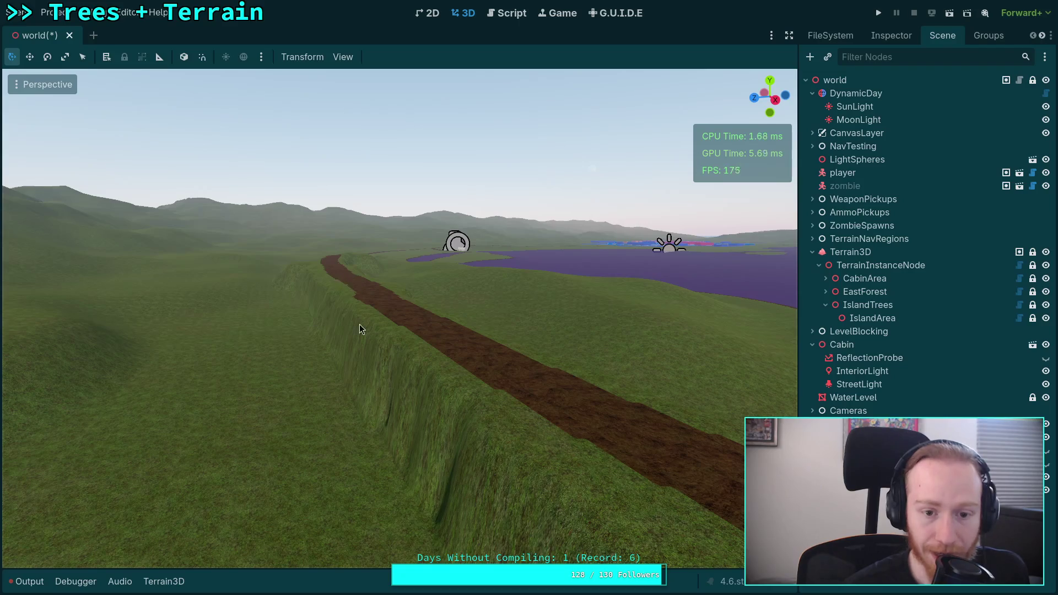
key("w")
scroll(359, 330, "up", 2)
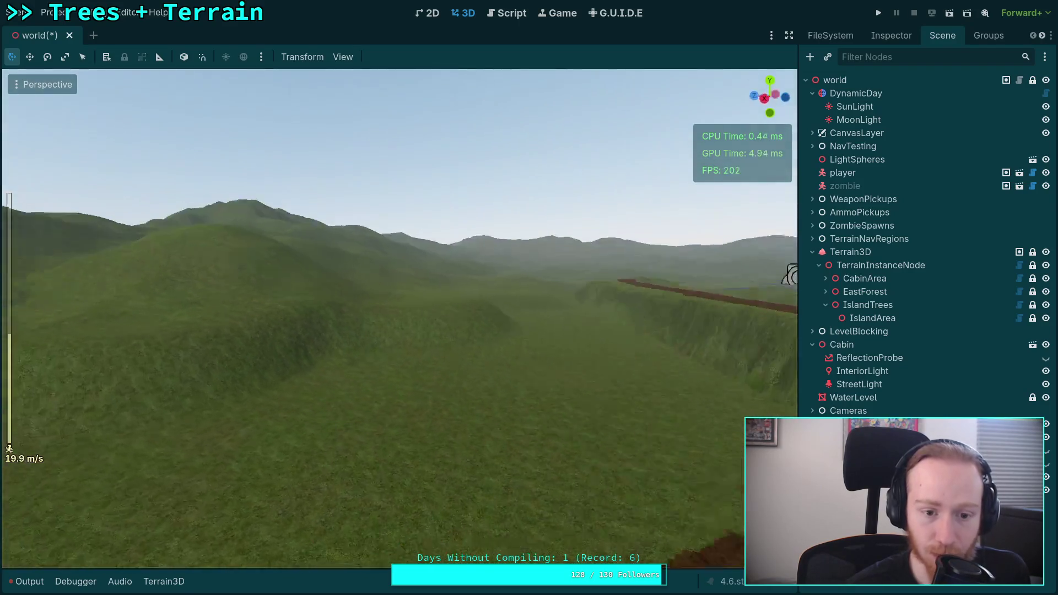
left_click_drag(386, 275, 551, 276)
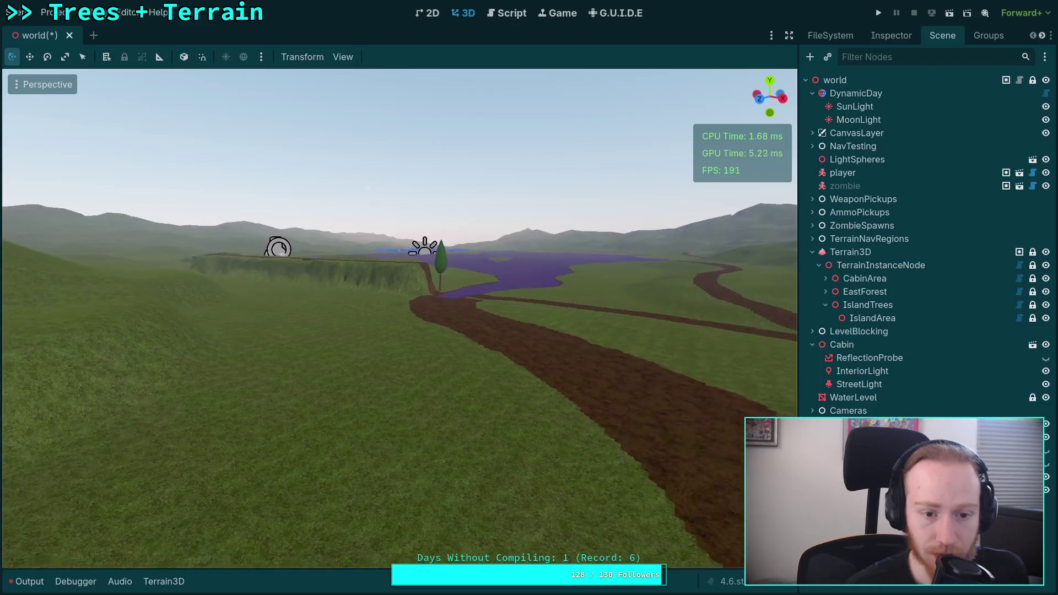
left_click_drag(479, 391, 353, 358)
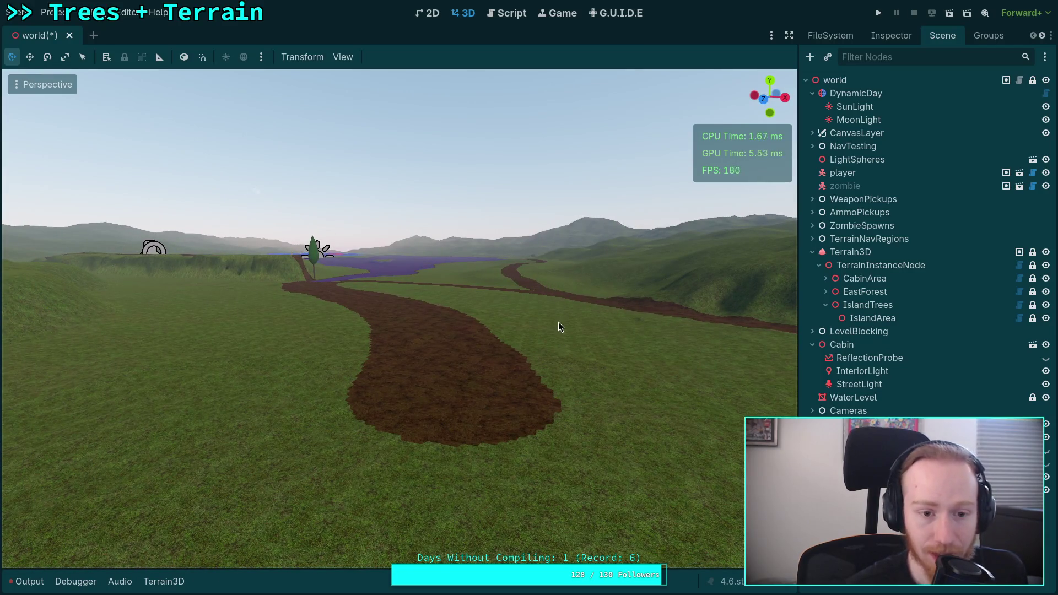
mouse_move(557, 322)
left_mouse_down()
mouse_move(493, 325)
mouse_move(524, 317)
mouse_move(419, 309)
mouse_move(206, 322)
left_mouse_up()
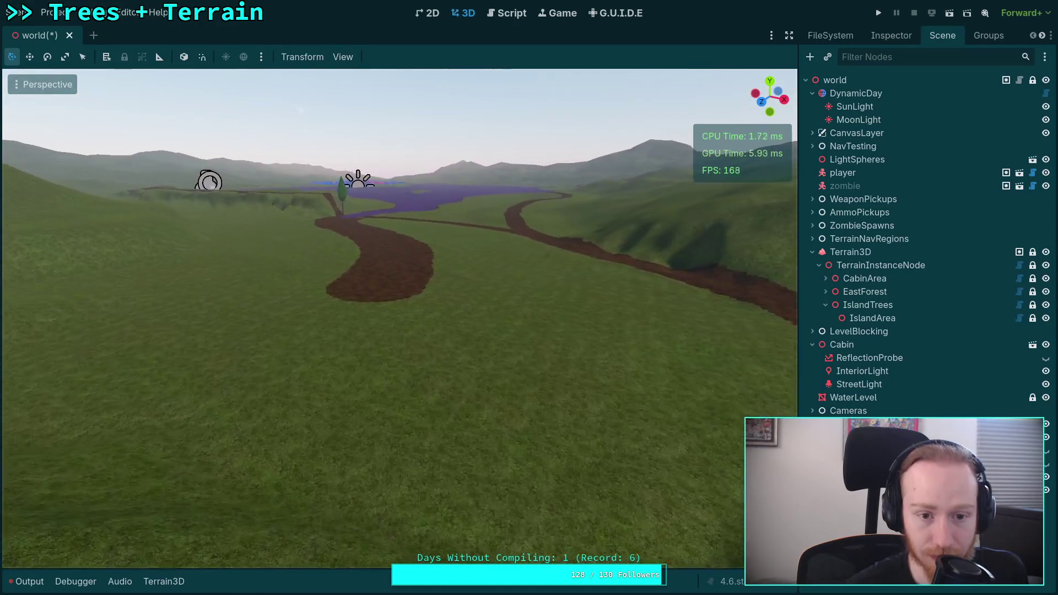
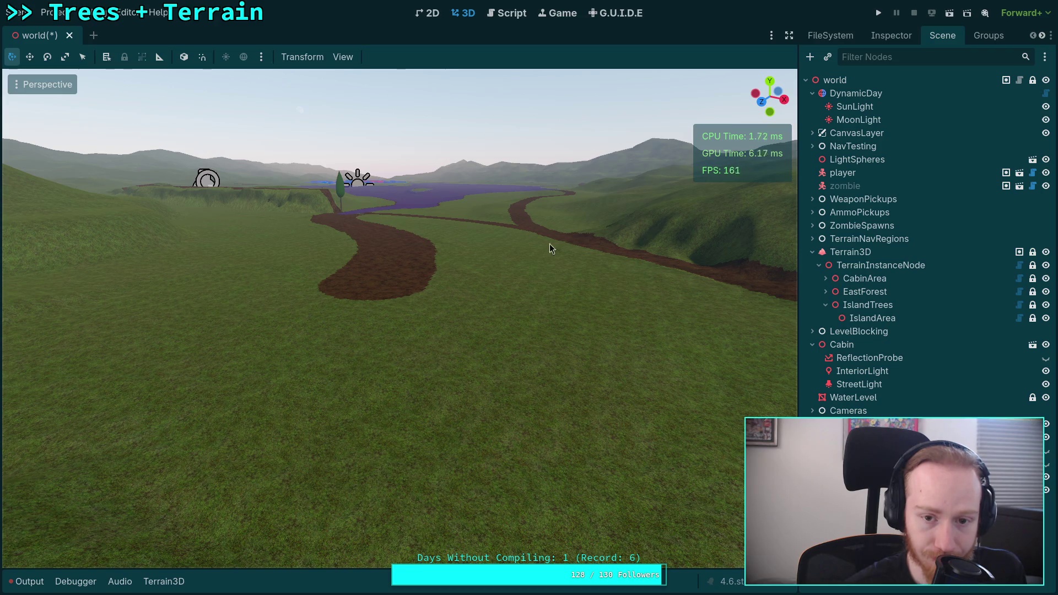
- Fly over the hills to the dirt path beside the lake and select the Terrain3D node
right_click(535, 360)
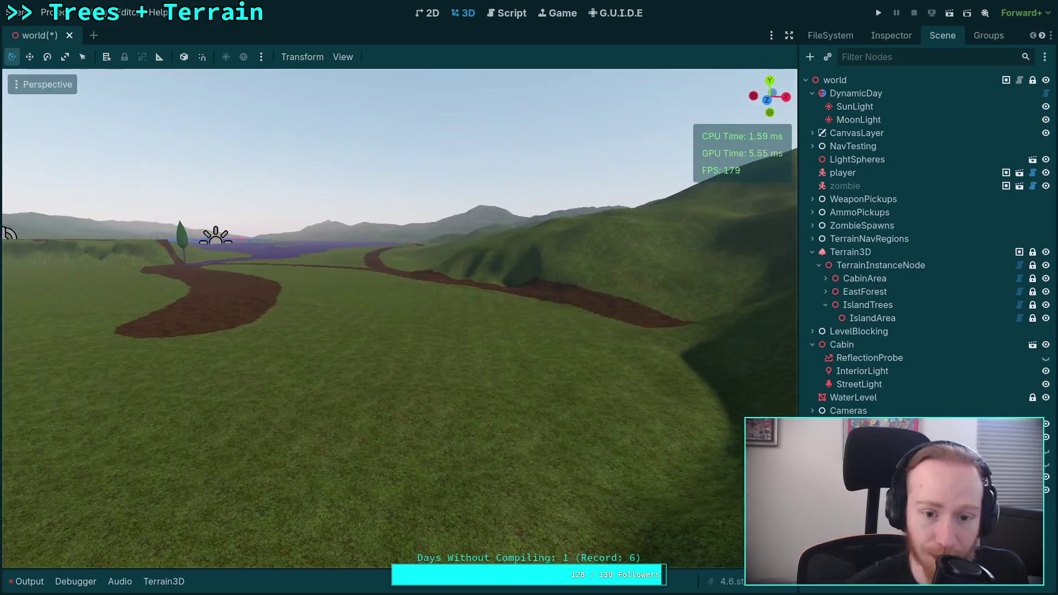
right_click(534, 360)
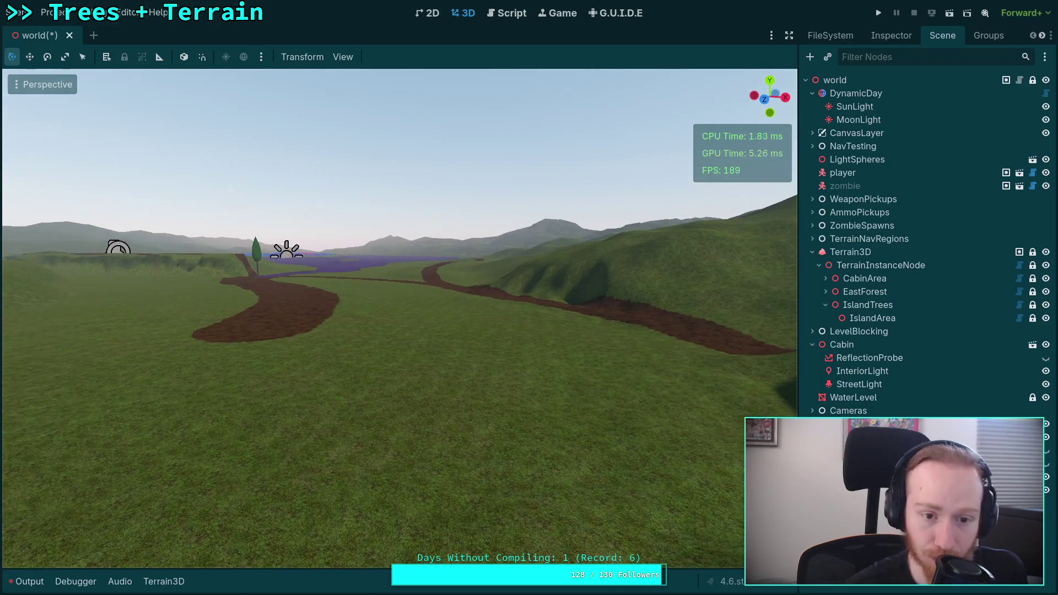
right_click(534, 361)
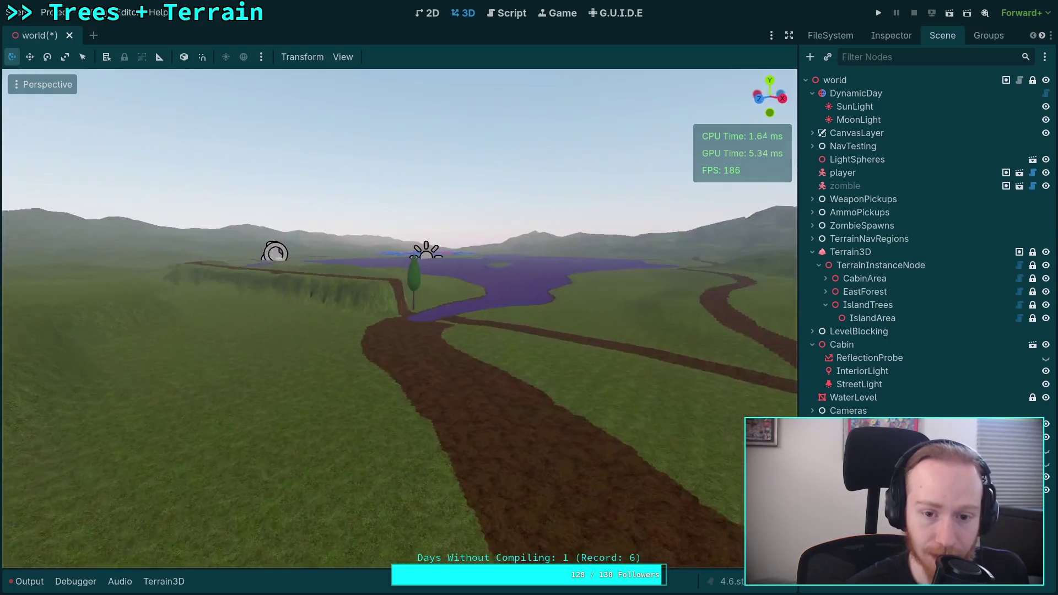
right_click(534, 361)
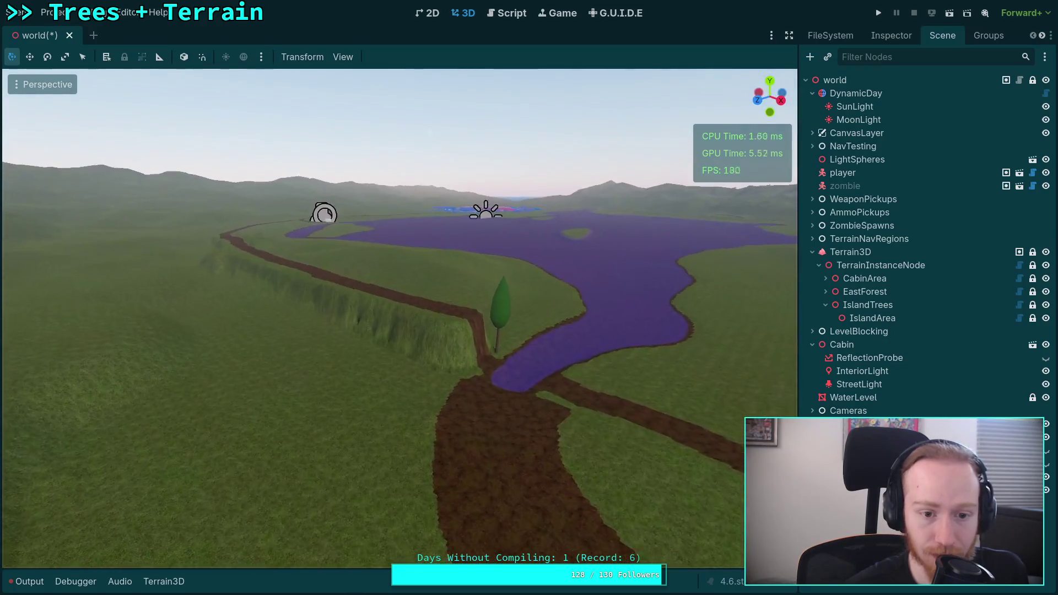
right_click(656, 347)
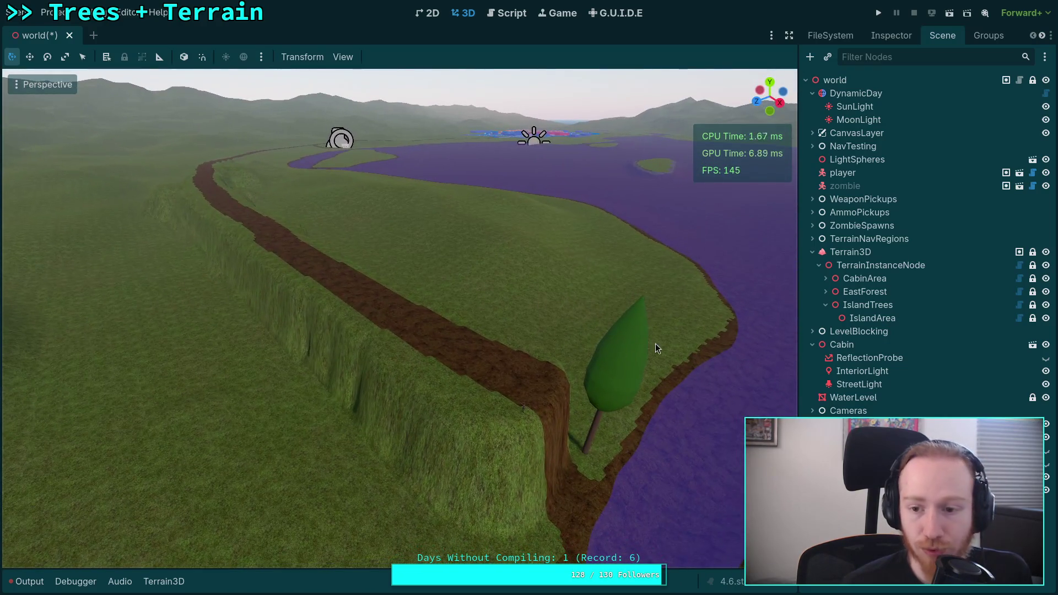
left_click(866, 255)
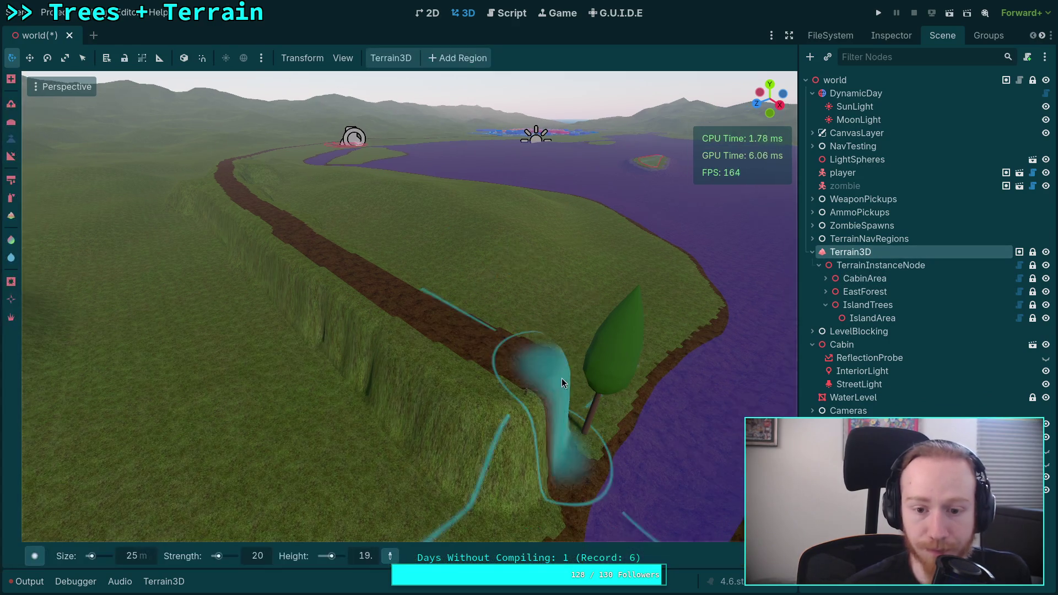
right_click(561, 378)
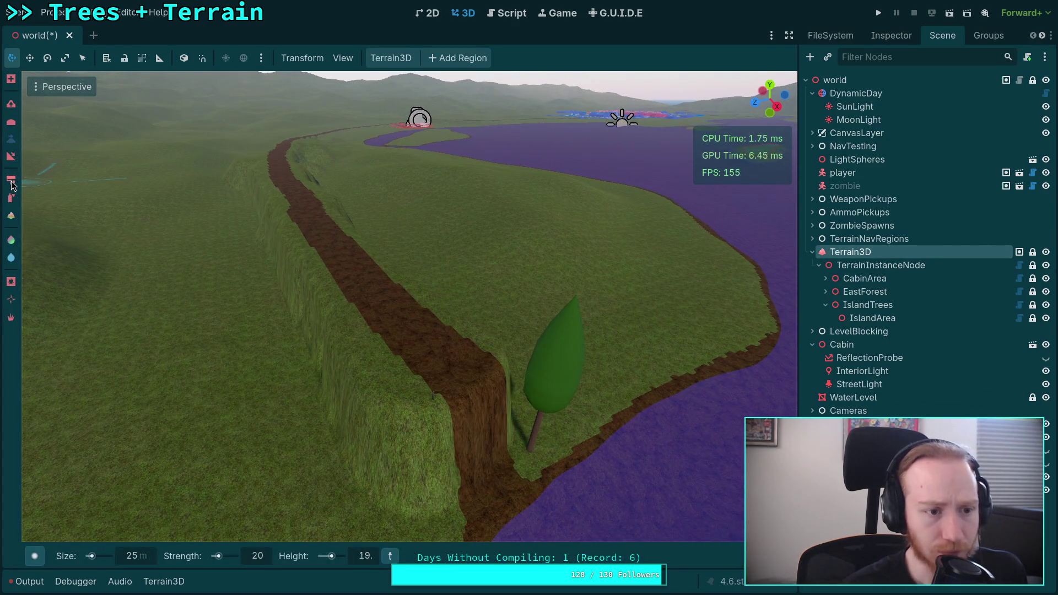
left_click(12, 200)
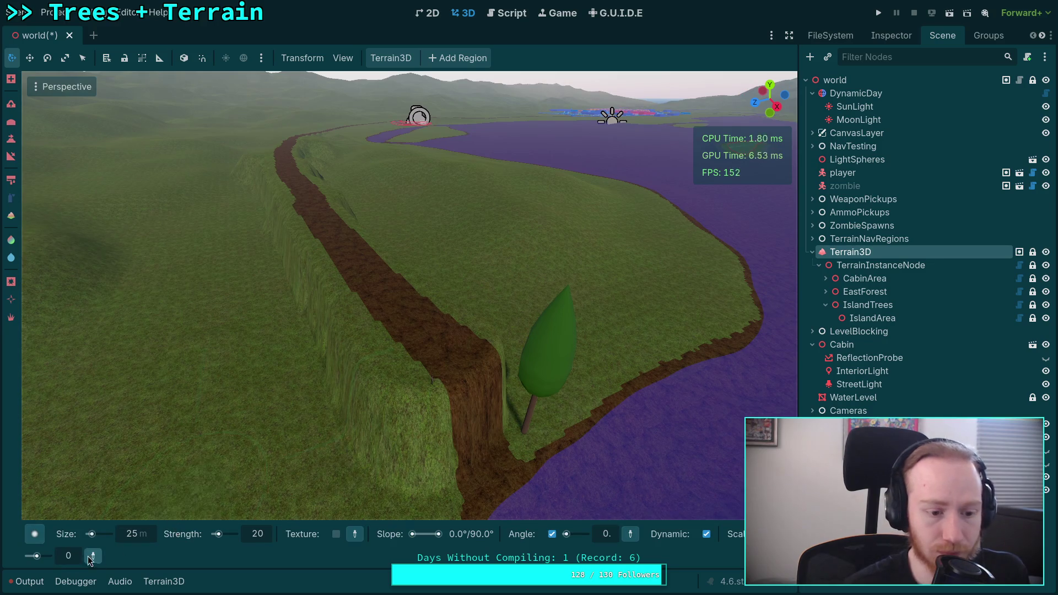
left_click(164, 581)
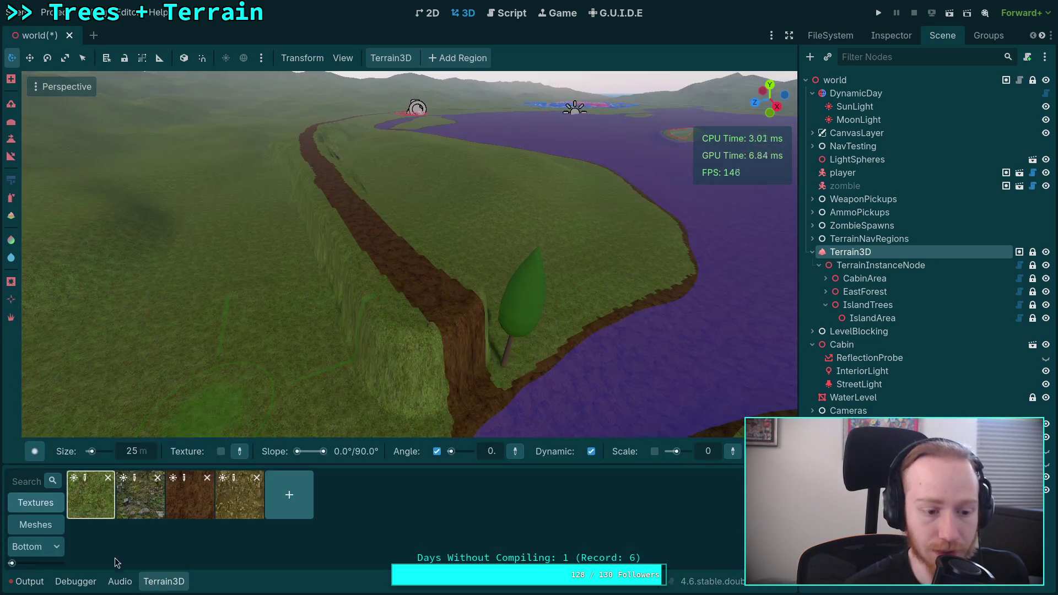
left_click(91, 494)
left_click_drag(391, 380, 457, 387)
key("w")
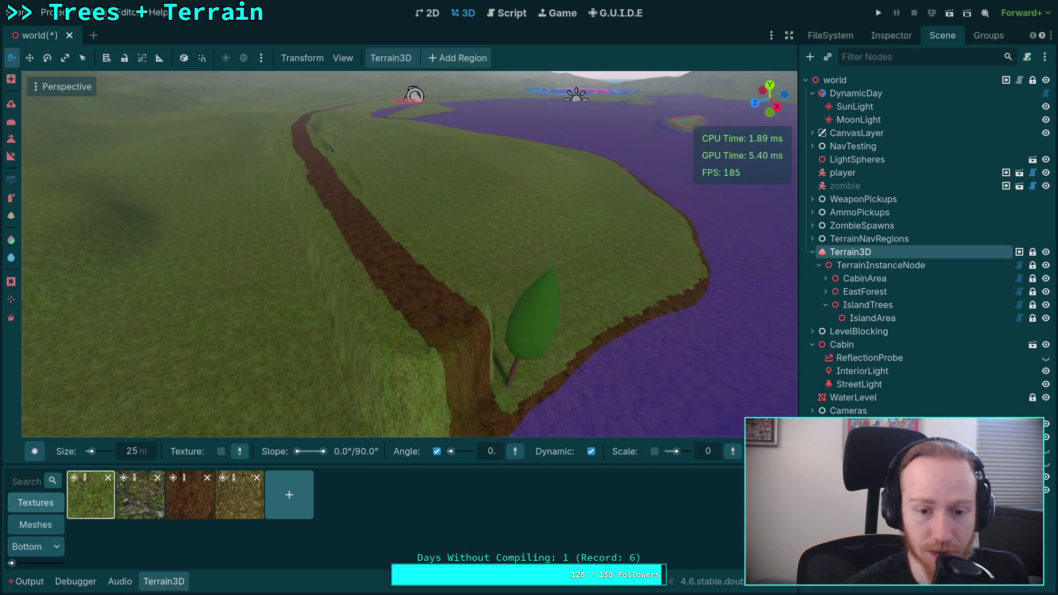
mouse_move(431, 267)
left_mouse_down()
mouse_move(412, 284)
mouse_move(348, 418)
mouse_move(431, 364)
left_mouse_up()
key("ctrl+z")
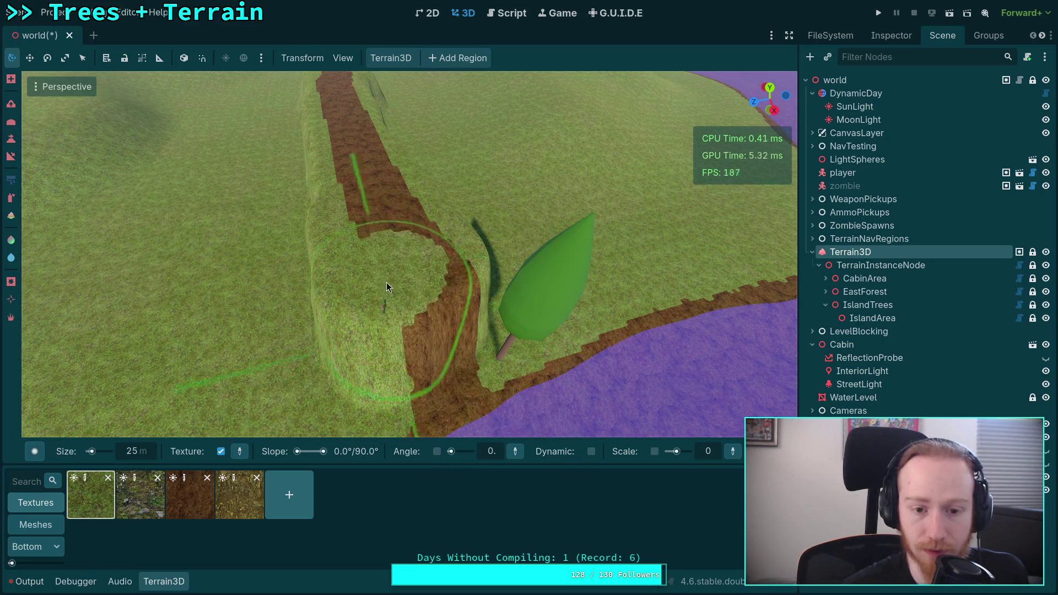
left_click_drag(405, 213, 479, 300)
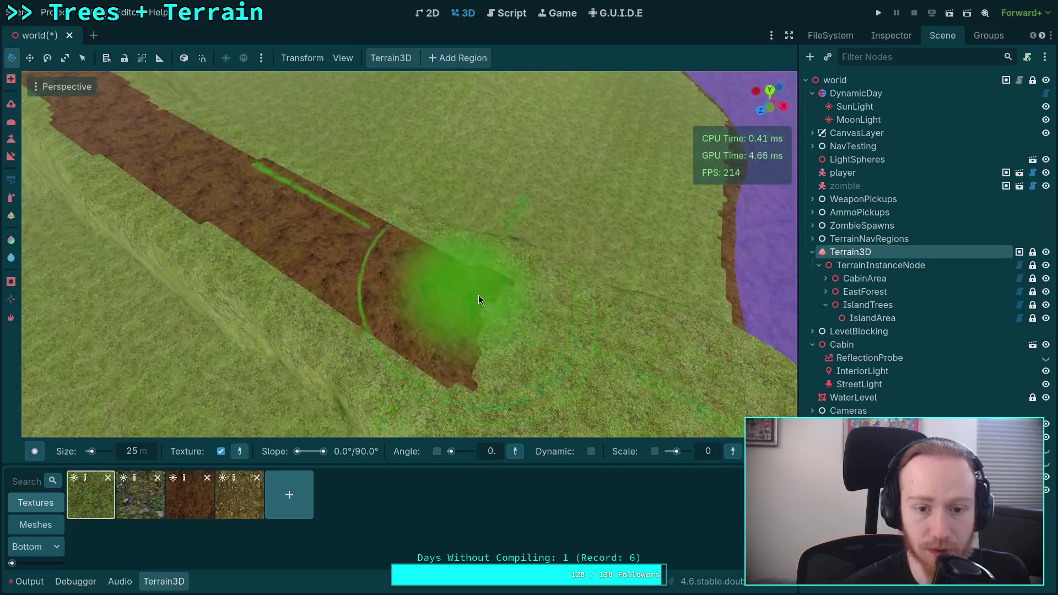
mouse_move(246, 209)
left_mouse_down()
mouse_move(397, 300)
mouse_move(348, 288)
left_mouse_up()
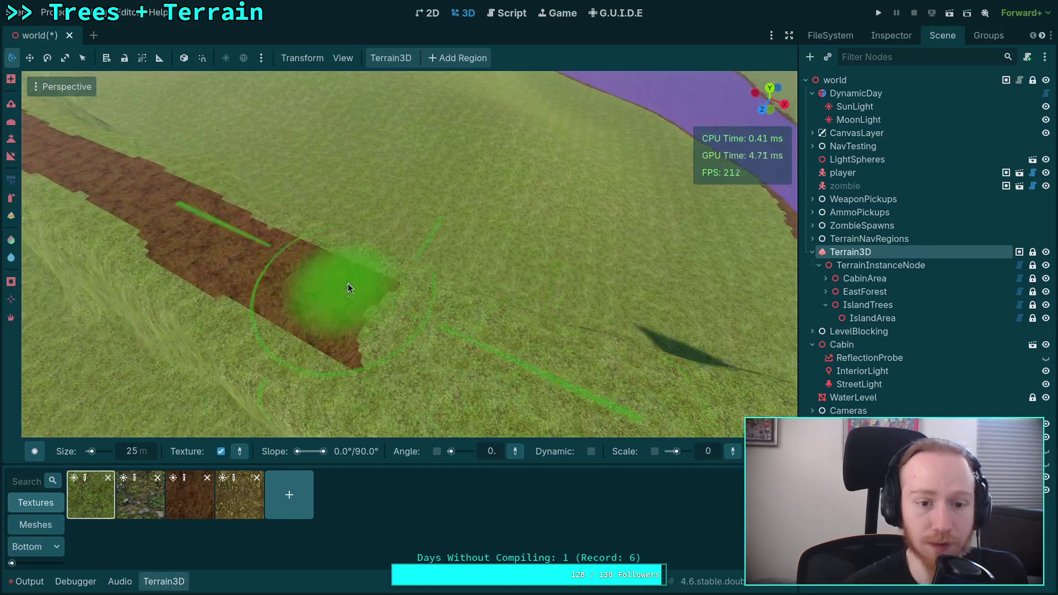
scroll(300, 256, "down", 5)
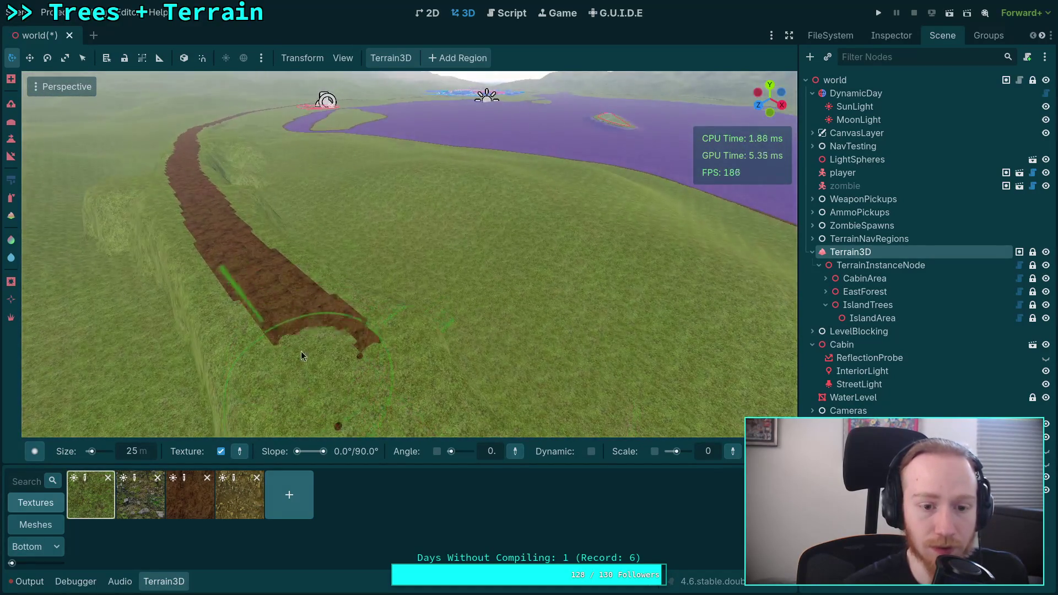
scroll(289, 334, "up", 5)
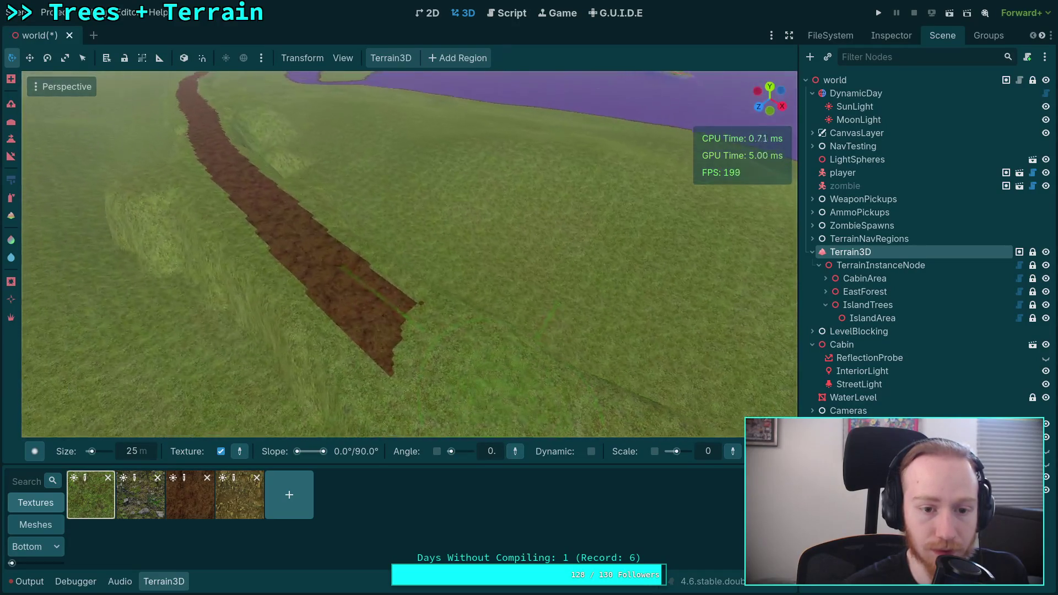
scroll(374, 305, "down", 3)
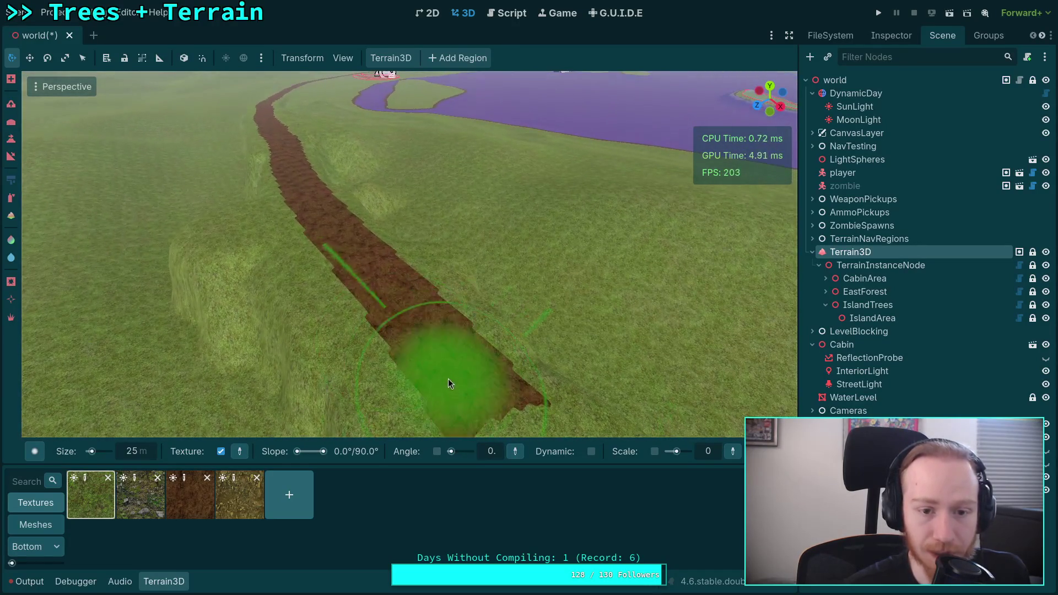
scroll(359, 309, "up", 3)
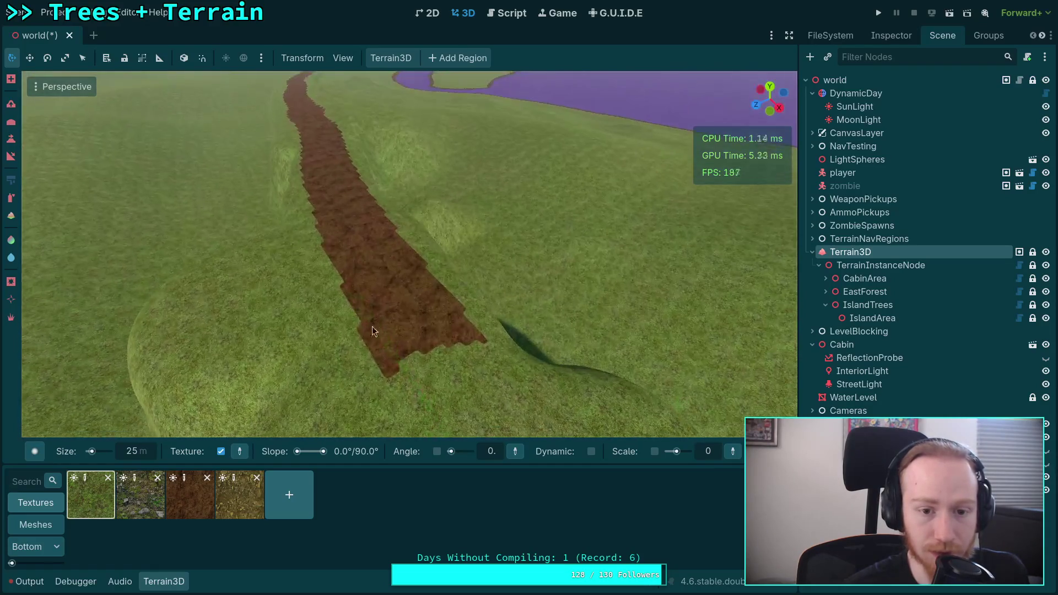
scroll(380, 340, "down", 3)
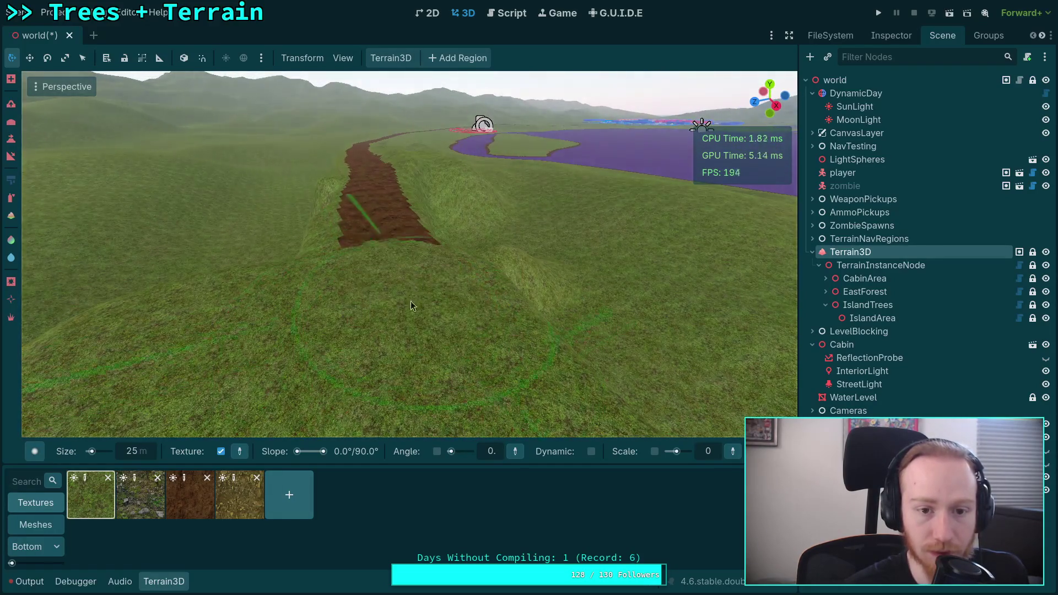
scroll(410, 307, "up", 5)
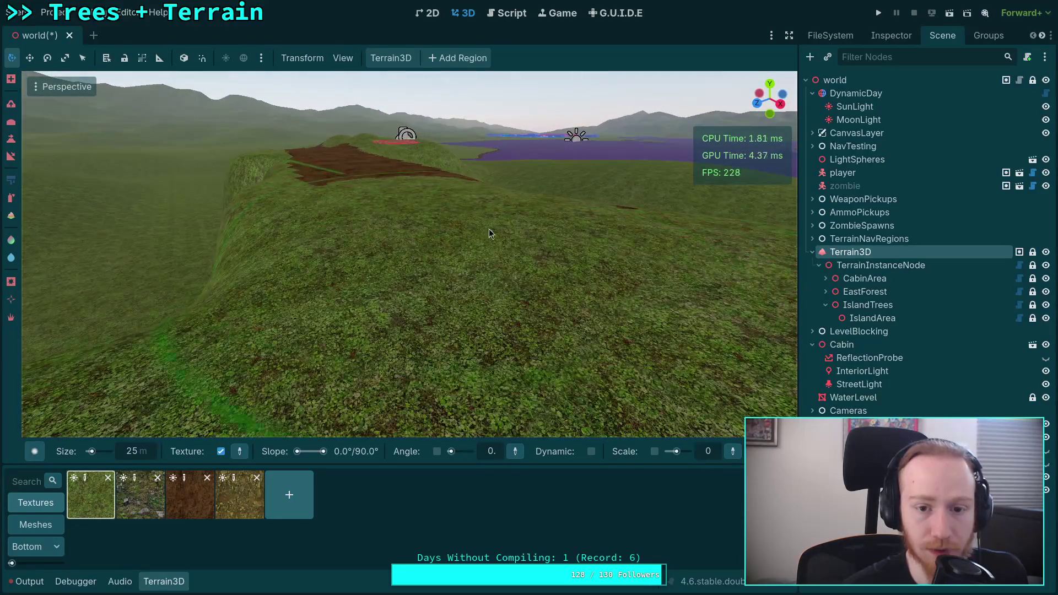
scroll(490, 233, "up", 6)
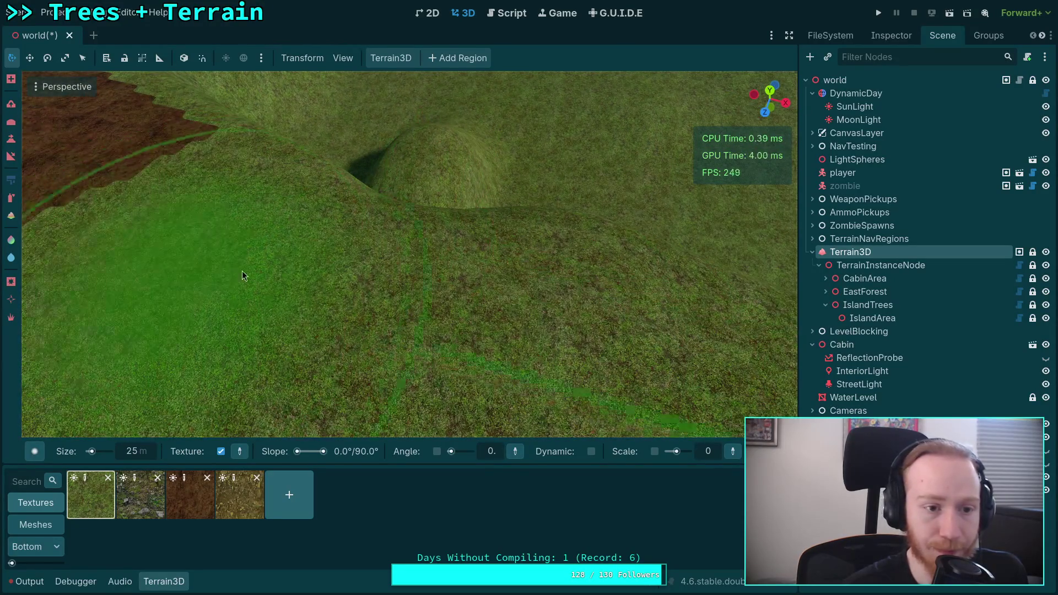
mouse_move(243, 276)
left_mouse_down()
mouse_move(247, 313)
mouse_move(224, 342)
mouse_move(283, 408)
mouse_move(319, 342)
mouse_move(331, 496)
mouse_move(331, 441)
left_mouse_up()
scroll(247, 313, "down", 6)
mouse_move(411, 292)
left_mouse_down()
mouse_move(441, 315)
mouse_move(485, 308)
left_mouse_up()
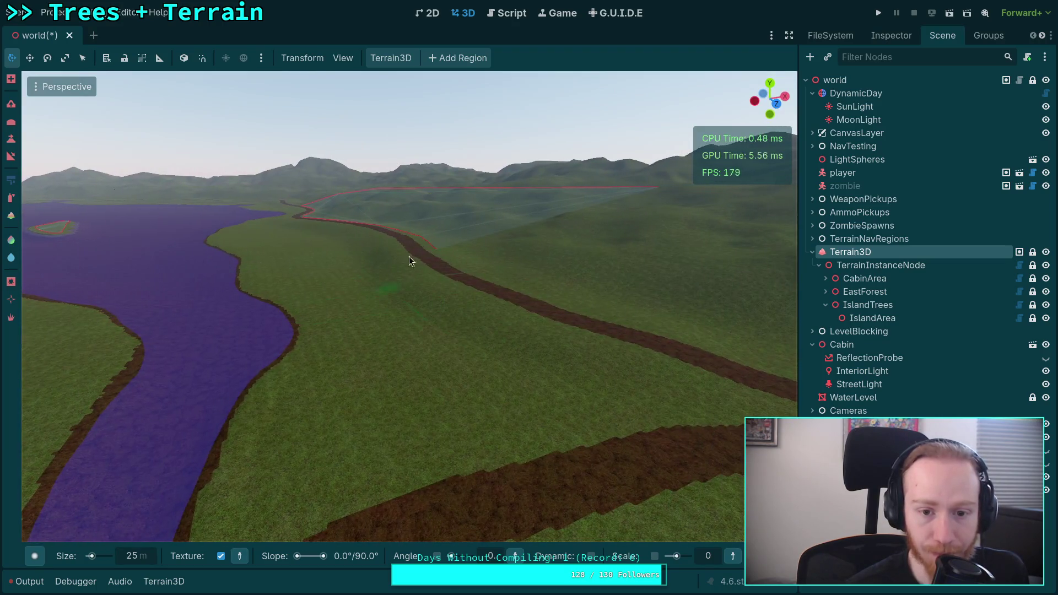
left_click_drag(409, 256, 477, 335)
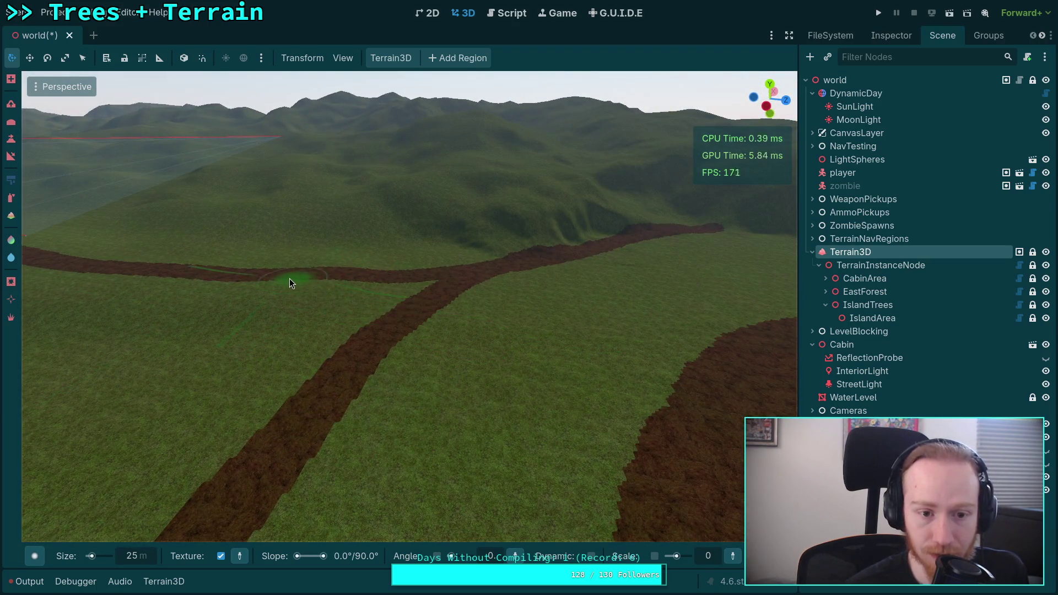
mouse_move(383, 301)
left_mouse_down()
mouse_move(363, 308)
mouse_move(419, 305)
mouse_move(386, 287)
mouse_move(414, 295)
mouse_move(364, 298)
mouse_move(381, 292)
mouse_move(432, 316)
left_mouse_up()
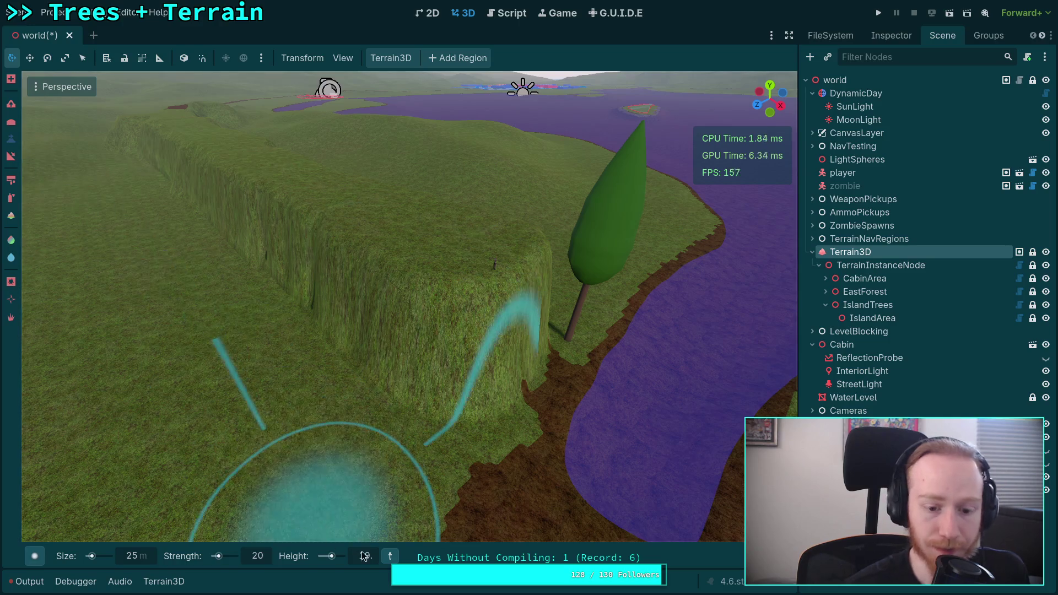
- Set the brush target height to 0 and flatten the terrain at the cliff base
left_click(364, 555)
type("0")
key("Return")
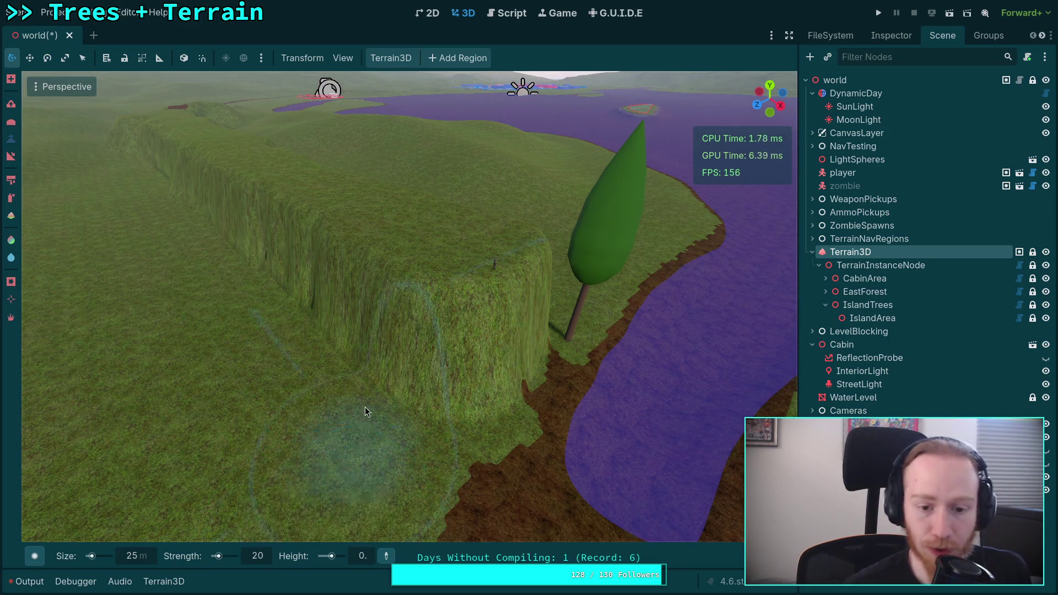
mouse_move(365, 408)
left_mouse_down()
mouse_move(441, 399)
mouse_move(495, 376)
mouse_move(514, 347)
left_mouse_up()
- Keep flattening the raised cliff block until the ridge front tapers to ground level
mouse_move(456, 312)
left_mouse_down()
mouse_move(339, 335)
mouse_move(445, 337)
left_mouse_up()
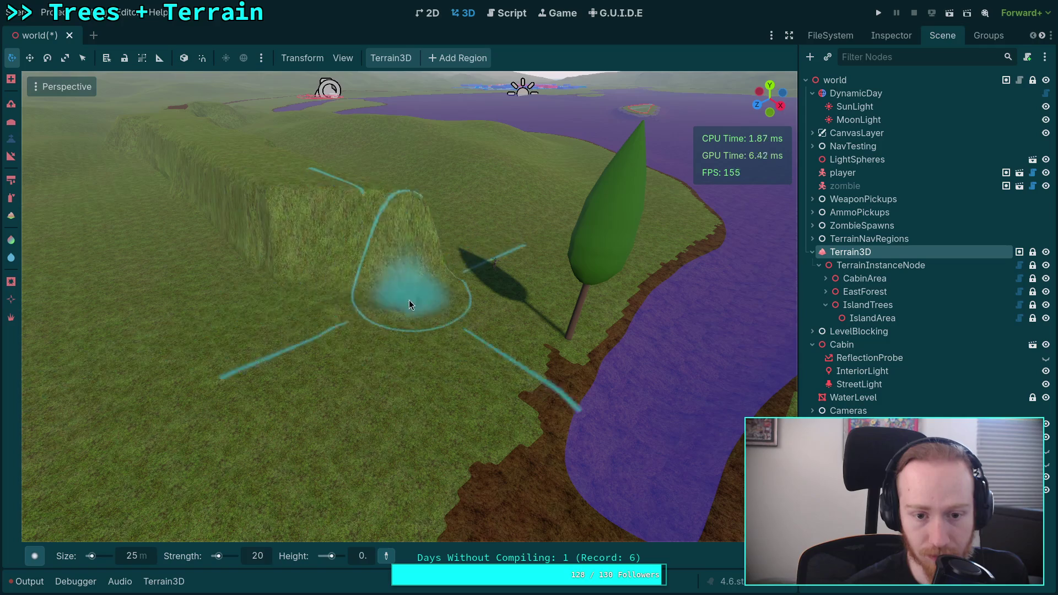
scroll(451, 311, "up", 3)
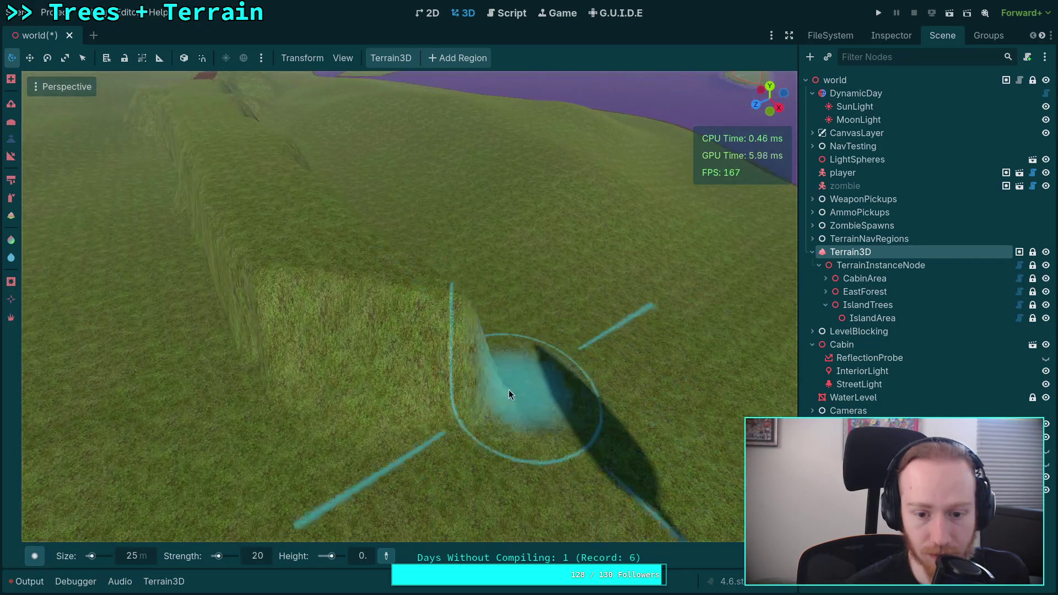
mouse_move(458, 380)
left_mouse_down()
mouse_move(316, 397)
mouse_move(334, 343)
mouse_move(379, 316)
left_mouse_up()
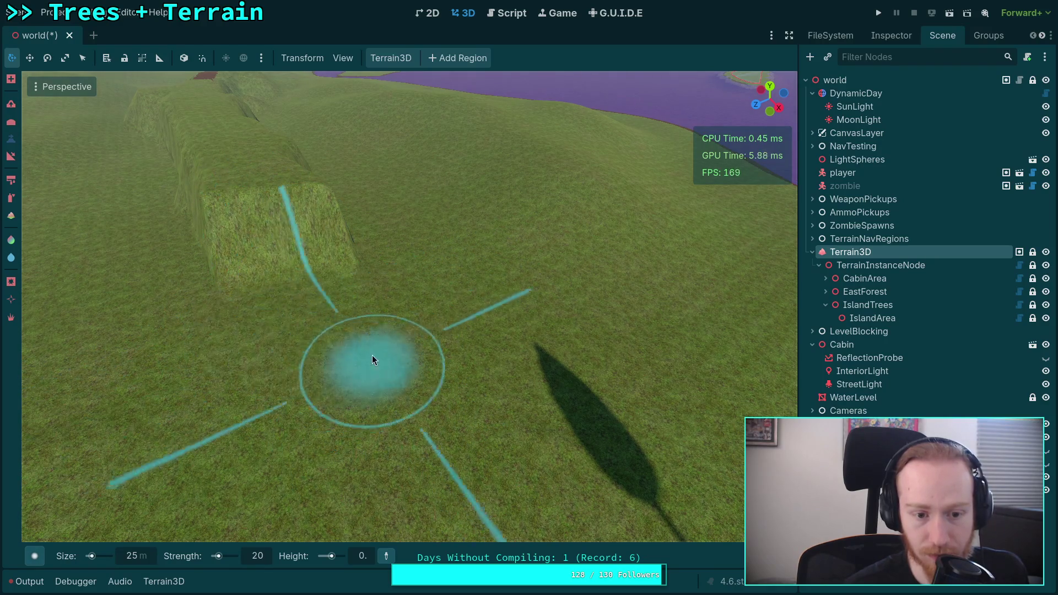
scroll(270, 257, "down", 3)
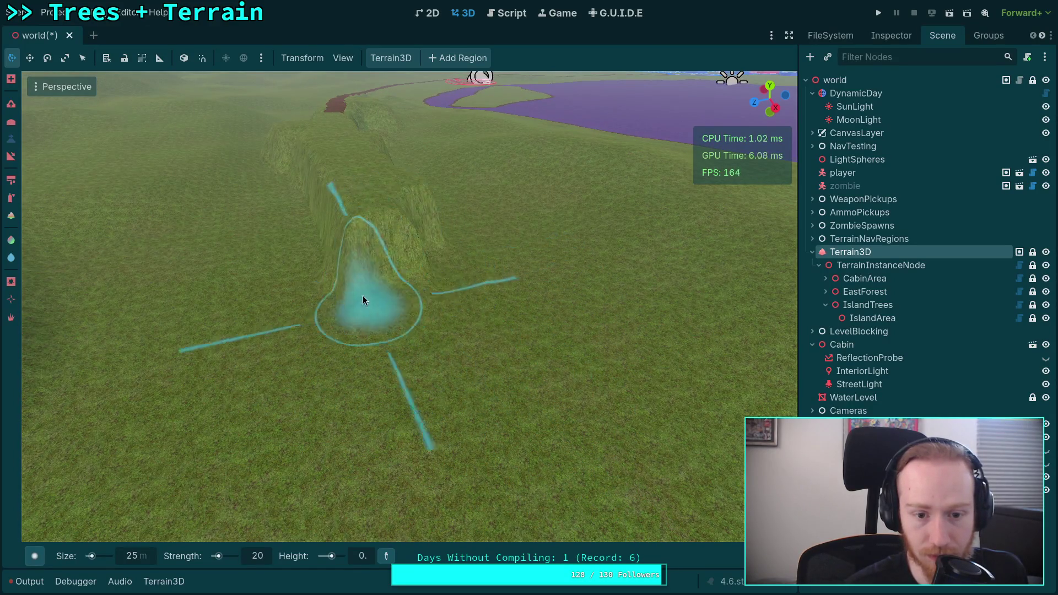
scroll(400, 264, "up", 3)
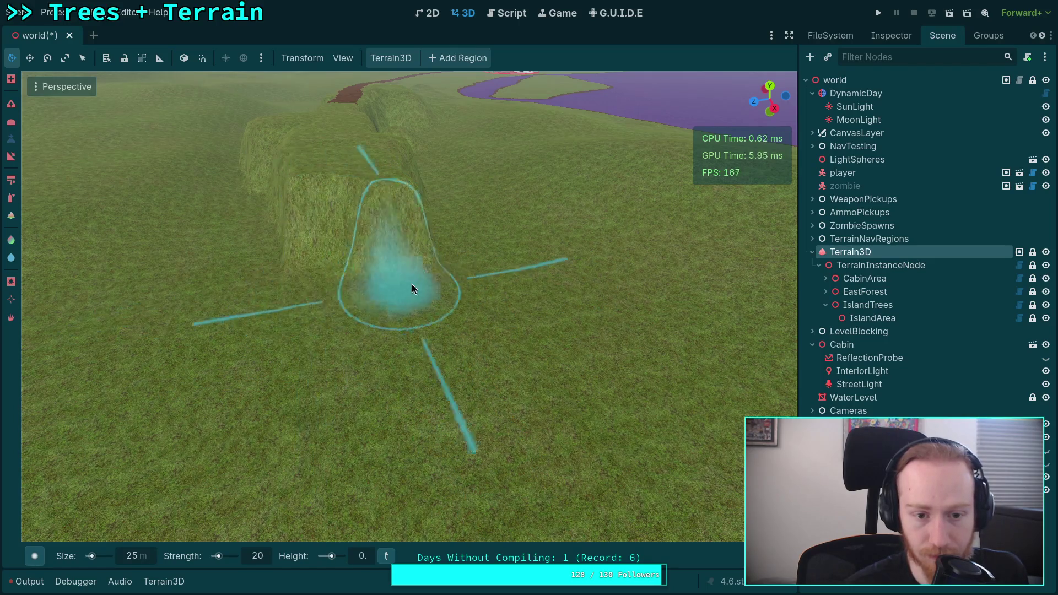
scroll(343, 243, "up", 5)
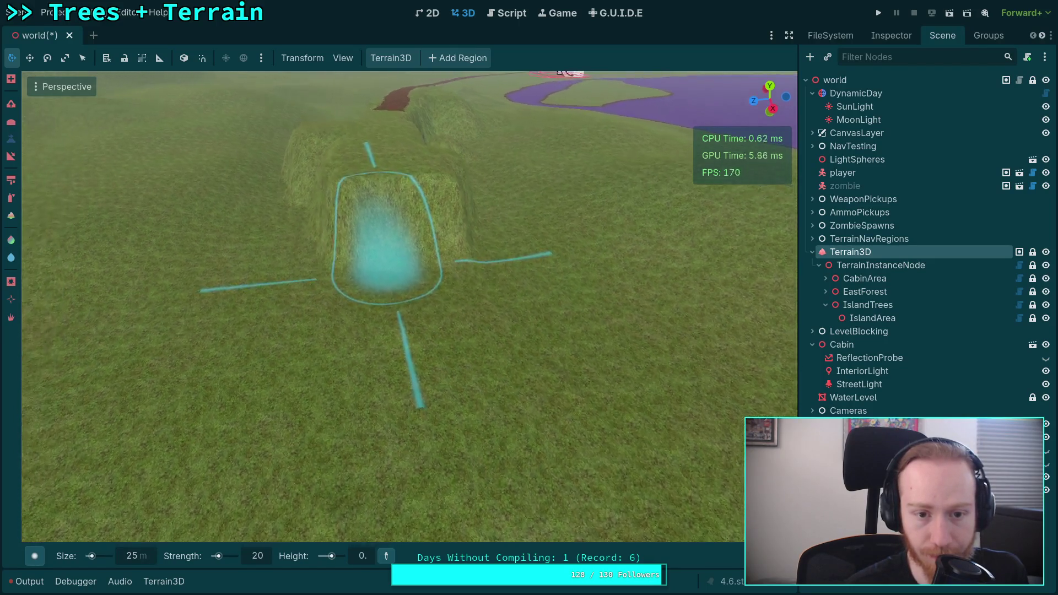
mouse_move(323, 481)
left_mouse_down()
mouse_move(452, 498)
mouse_move(524, 408)
mouse_move(327, 414)
mouse_move(320, 355)
mouse_move(517, 338)
mouse_move(441, 316)
mouse_move(266, 310)
mouse_move(493, 306)
mouse_move(543, 352)
mouse_move(405, 373)
mouse_move(341, 311)
mouse_move(386, 249)
mouse_move(441, 372)
mouse_move(375, 263)
mouse_move(497, 362)
mouse_move(605, 391)
mouse_move(355, 366)
mouse_move(444, 390)
mouse_move(478, 354)
mouse_move(378, 323)
left_mouse_up()
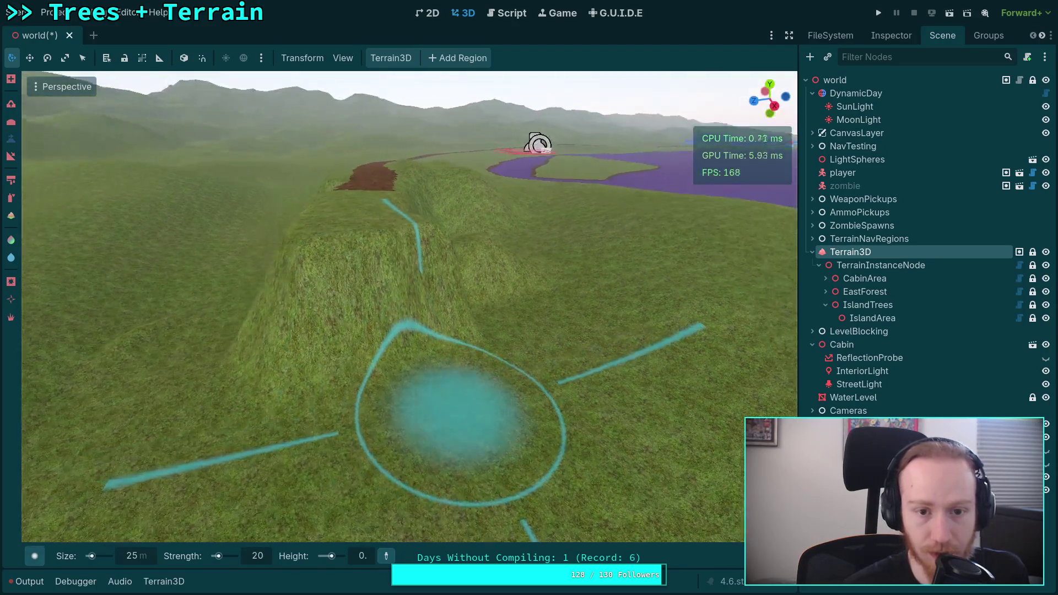
- Set the brush height to 19 and raise a ridge extending toward the camera
key("w")
key("s")
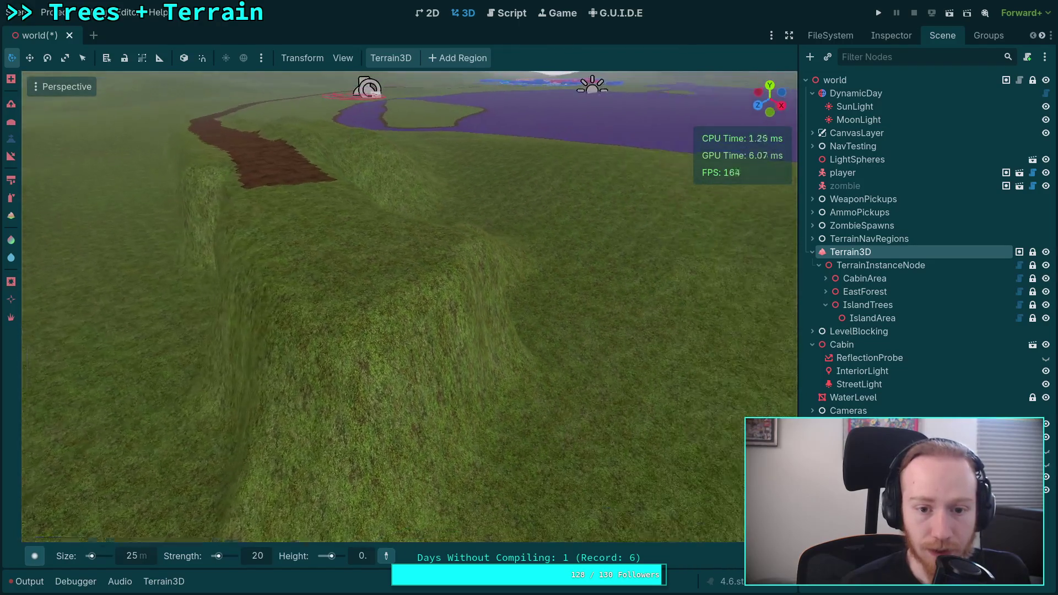
left_click(369, 560)
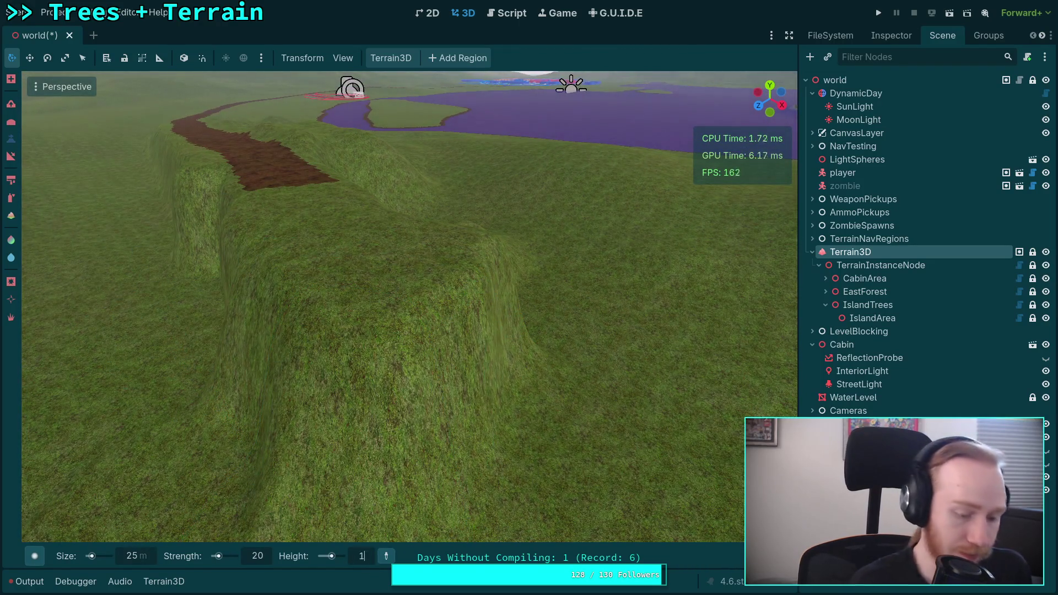
type("19")
type("ws")
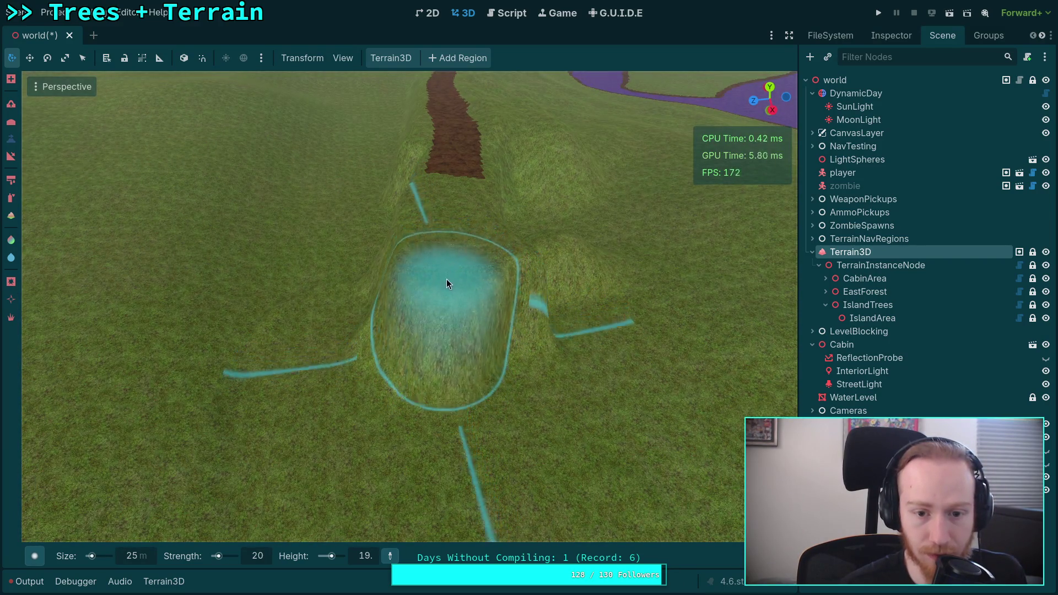
mouse_move(447, 280)
left_mouse_down()
mouse_move(429, 408)
mouse_move(470, 371)
left_mouse_up()
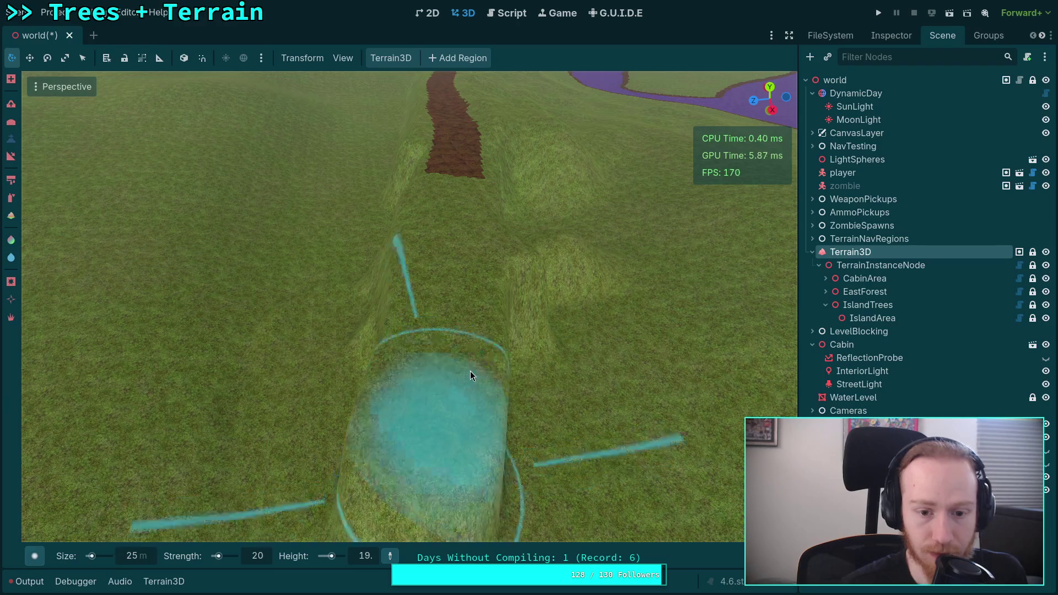
key("w")
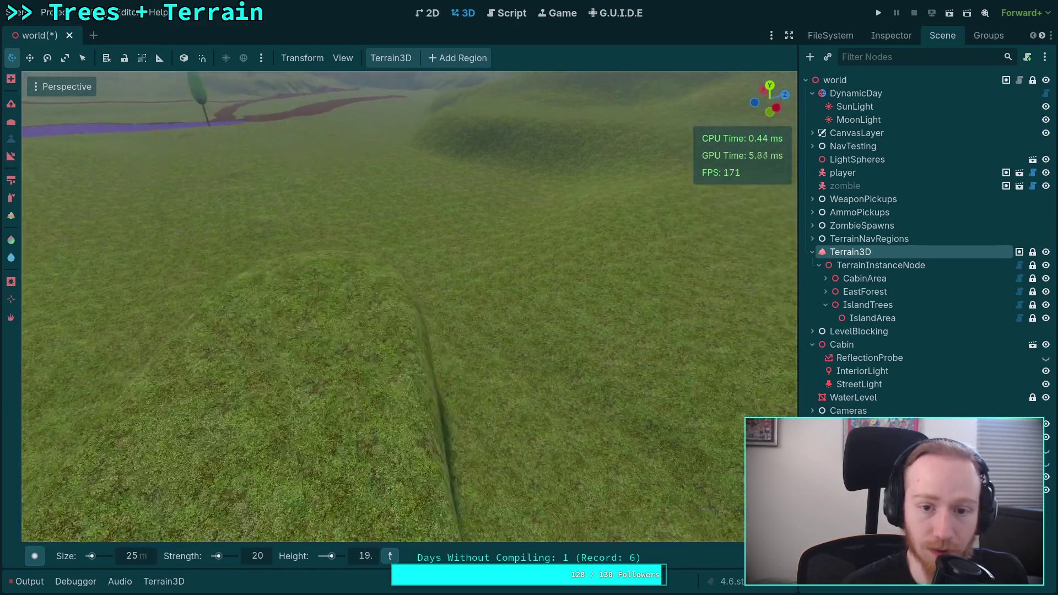
key("s")
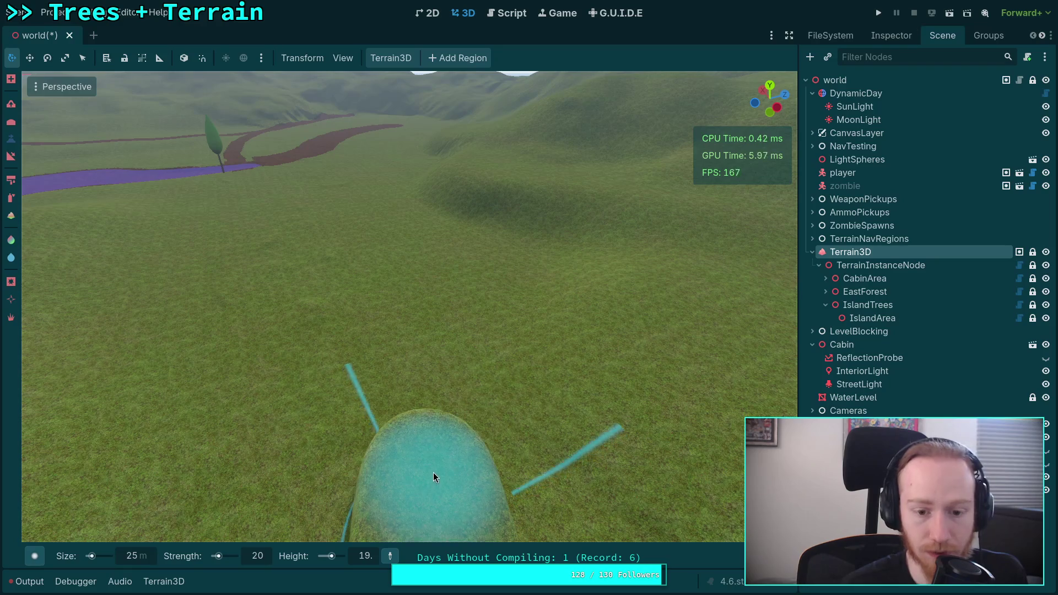
left_click_drag(433, 477, 434, 419)
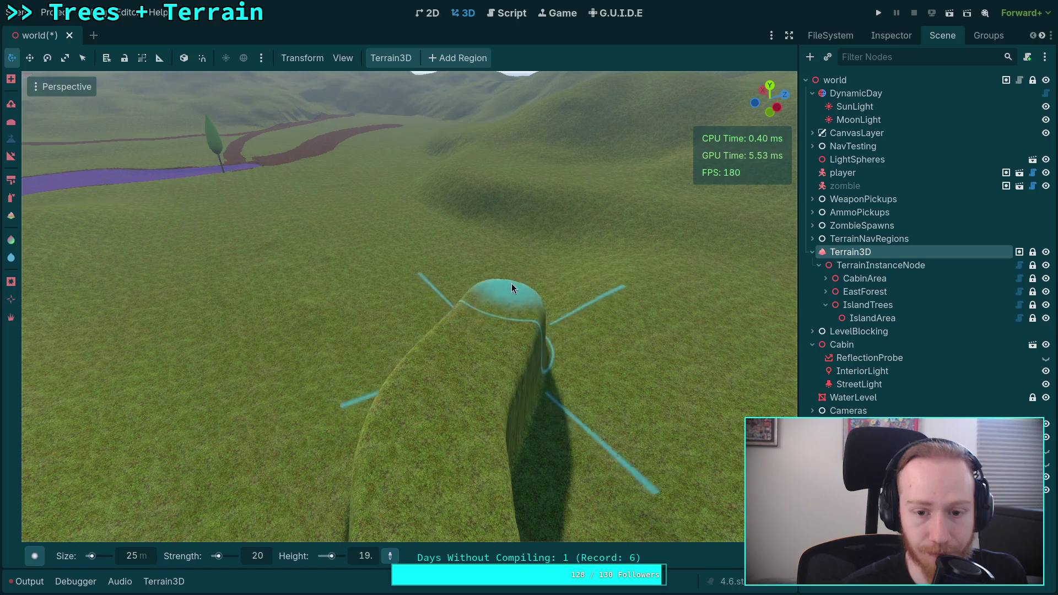
- Fly along the ridge toward the dirt path and raise a large plateau
key("w")
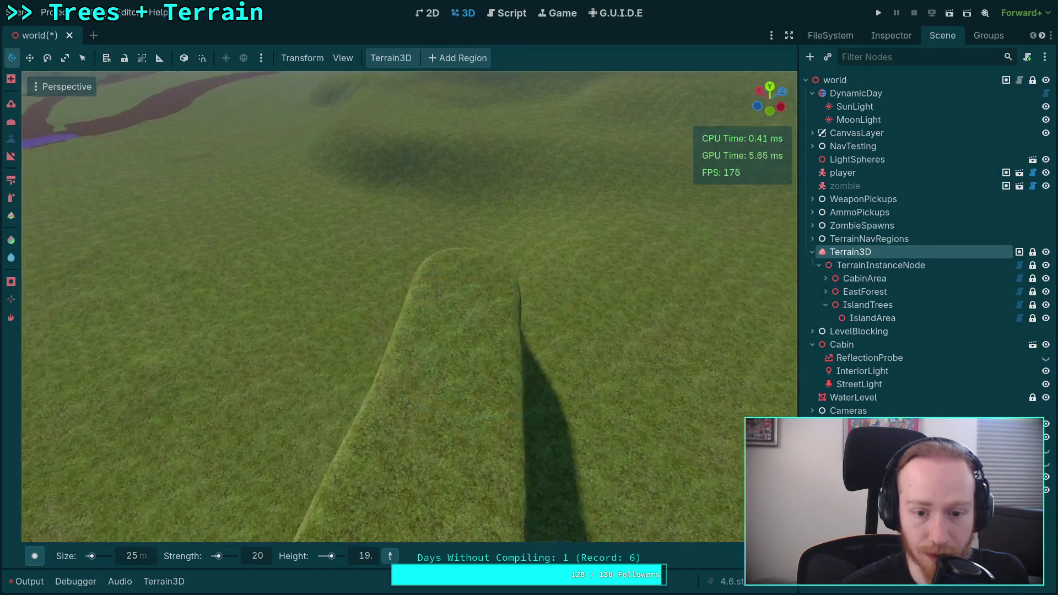
key("w")
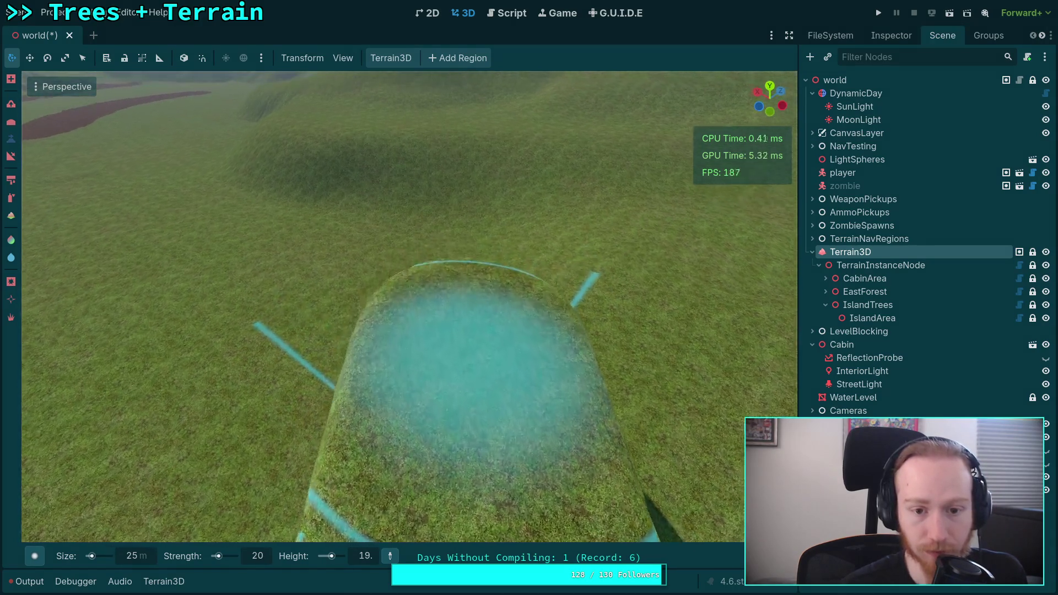
key("w")
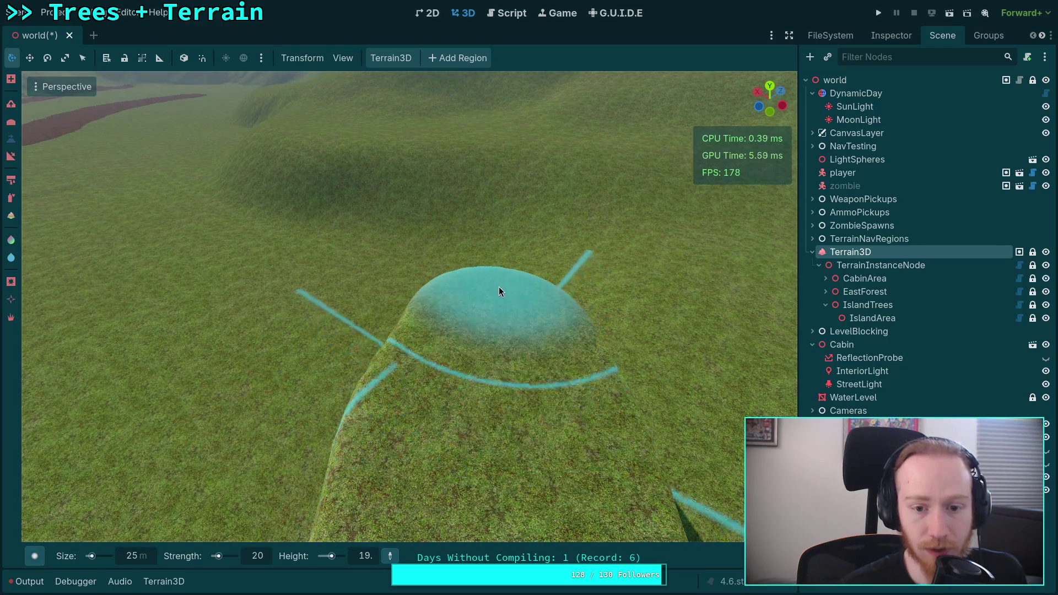
key("w")
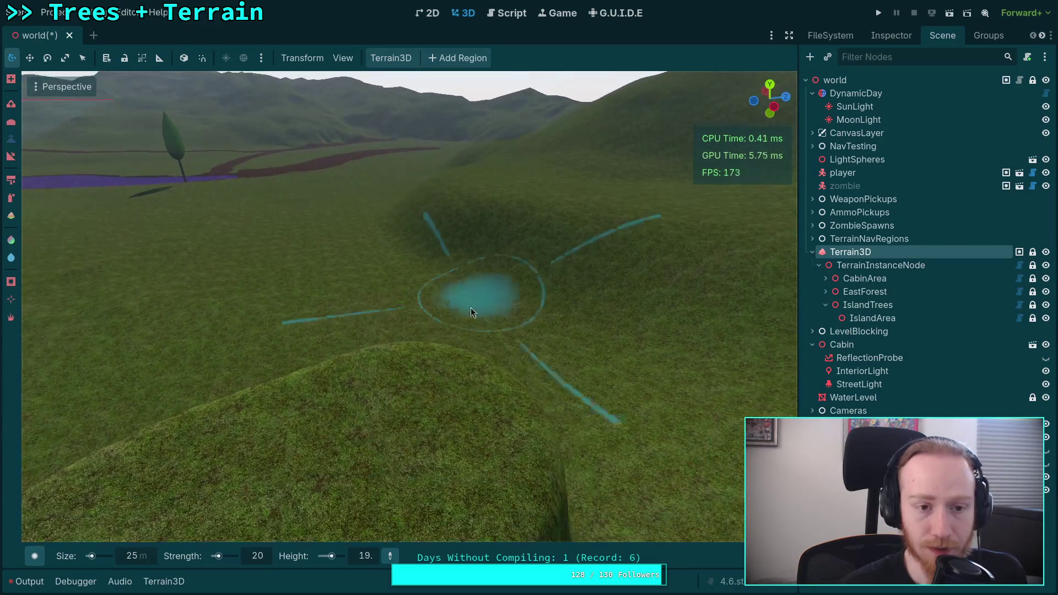
key("w")
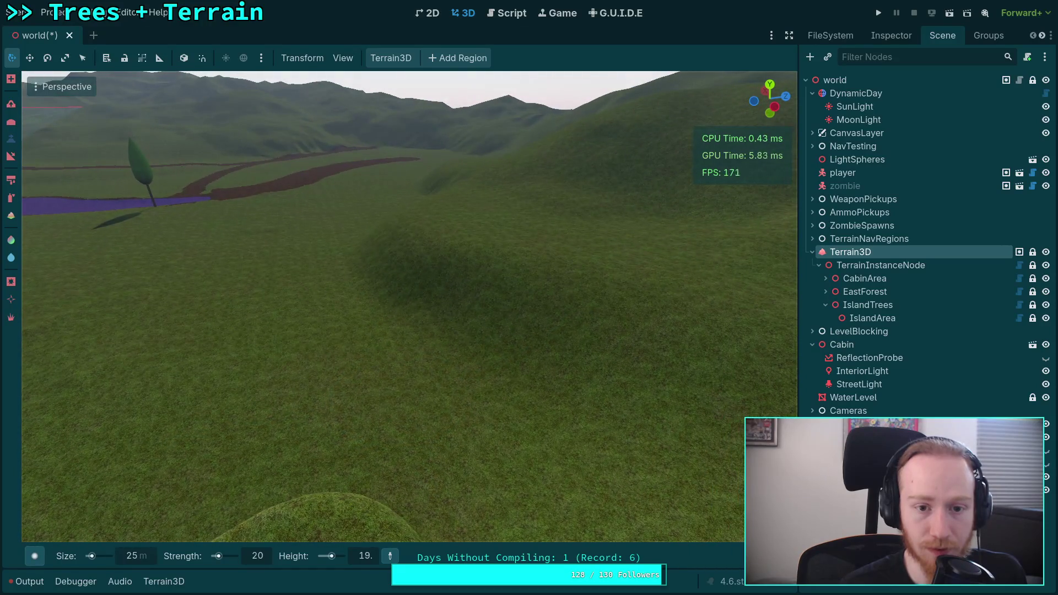
key("w")
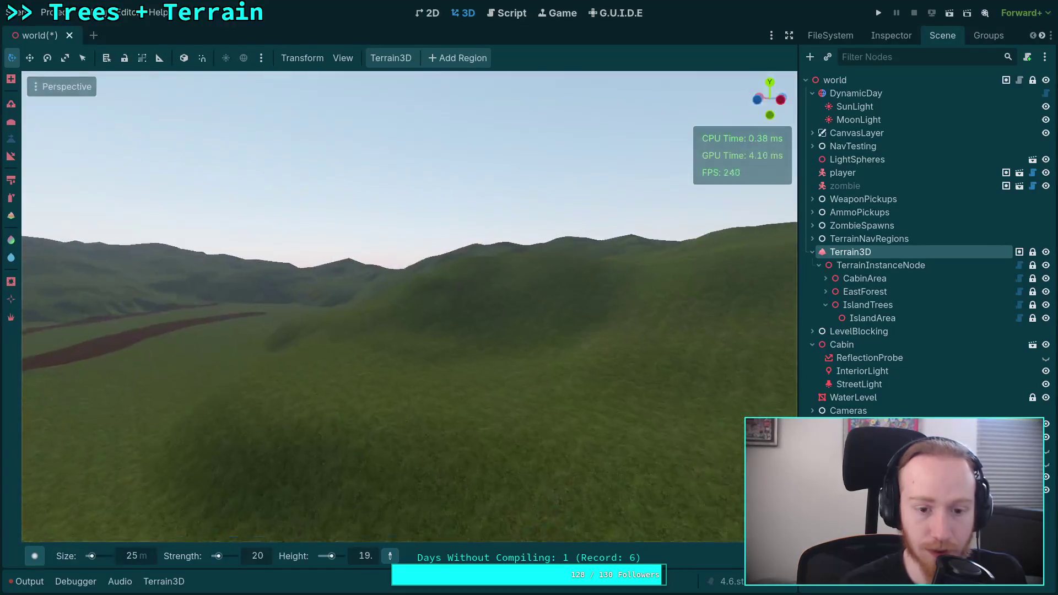
scroll(422, 372, "up", 3)
key("w")
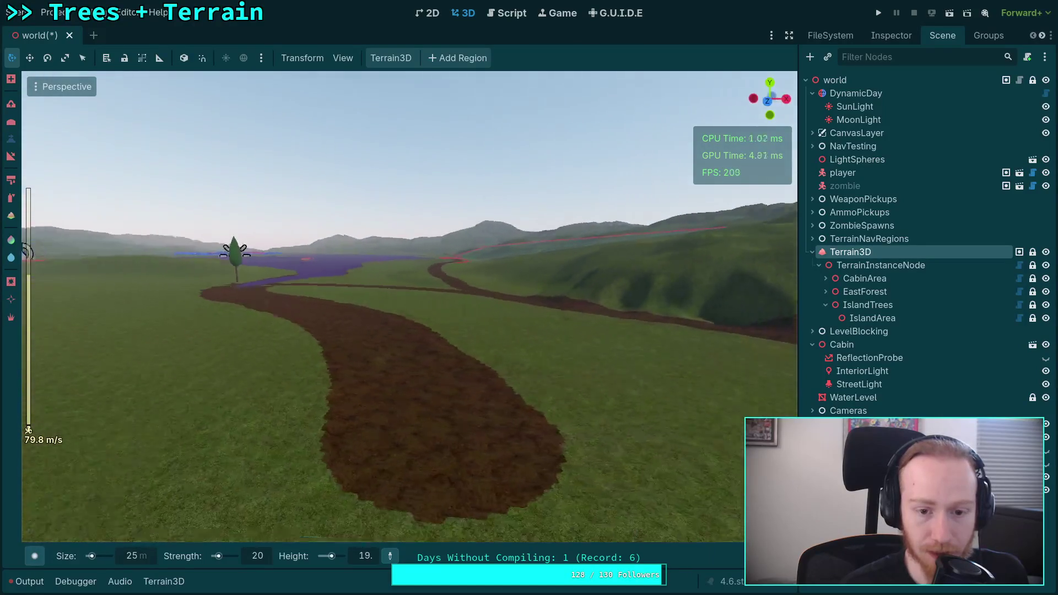
key("s")
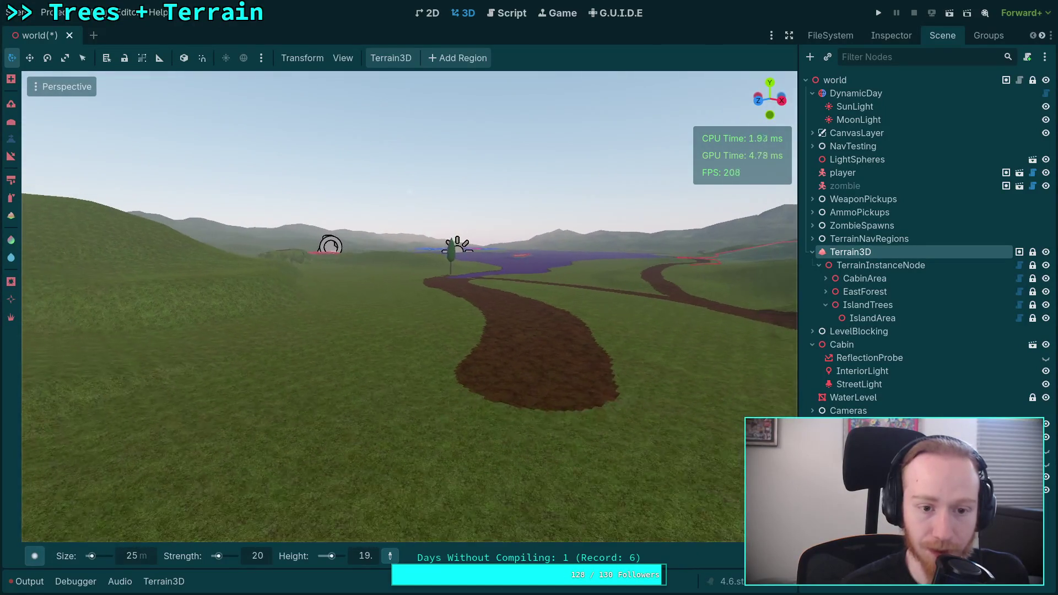
key("w")
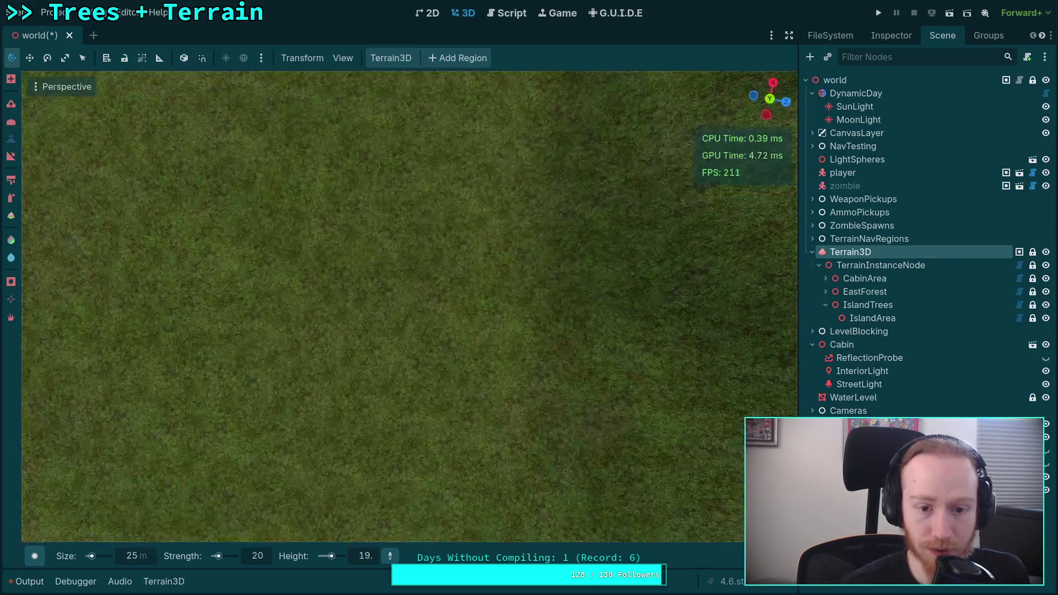
left_click_drag(413, 369, 438, 353)
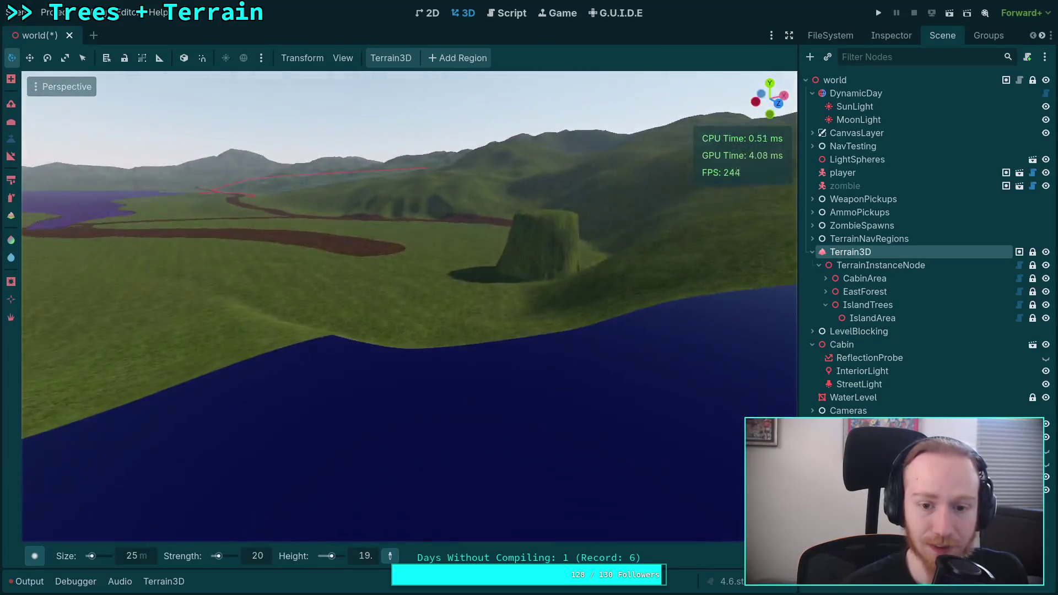
- Raise the grass hill into a tall column
key("w")
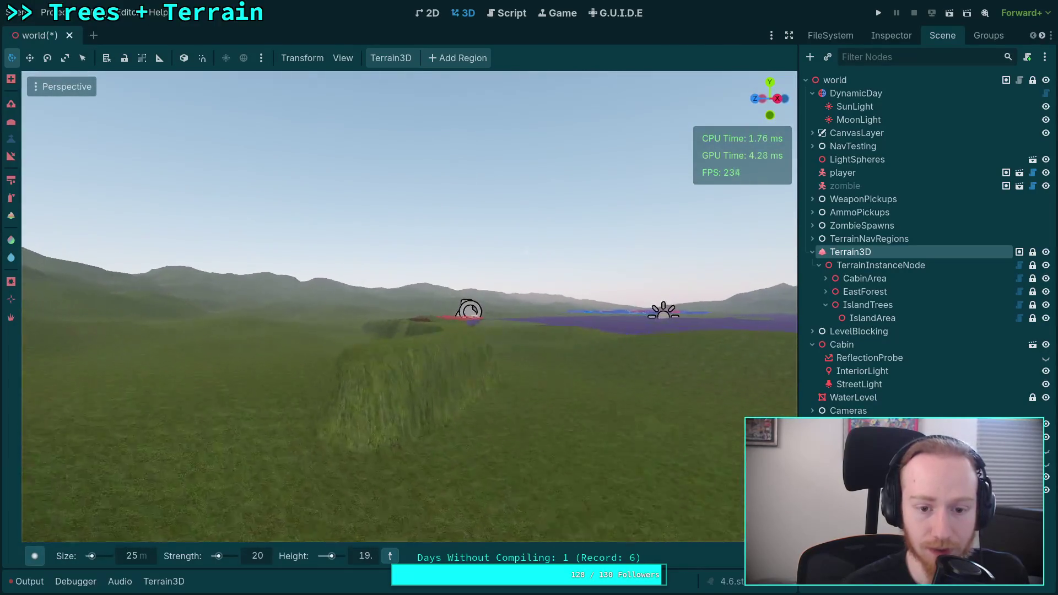
key("w")
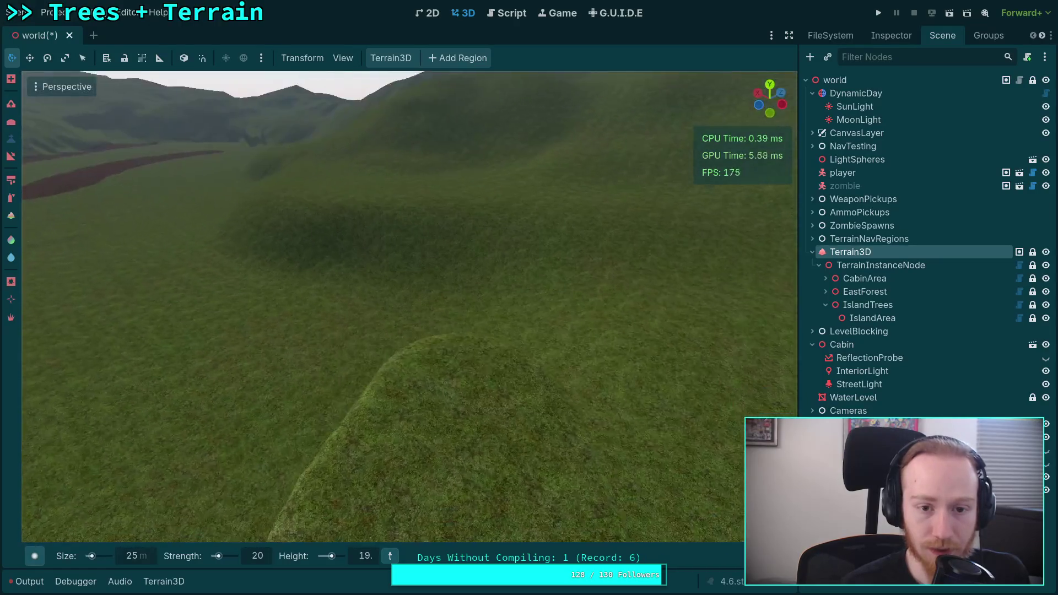
key("w")
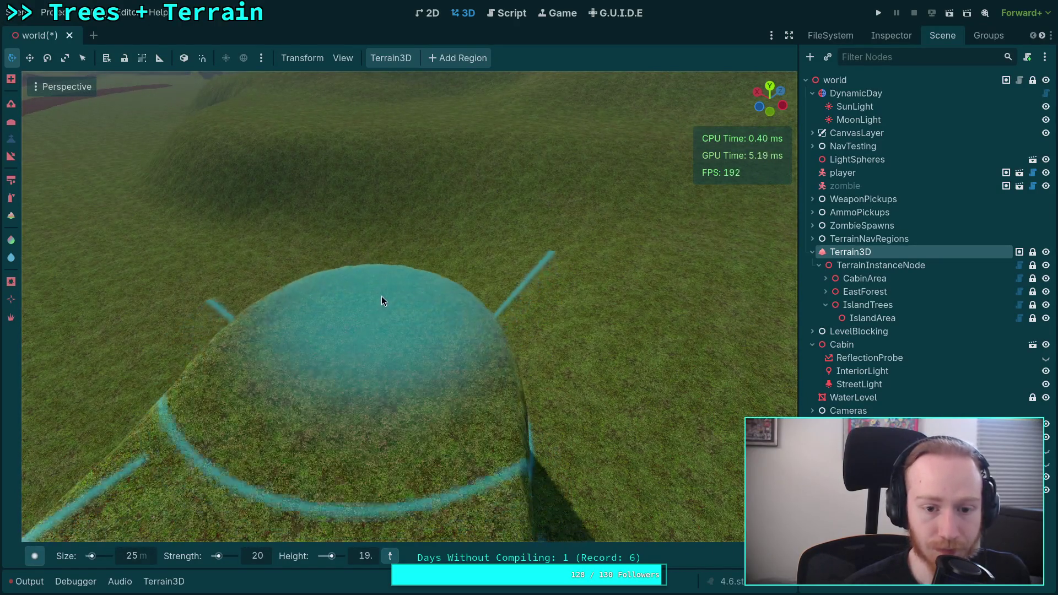
mouse_move(346, 342)
left_mouse_down()
mouse_move(388, 385)
mouse_move(392, 272)
mouse_move(387, 228)
mouse_move(383, 388)
mouse_move(366, 160)
left_mouse_up()
- Extend a raised ridge along the terrain and look it over from above
key("w")
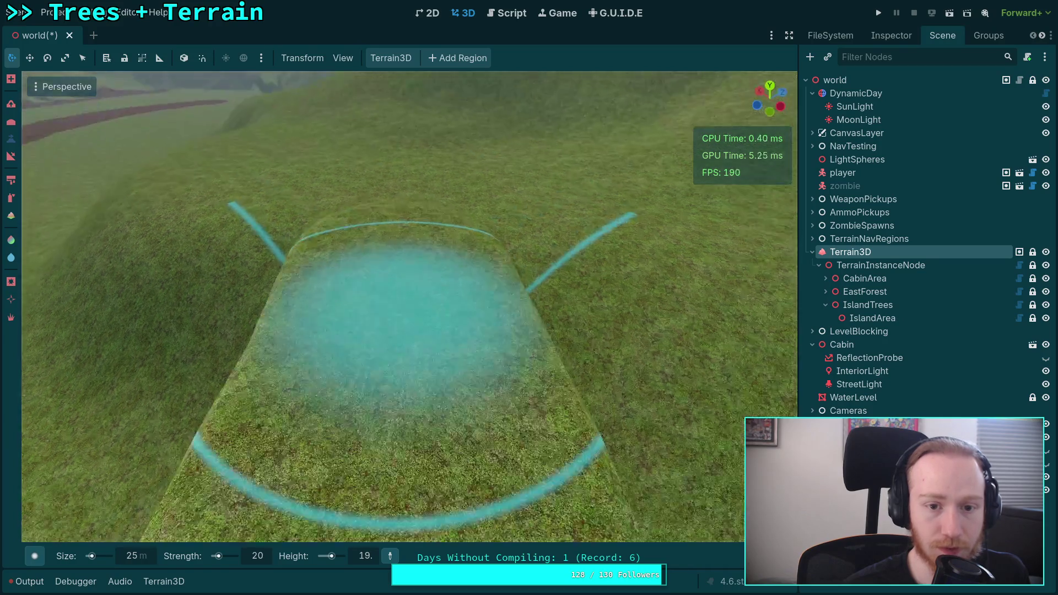
mouse_move(295, 393)
left_mouse_down()
mouse_move(380, 296)
mouse_move(402, 233)
mouse_move(439, 197)
mouse_move(438, 157)
left_mouse_up()
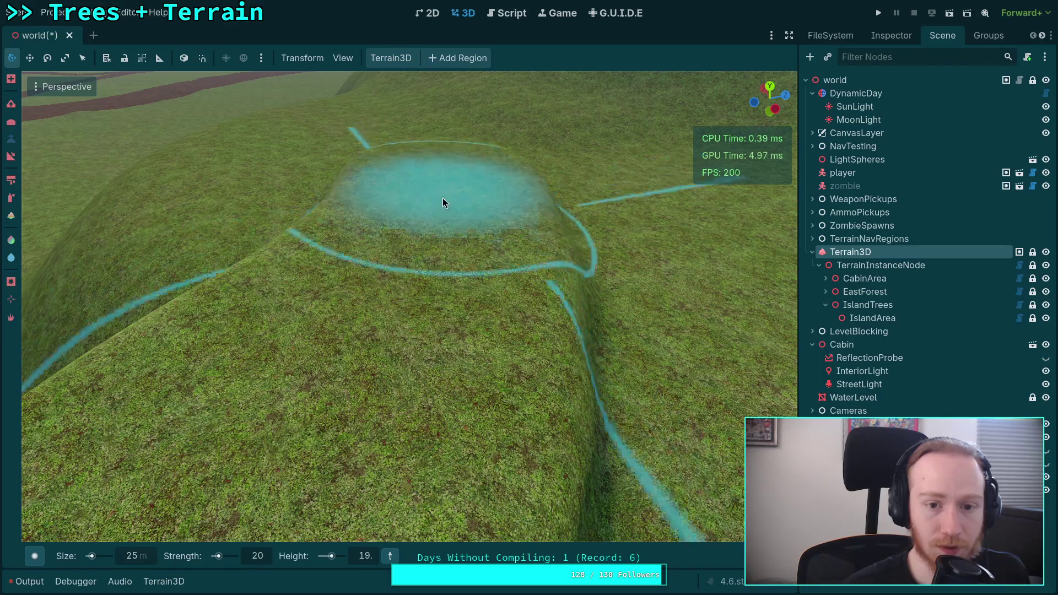
key("w")
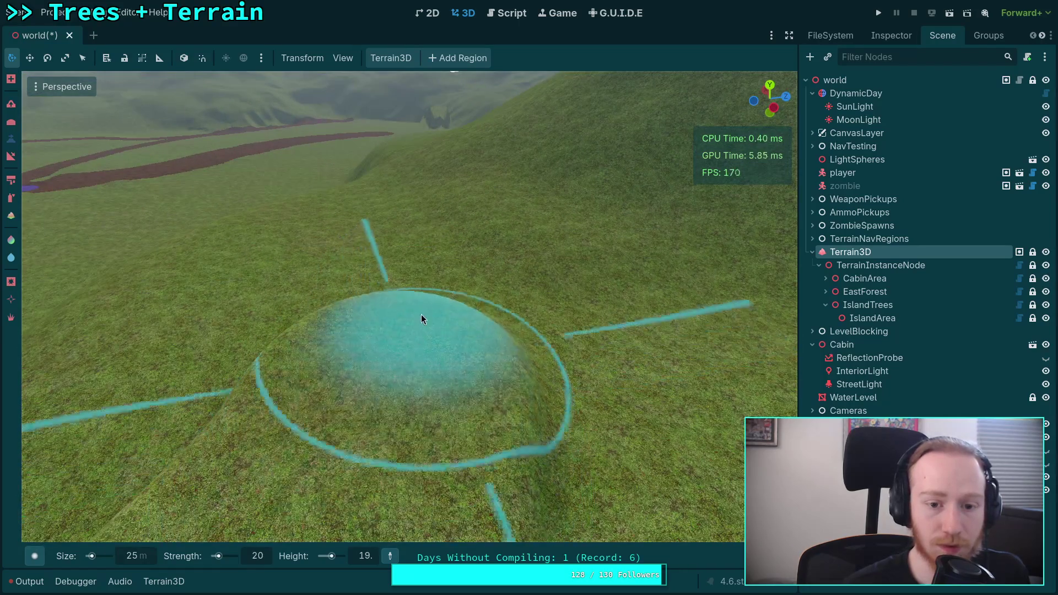
key("w")
key("s")
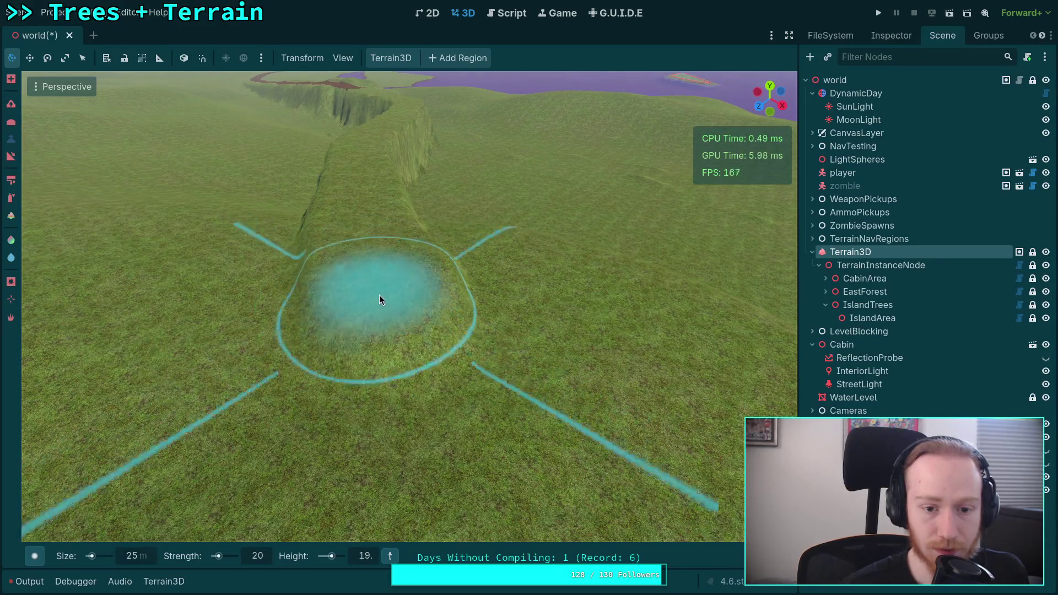
key("w")
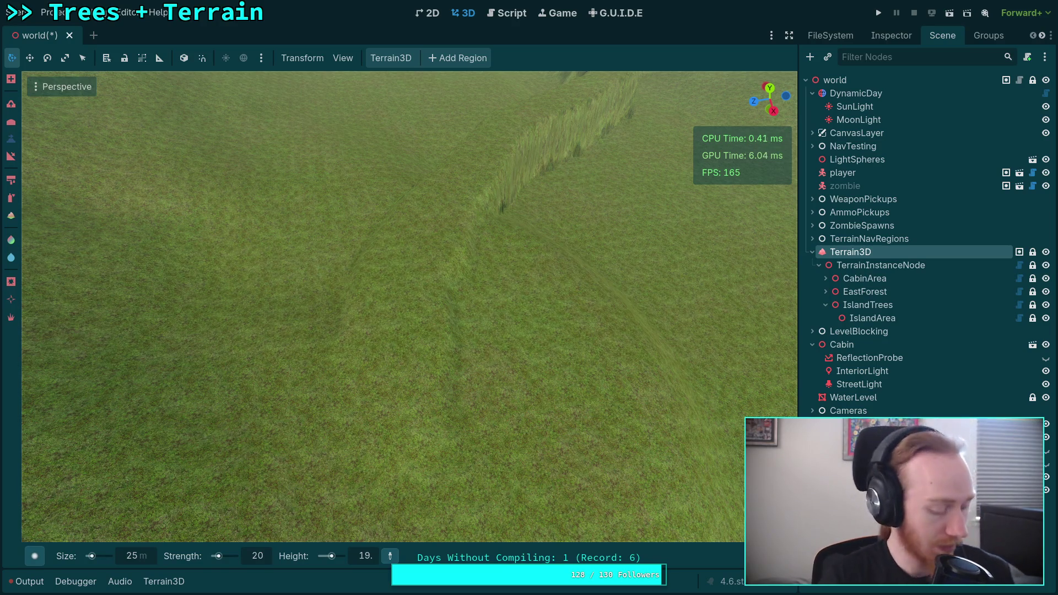
- Switch to texture painting, collapse the texture list, and fly over the dirt strip
scroll(66, 394, "down", 5)
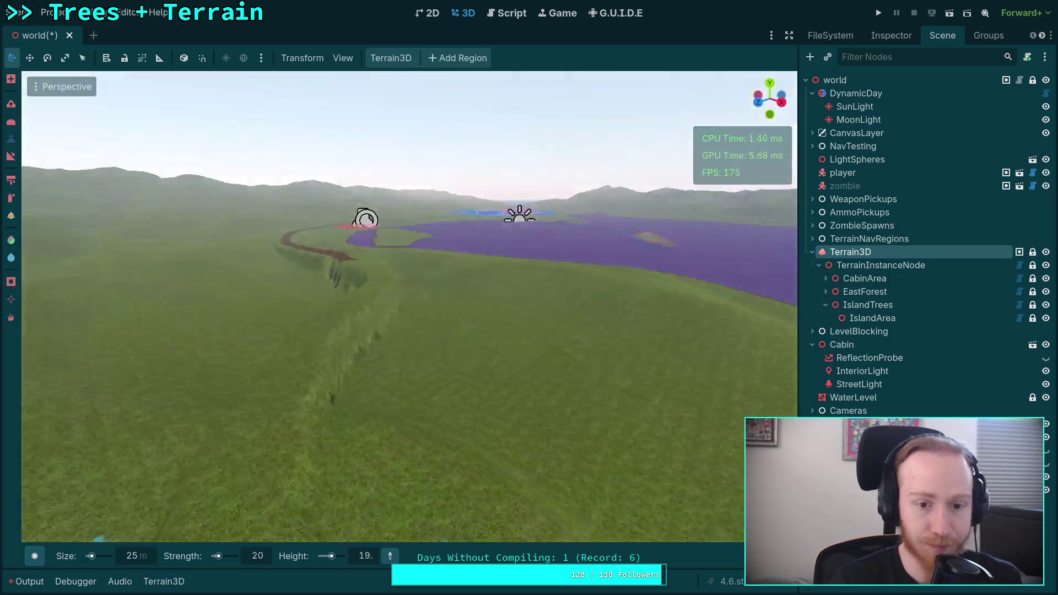
scroll(33, 330, "up", 5)
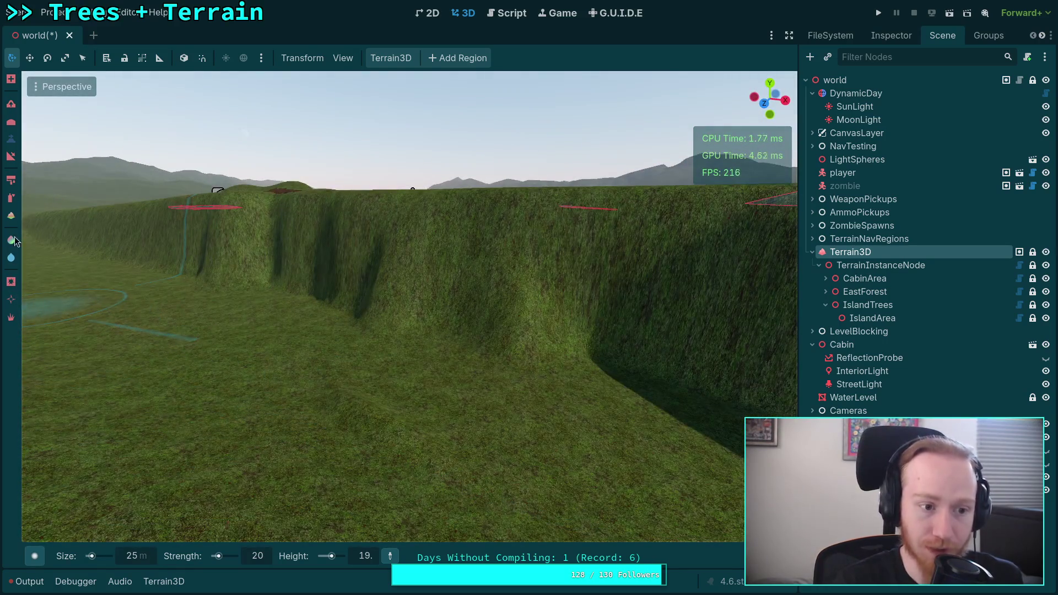
left_click(11, 199)
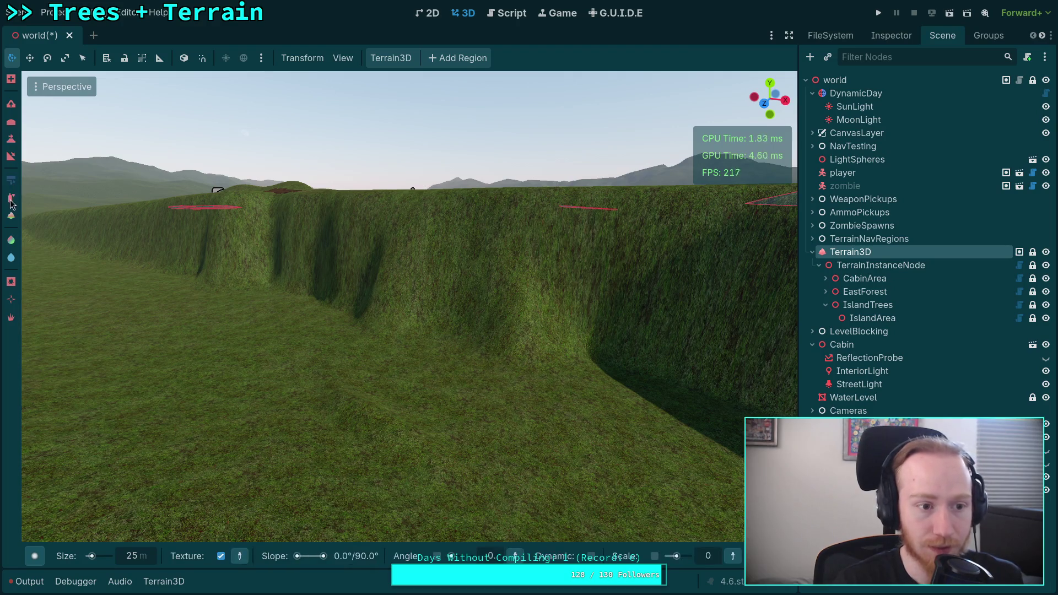
left_click(164, 581)
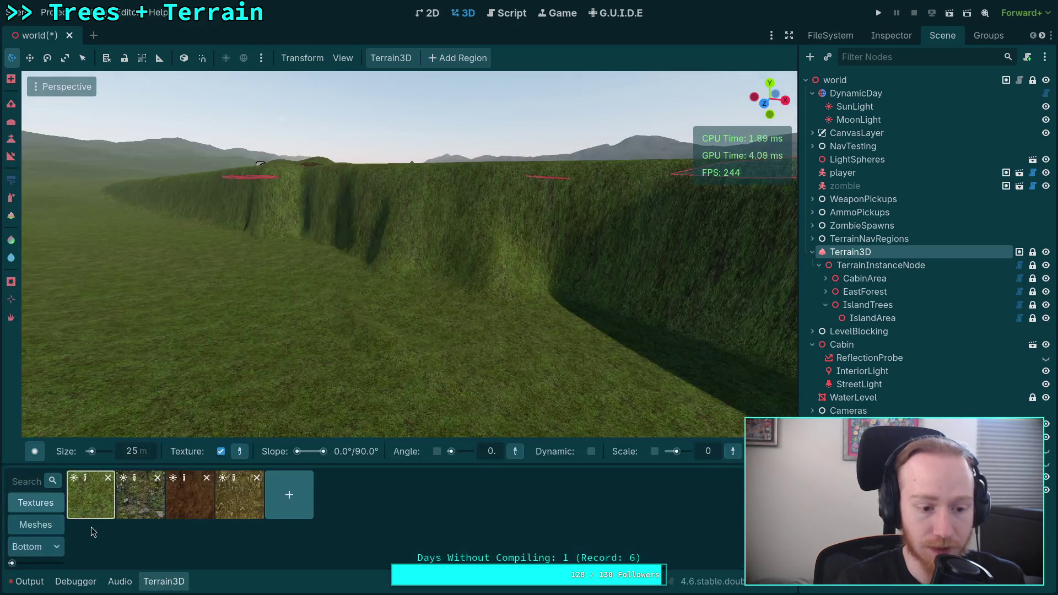
left_click(157, 583)
key("w")
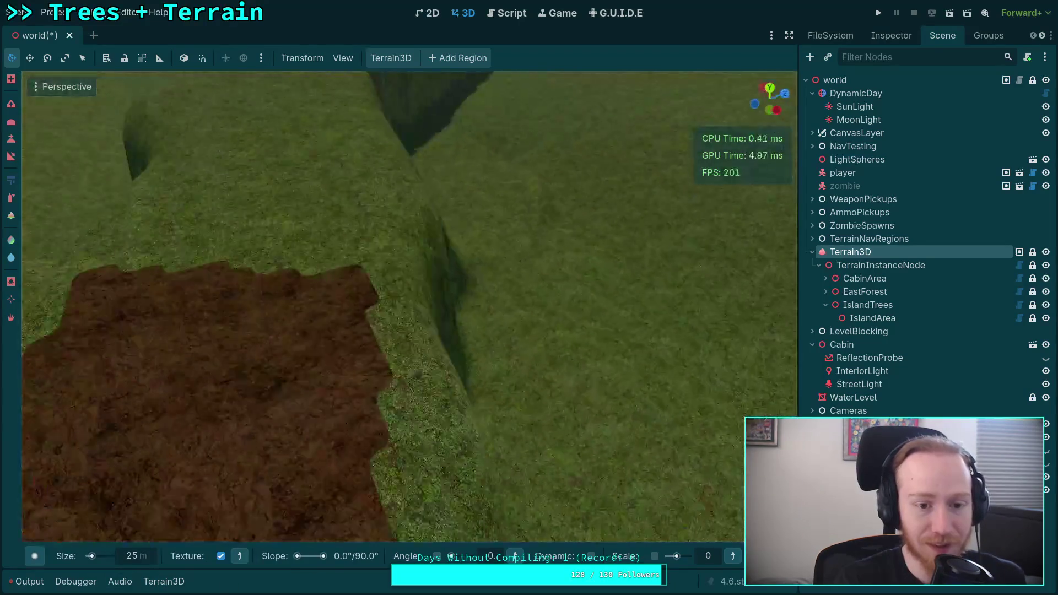
scroll(382, 323, "up", 2)
key("s")
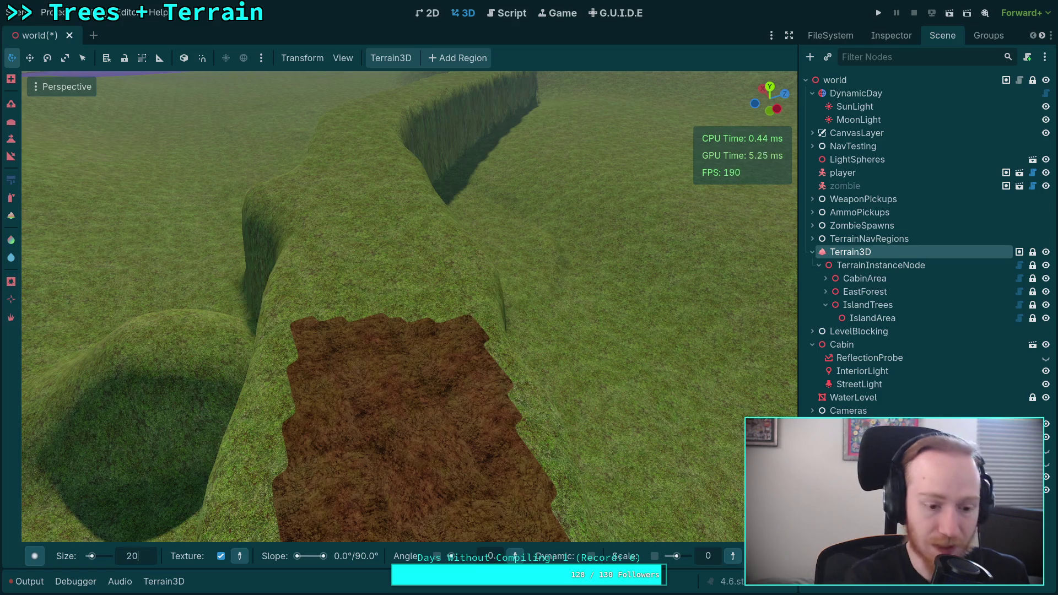
- Paint dirt up the first stretch of the ridge top
mouse_move(379, 322)
left_mouse_down()
mouse_move(391, 306)
mouse_move(379, 268)
left_mouse_up()
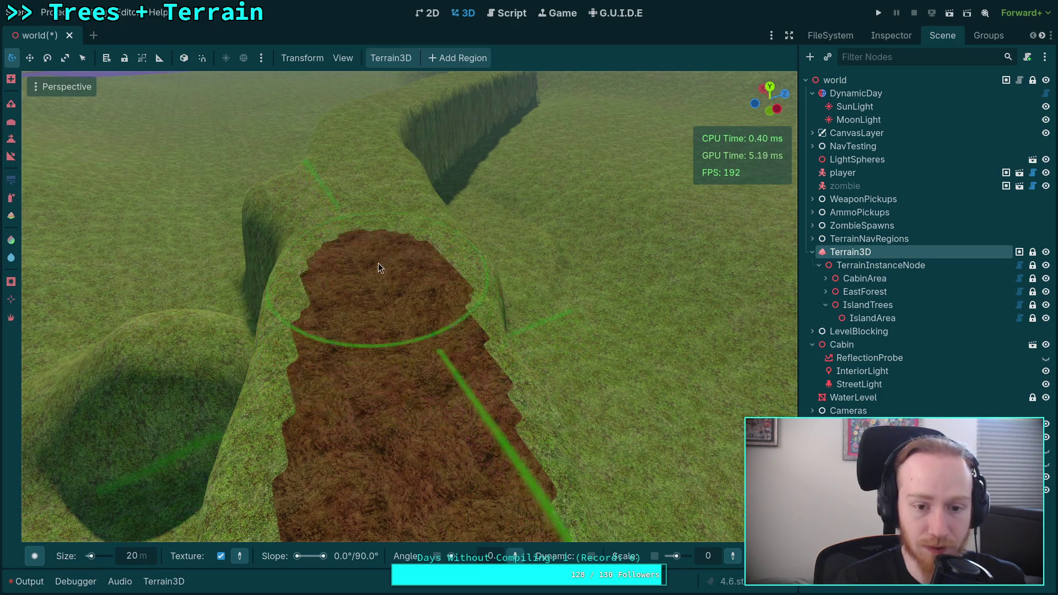
key("w")
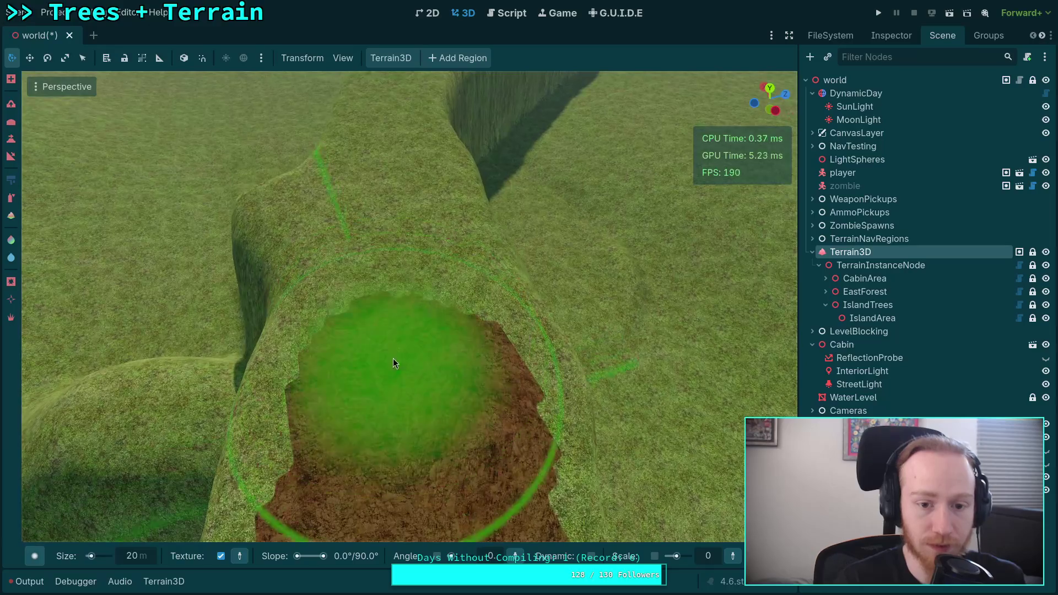
left_click_drag(393, 363, 395, 195)
key("s")
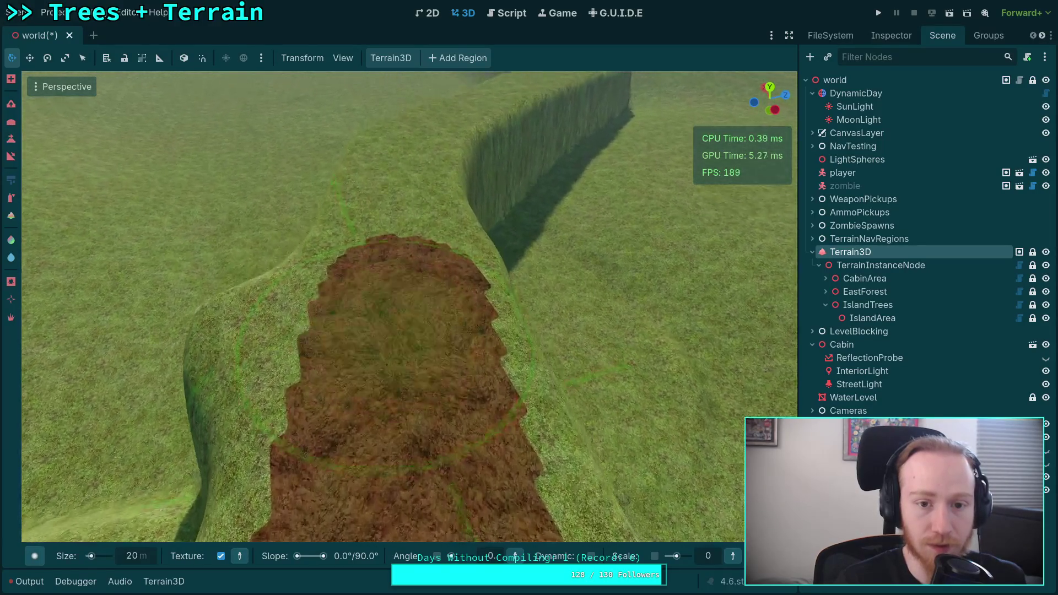
key("s")
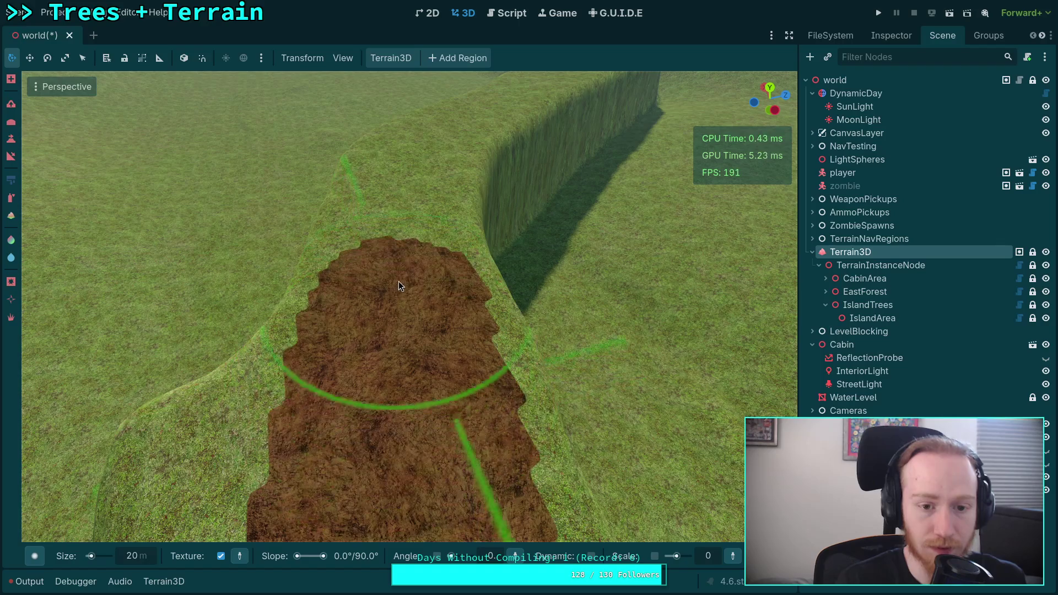
left_click_drag(399, 282, 404, 190)
key("s")
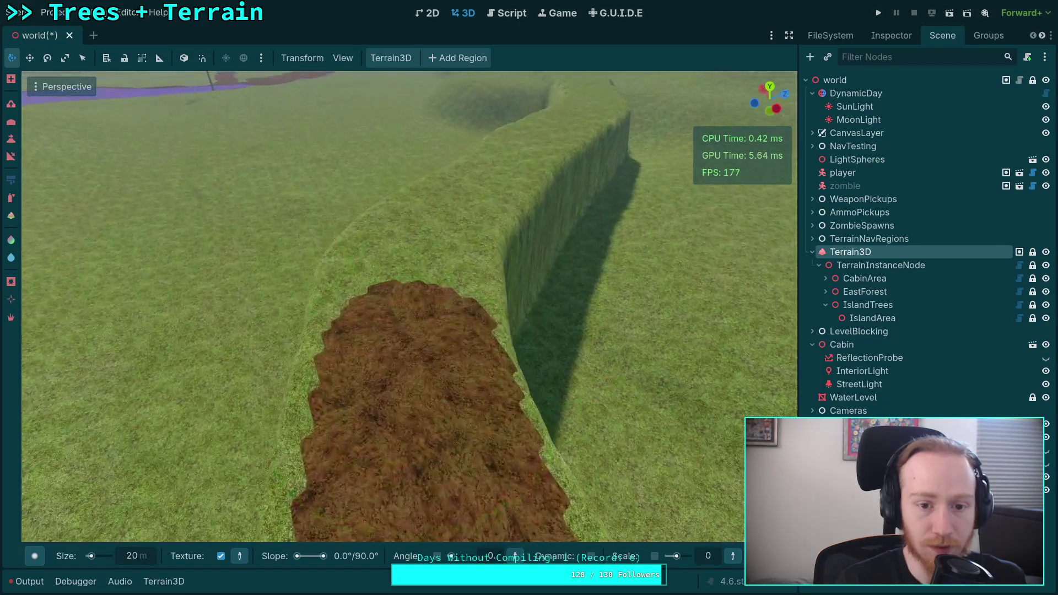
key("s")
mouse_move(451, 391)
left_mouse_down()
mouse_move(438, 257)
mouse_move(491, 180)
left_mouse_up()
key("s")
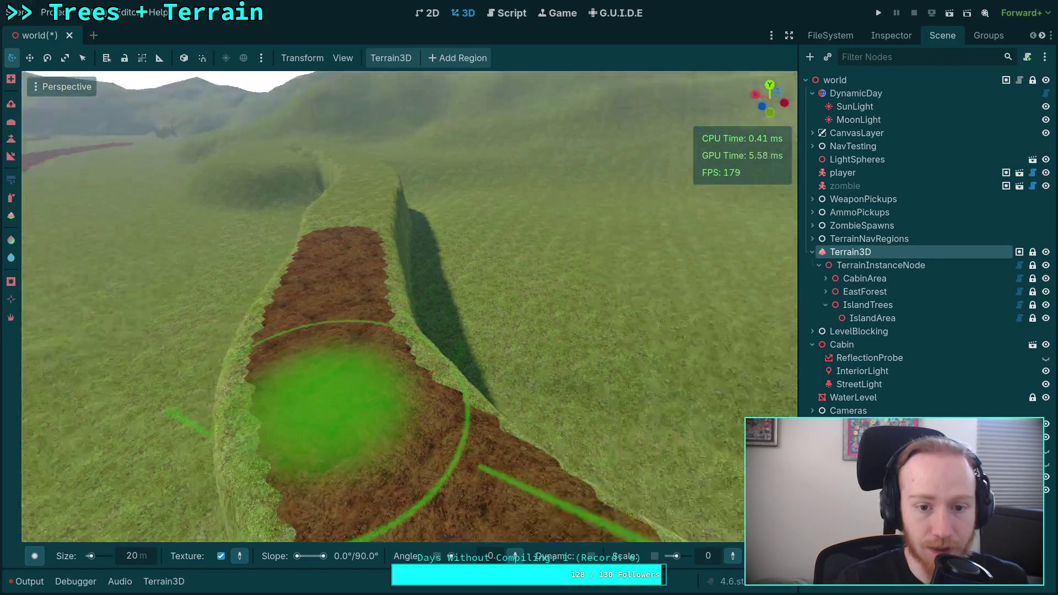
key("s")
key("w")
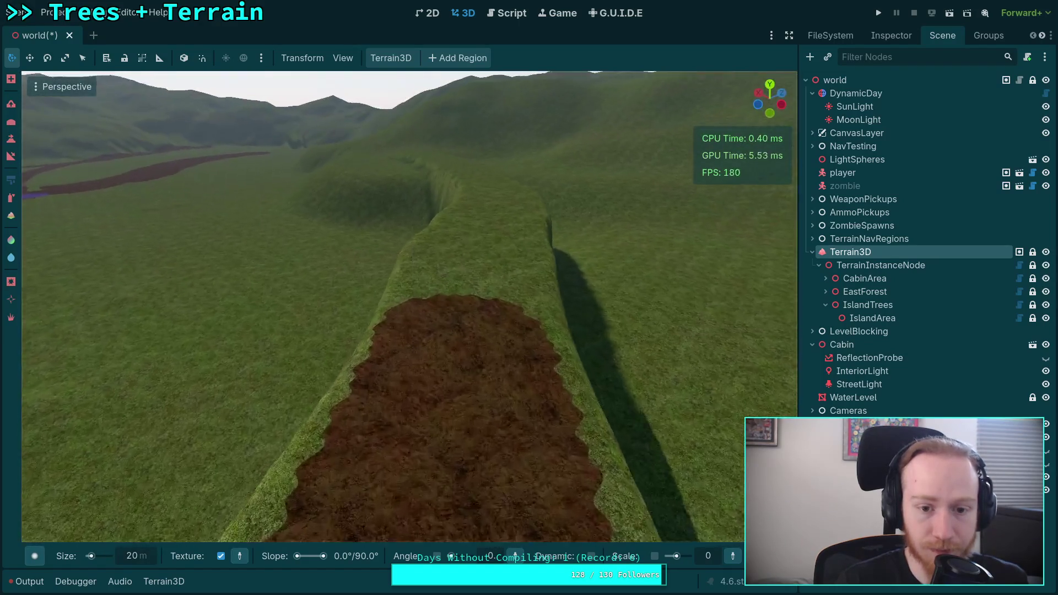
- Continue the dirt path along the ridge toward the distant water
mouse_move(419, 343)
left_mouse_down()
mouse_move(435, 348)
mouse_move(452, 239)
left_mouse_up()
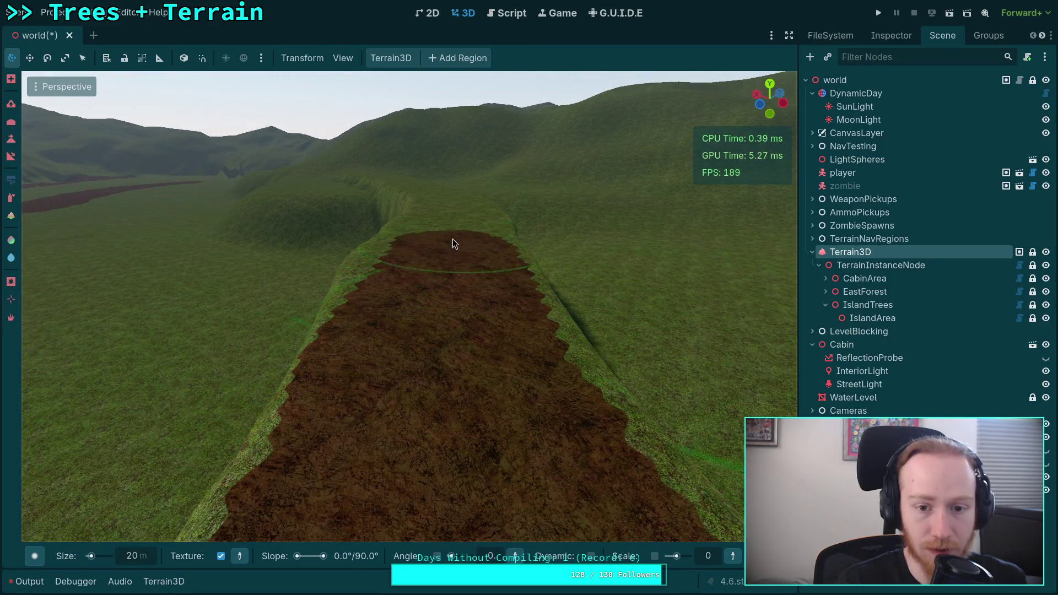
key("w")
mouse_move(473, 416)
left_mouse_down()
mouse_move(481, 266)
mouse_move(468, 182)
left_mouse_up()
key("w")
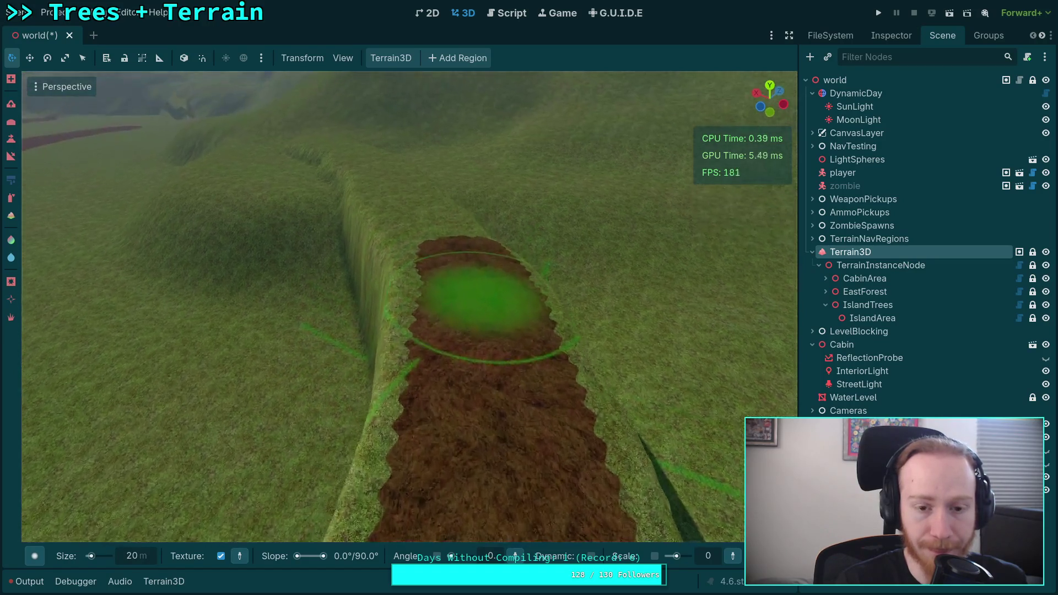
key("w")
mouse_move(429, 403)
left_mouse_down()
mouse_move(439, 236)
mouse_move(415, 128)
left_mouse_up()
key("w")
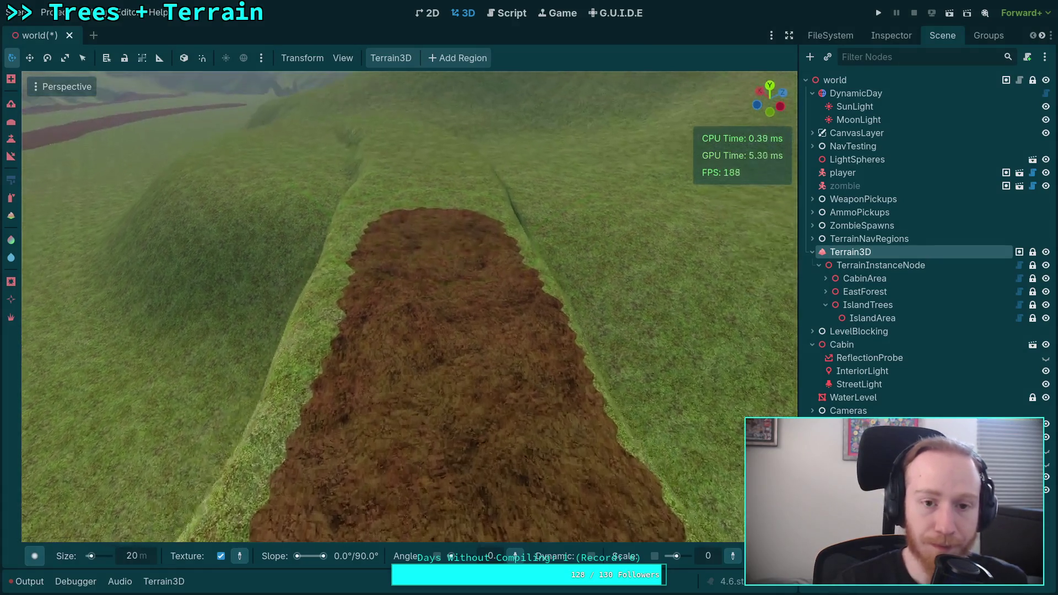
mouse_move(428, 366)
left_mouse_down()
mouse_move(442, 219)
mouse_move(425, 177)
left_mouse_up()
key("w")
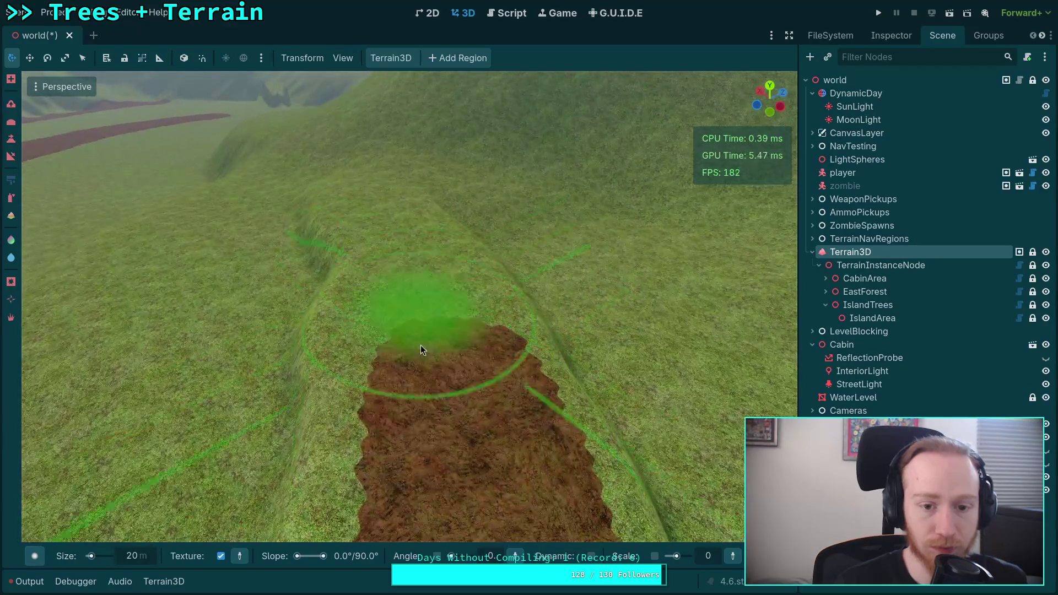
mouse_move(421, 348)
left_mouse_down()
mouse_move(434, 333)
mouse_move(423, 270)
left_mouse_up()
key("w")
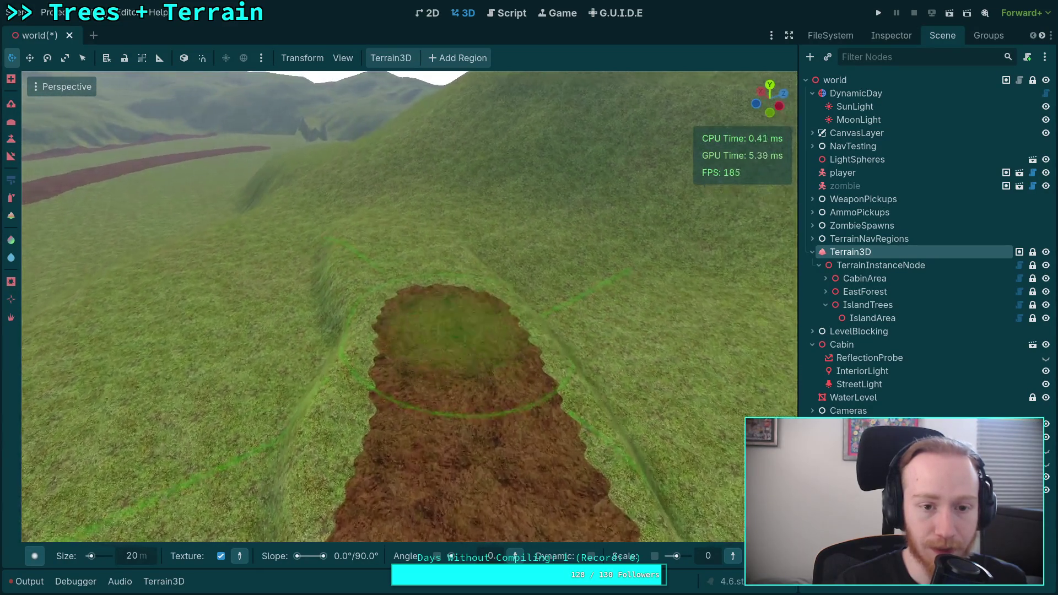
key("s")
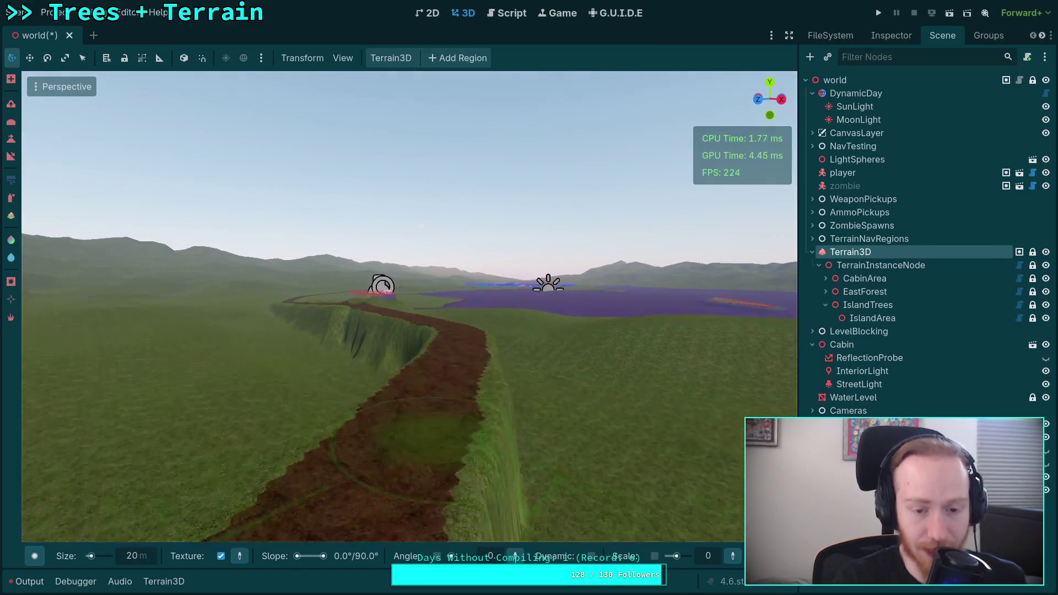
scroll(410, 306, "up", 3)
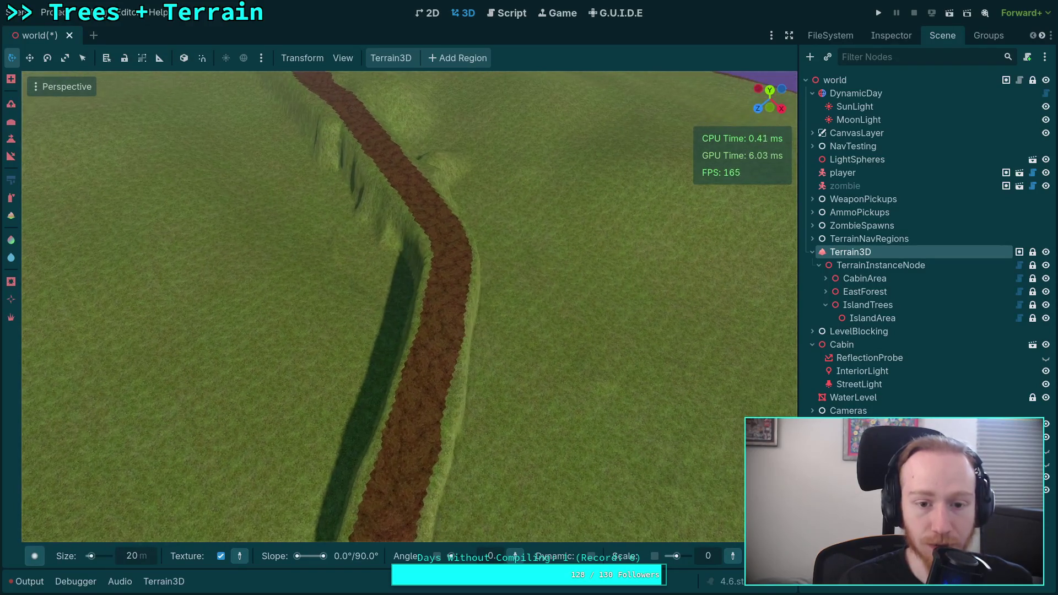
- Switch Terrain3D to height sculpting and orbit to view the path and trench
left_click(12, 155)
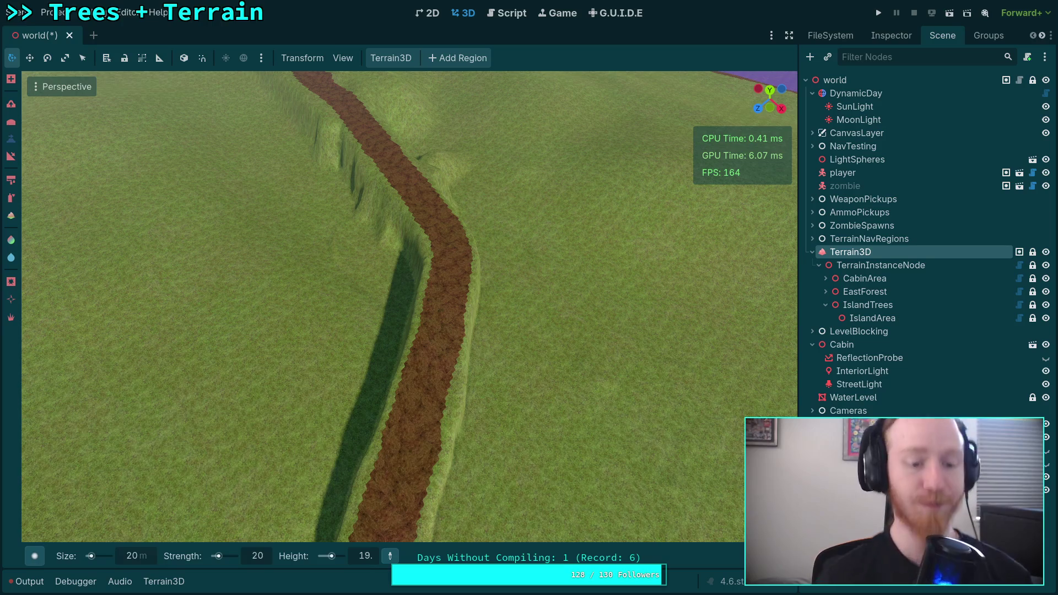
mouse_move(430, 342)
left_mouse_down()
mouse_move(496, 449)
mouse_move(452, 356)
left_mouse_up()
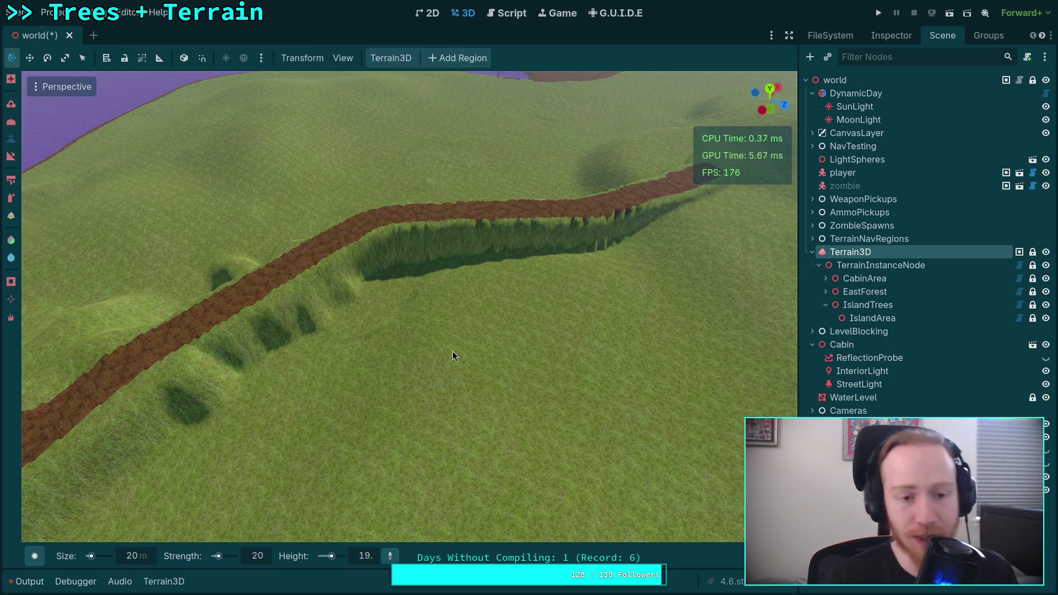
- Orbit and fly along the dirt path to inspect the road and the water
scroll(452, 352, "down", 5)
scroll(408, 306, "down", 5)
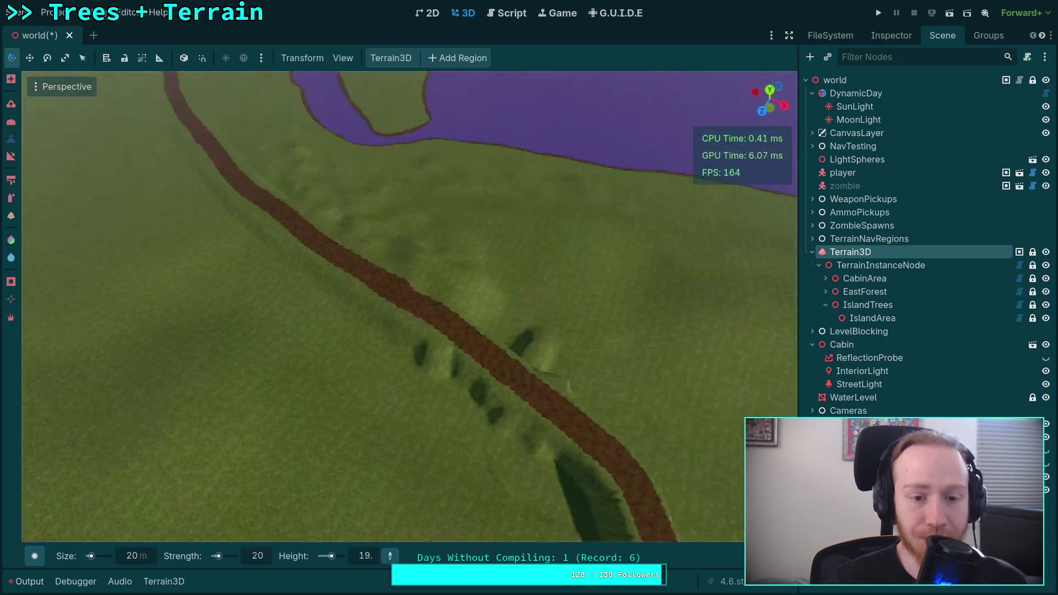
scroll(407, 307, "up", 3)
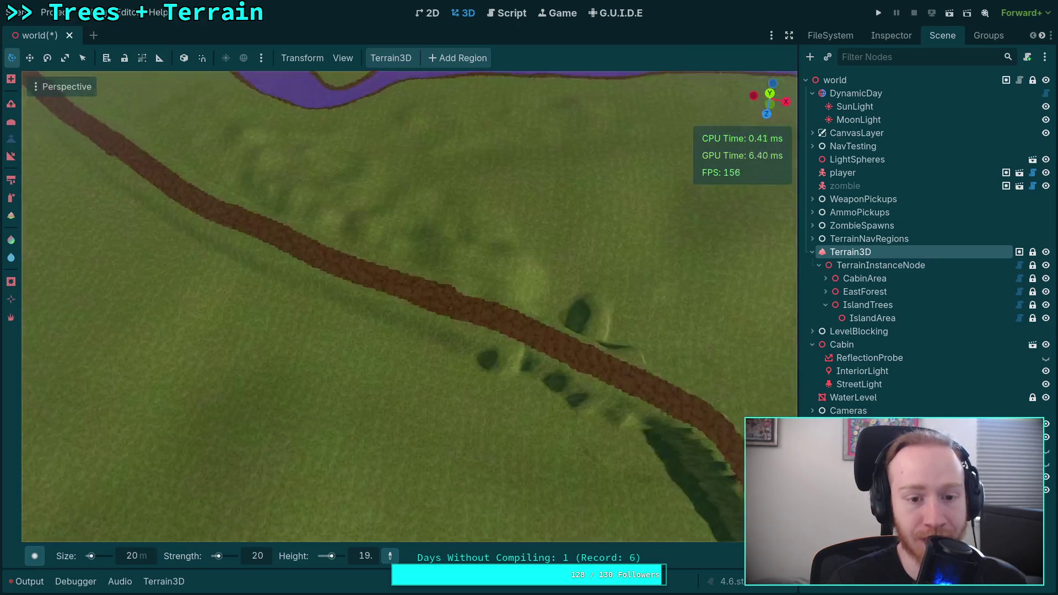
scroll(408, 306, "up", 2)
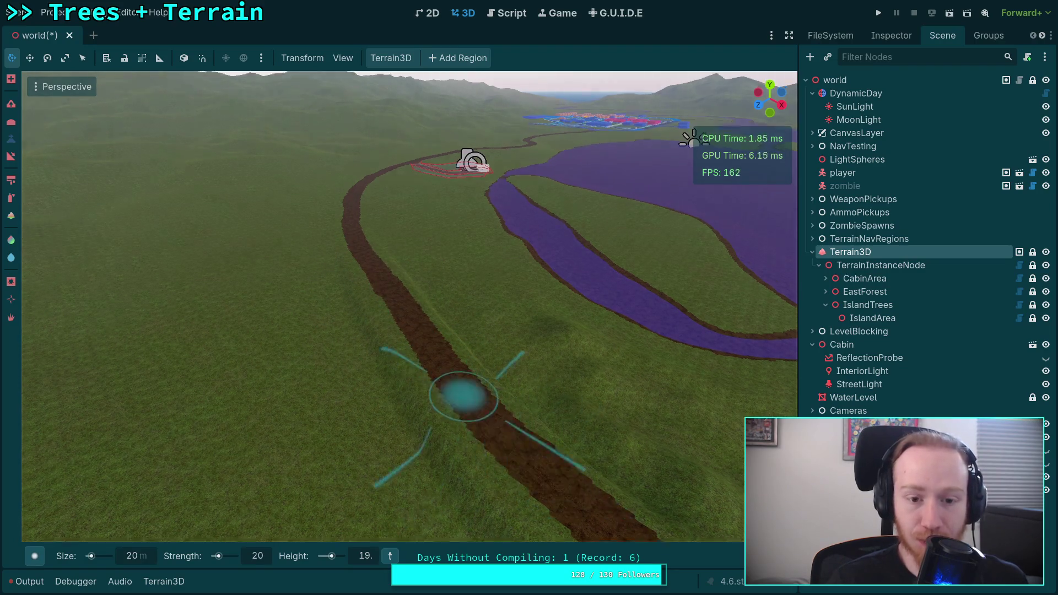
mouse_move(463, 396)
left_mouse_down()
mouse_move(236, 279)
mouse_move(193, 243)
mouse_move(189, 220)
mouse_move(187, 259)
mouse_move(422, 428)
left_mouse_up()
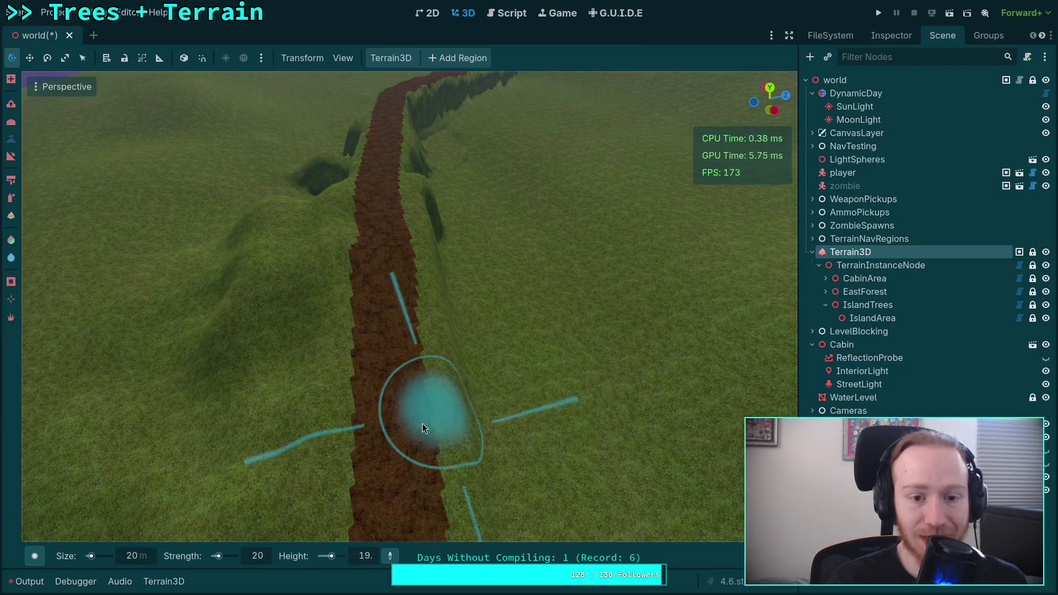
mouse_move(402, 284)
left_mouse_down()
mouse_move(330, 442)
mouse_move(341, 386)
left_mouse_up()
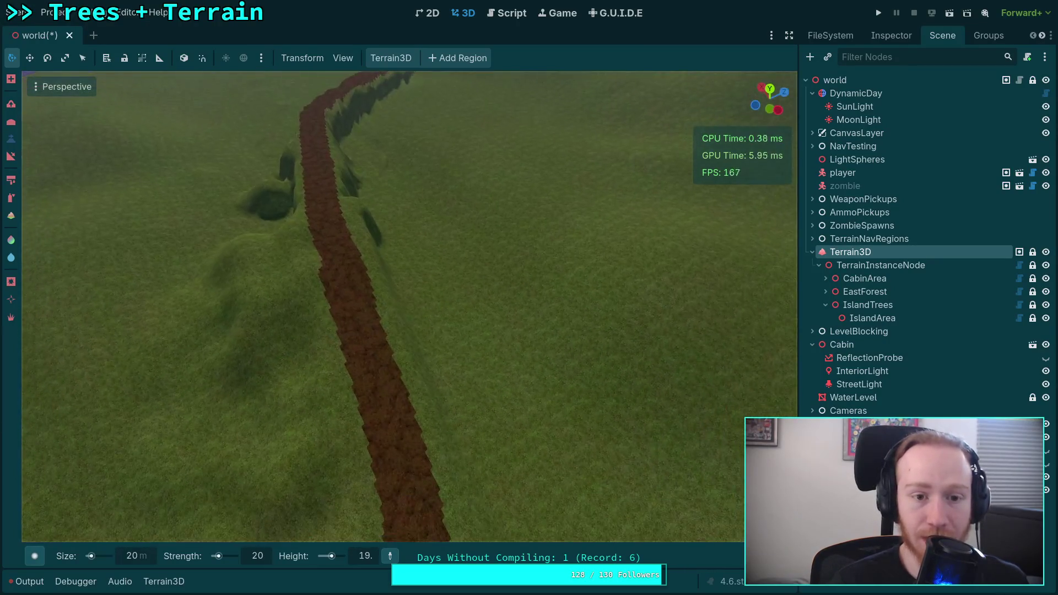
key("w")
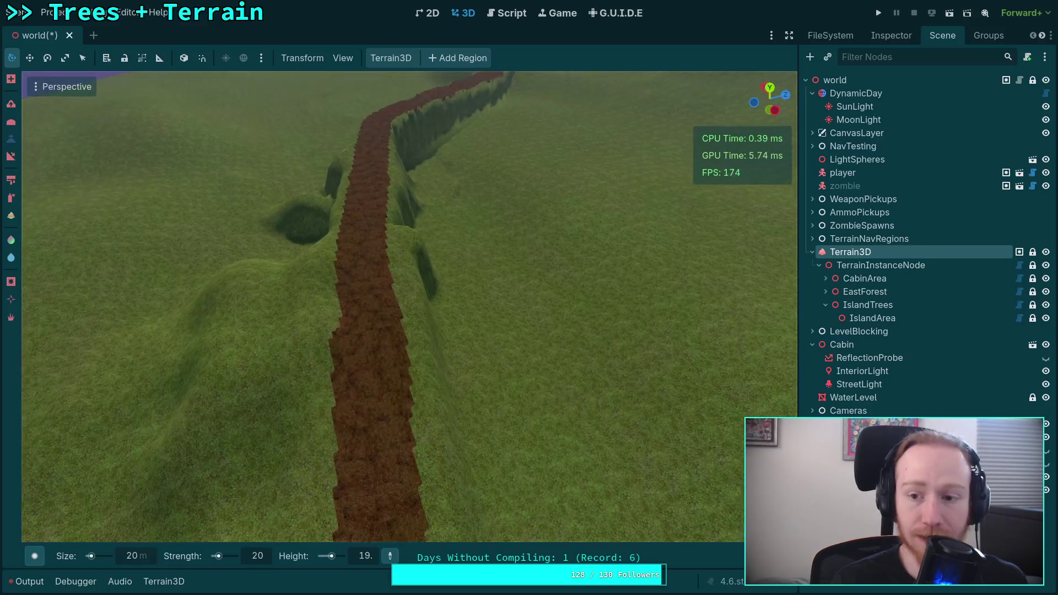
key("w")
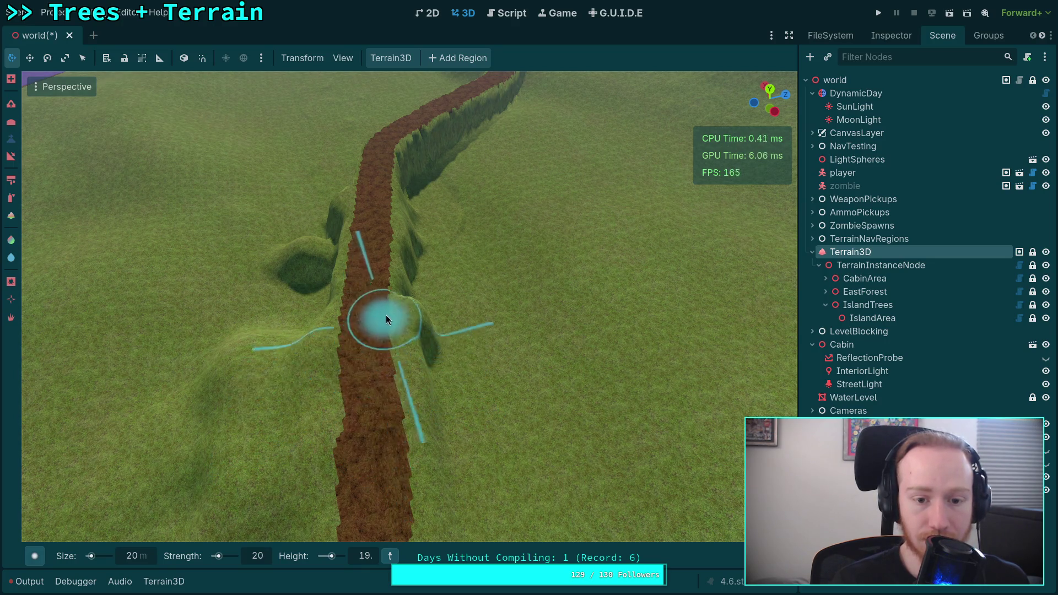
key("w")
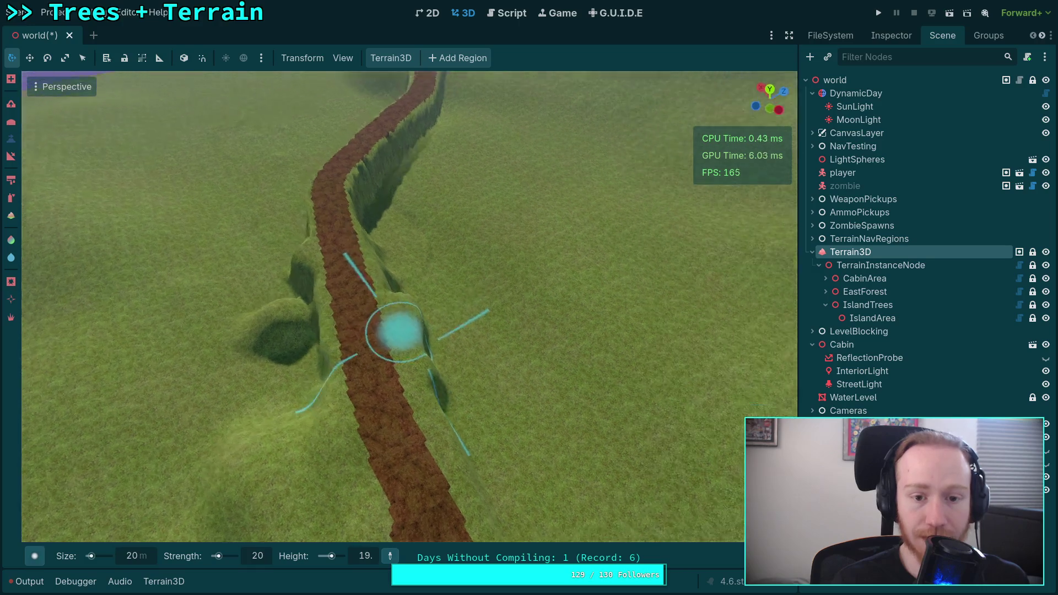
key("s")
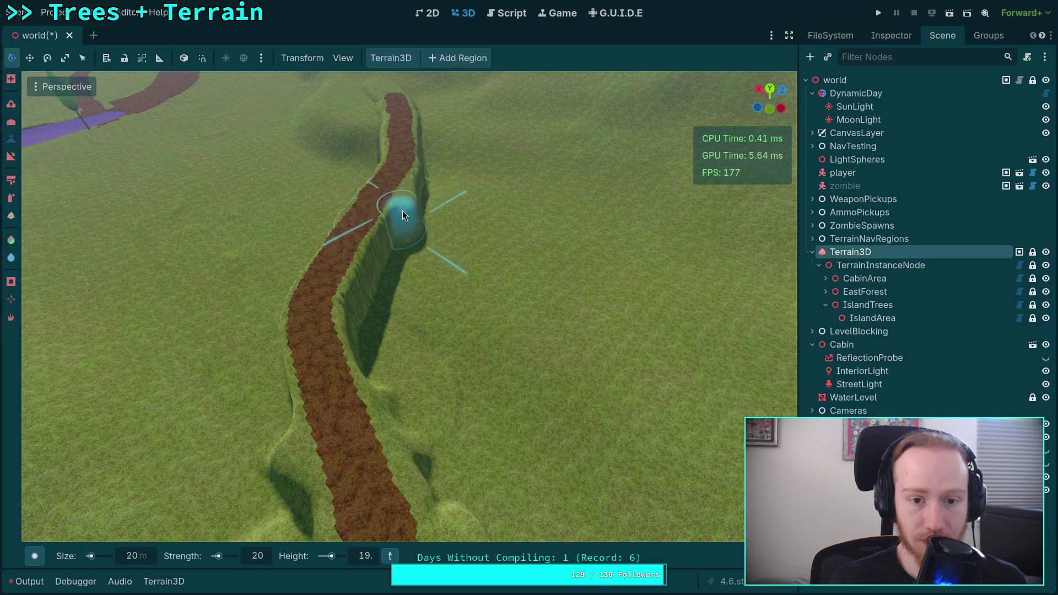
key("w")
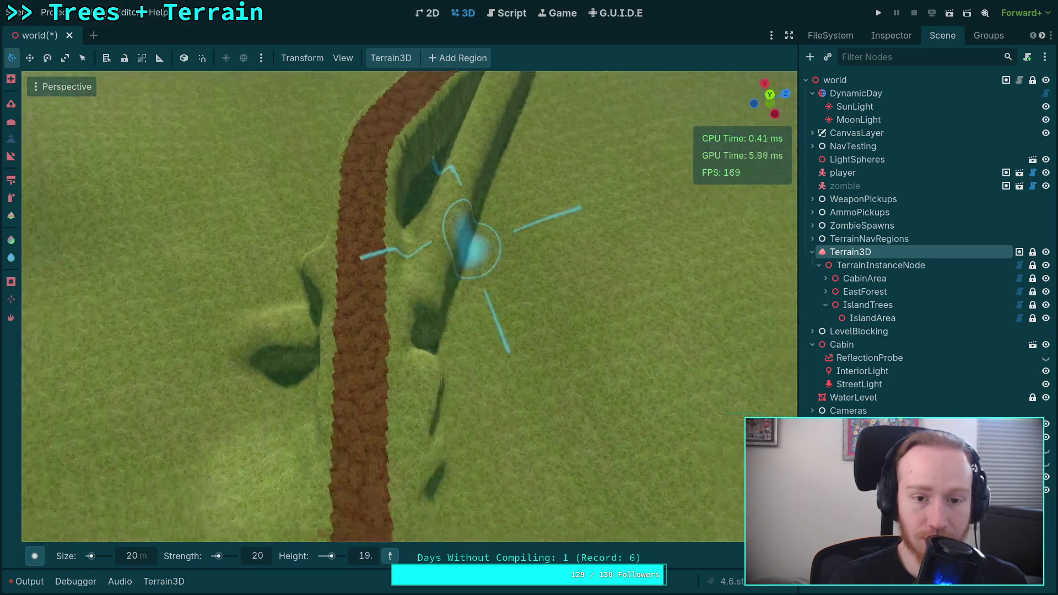
key("s")
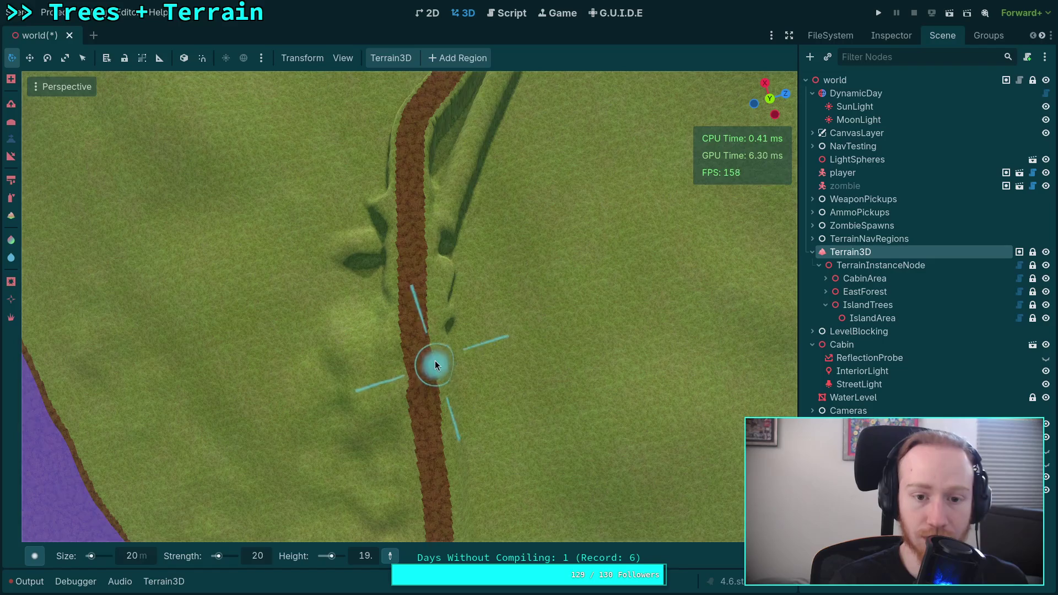
- Switch to a top-down view, then orbit and fly low across the terrain
left_click(771, 99)
scroll(467, 282, "down", 6)
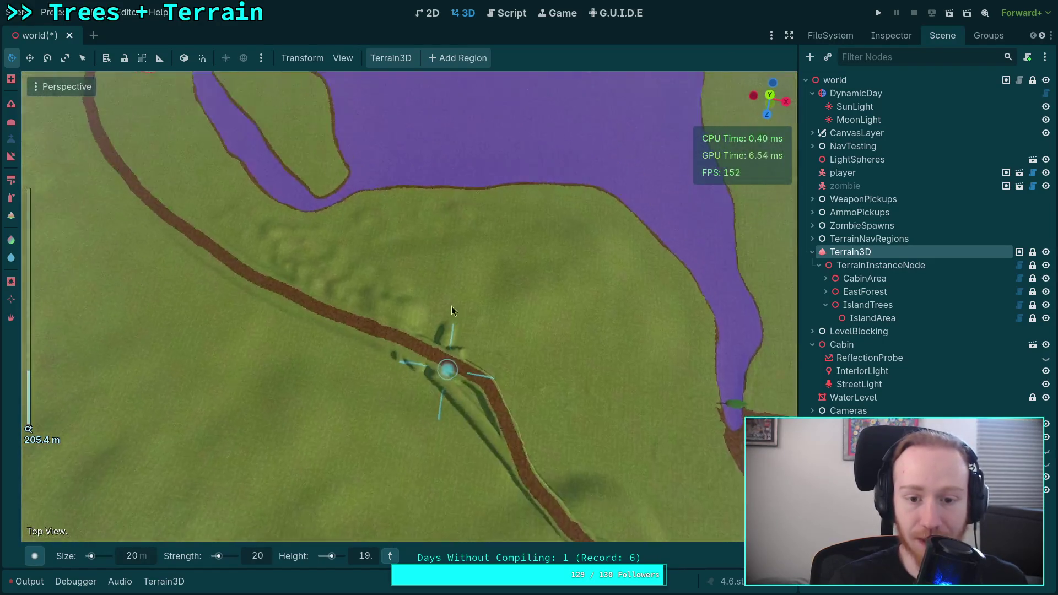
left_click(770, 99)
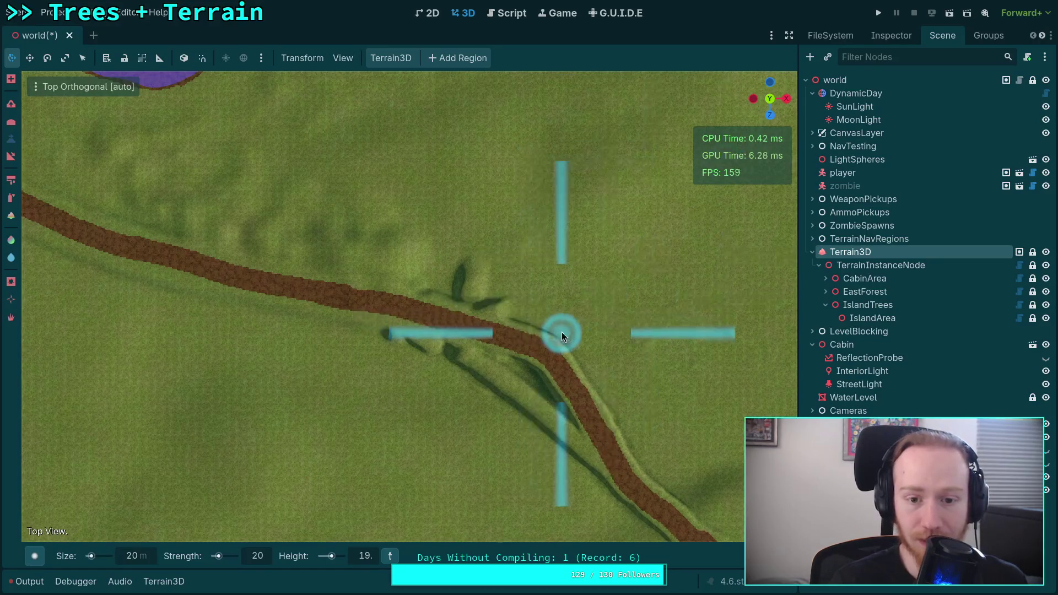
scroll(561, 332, "down", 5)
mouse_move(501, 285)
left_mouse_down()
mouse_move(494, 234)
mouse_move(537, 246)
left_mouse_up()
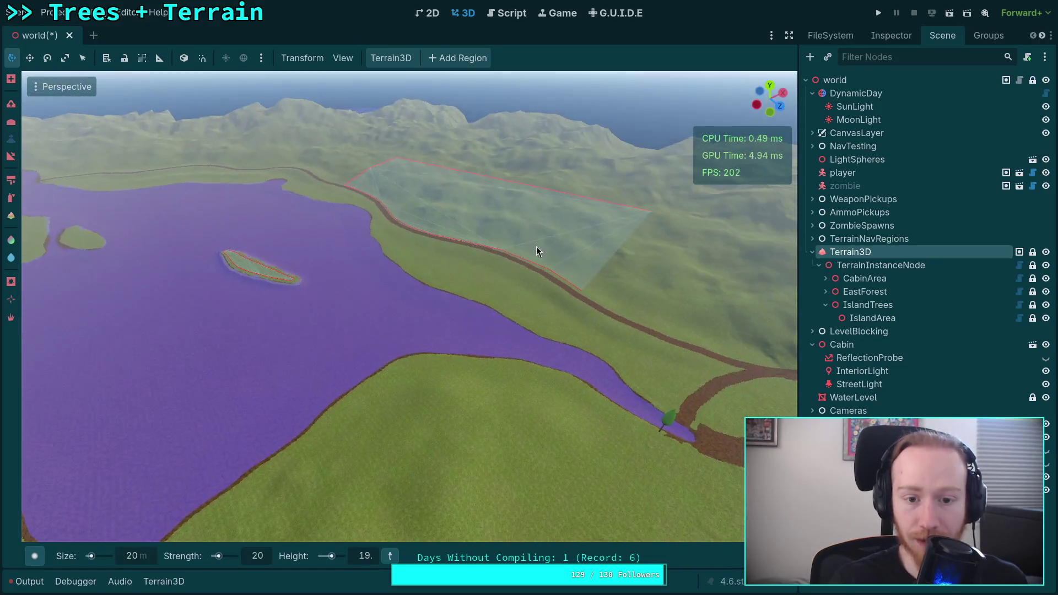
key("w")
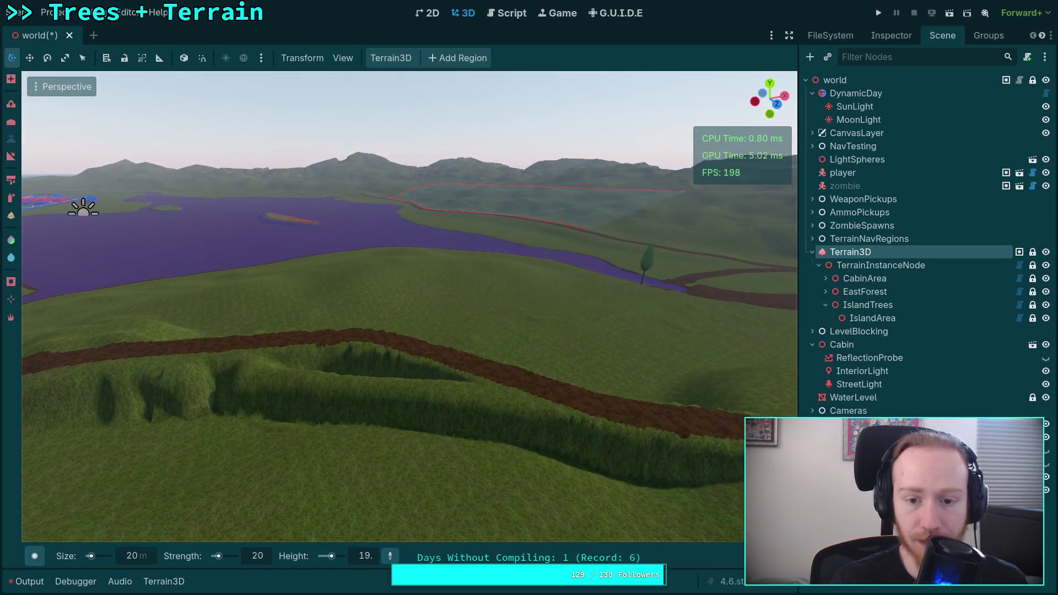
- Lower part of the grassy ridge beside the road, then return to top view and select texture painting
key("ctrl+z")
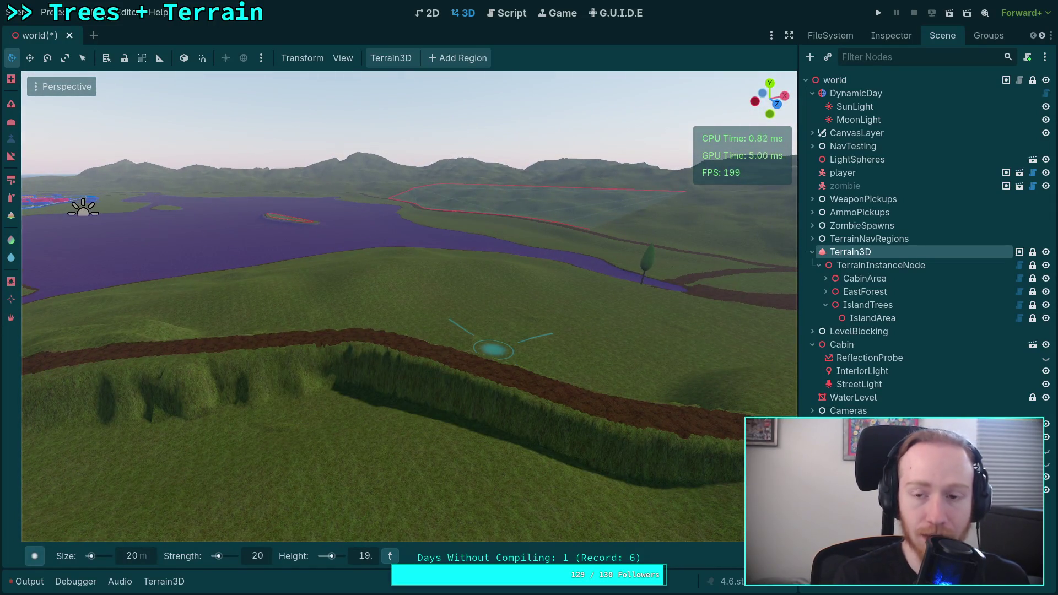
left_click(770, 83)
scroll(443, 319, "up", 3)
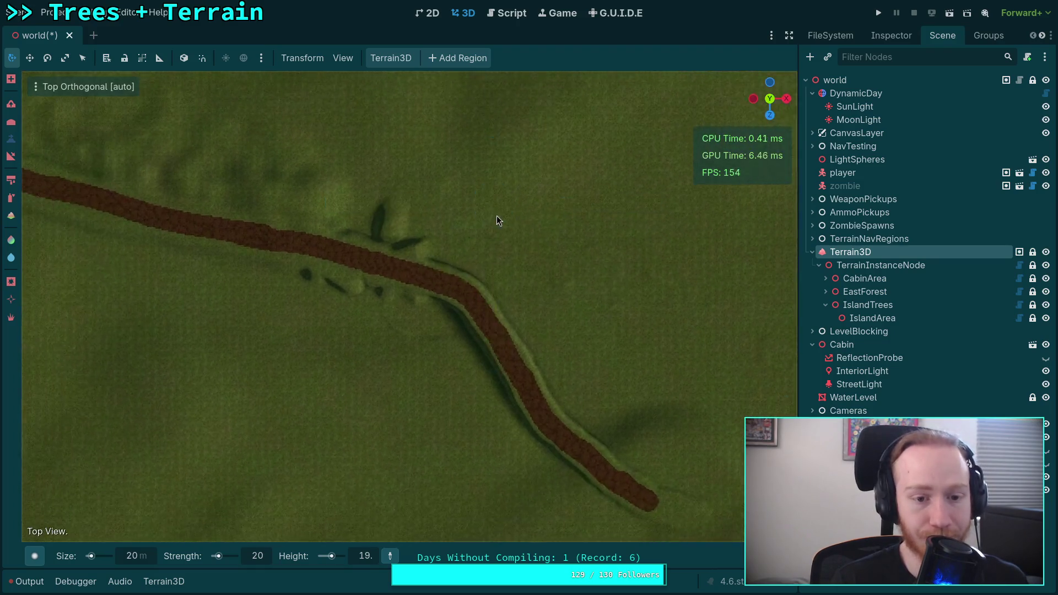
left_click(11, 180)
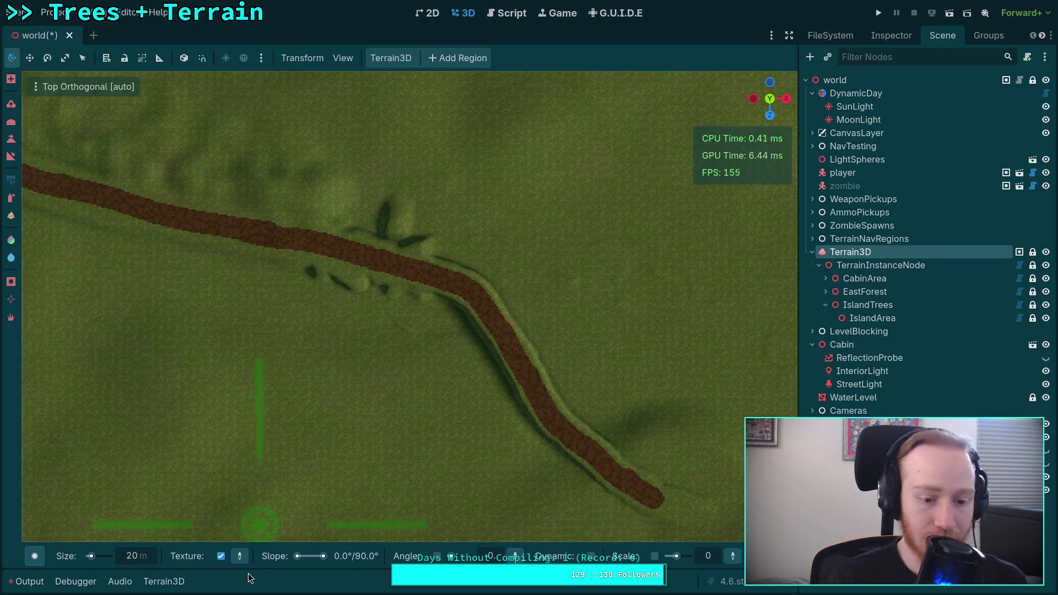
- Pan and orbit the view, settling on a top-down view of the road
left_click_drag(257, 271, 358, 320)
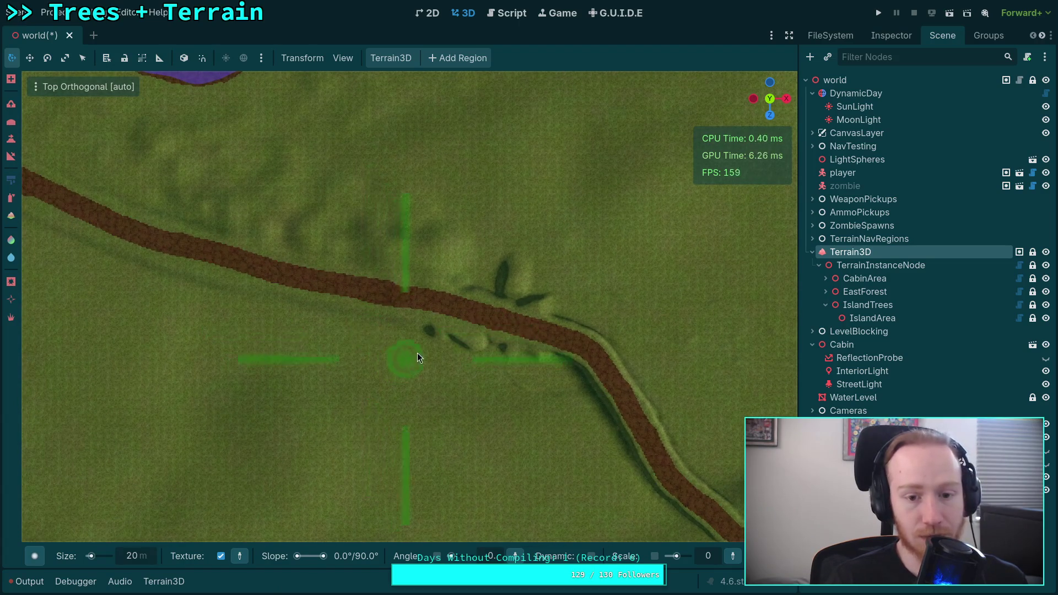
mouse_move(432, 369)
left_mouse_down()
mouse_move(441, 255)
mouse_move(401, 277)
mouse_move(438, 279)
left_mouse_up()
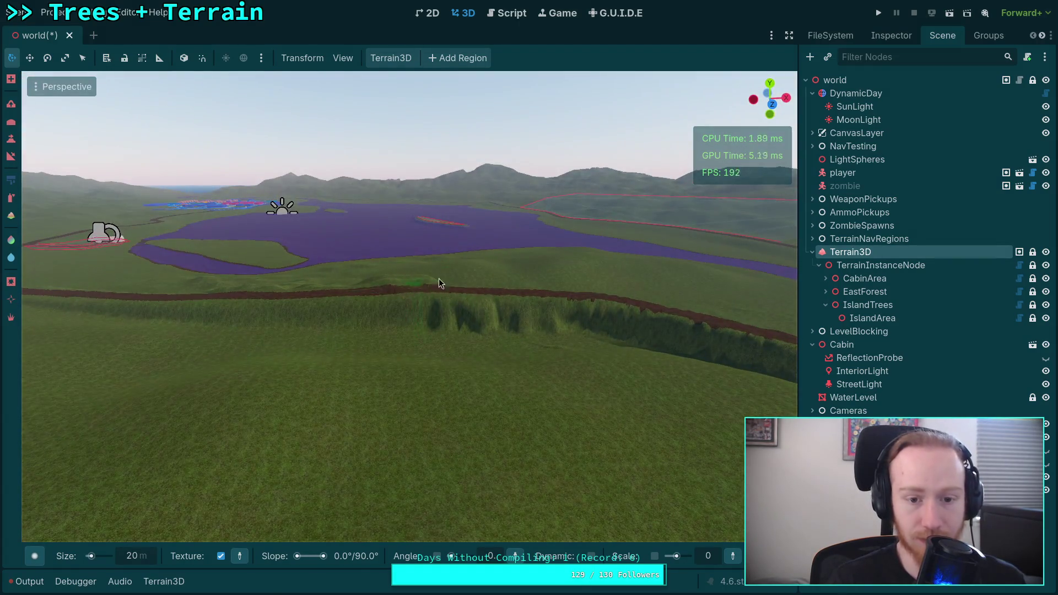
left_click(770, 87)
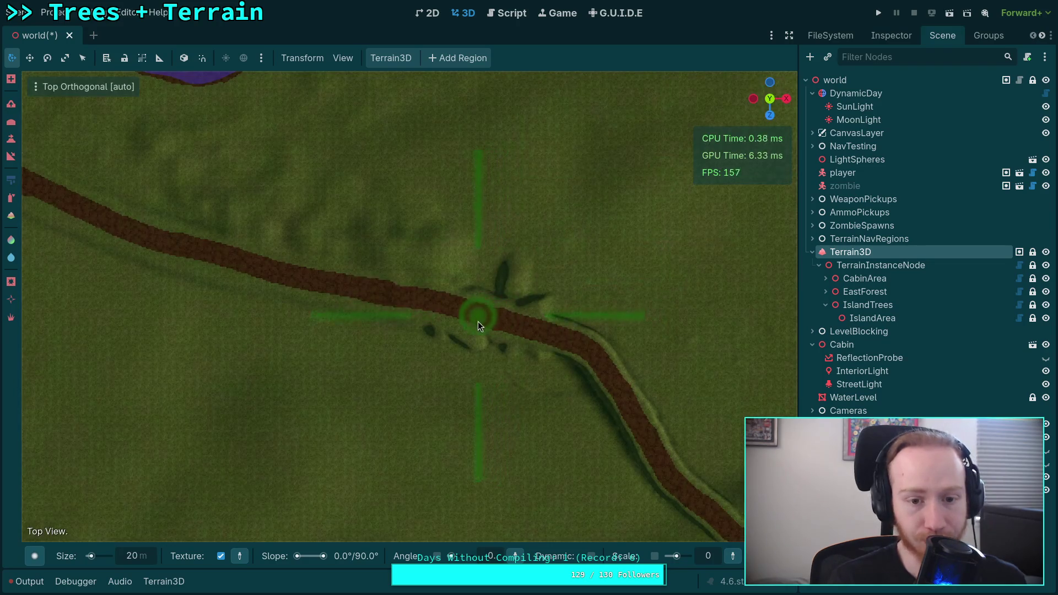
left_click_drag(472, 327, 316, 252)
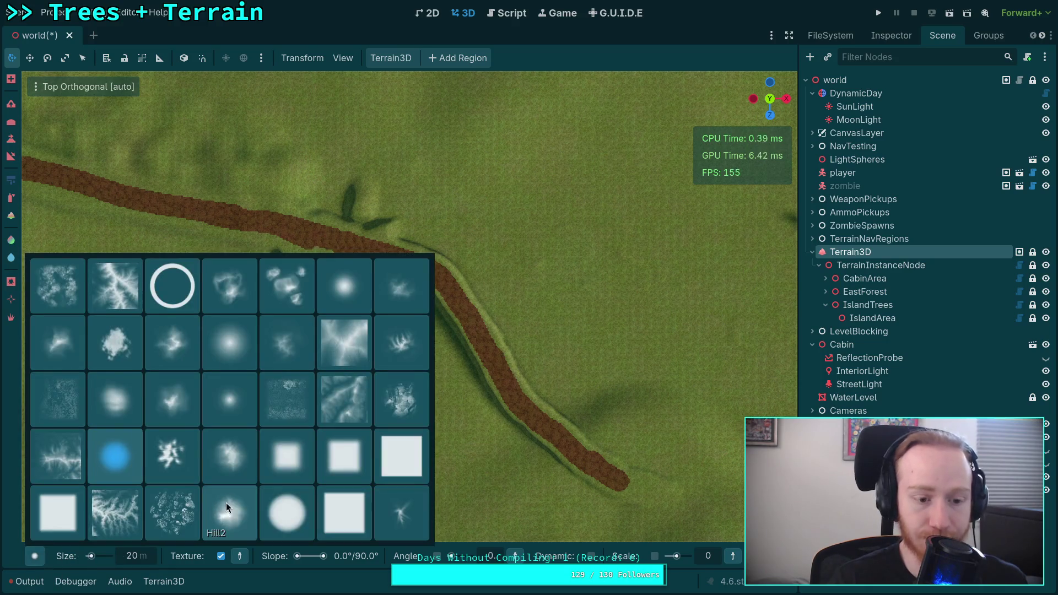
left_click(226, 503)
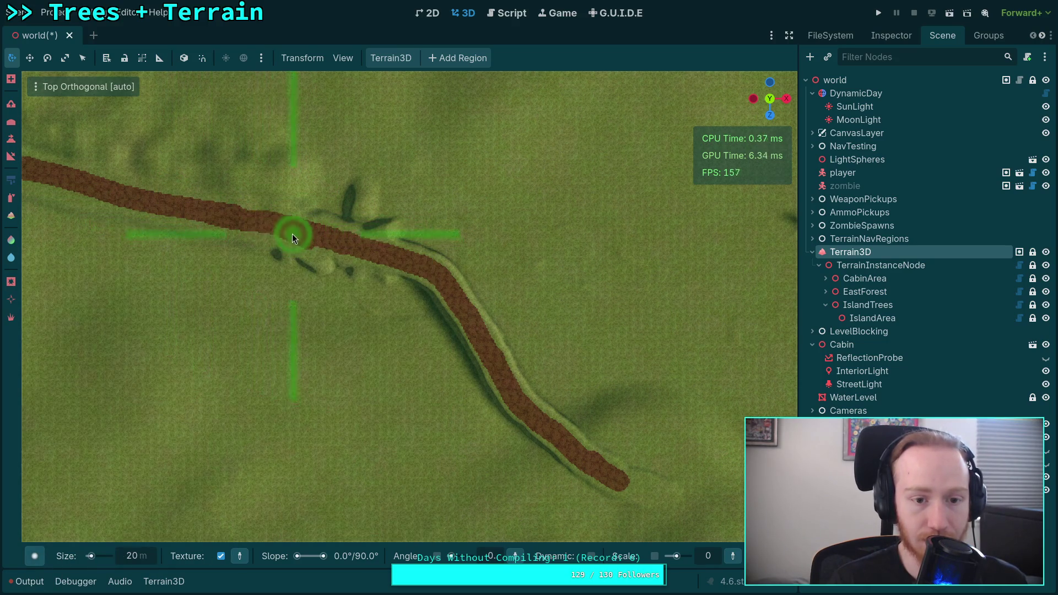
- Paint a dirt branch down-right from the road, undoing three failed strokes first
mouse_move(272, 228)
left_mouse_down()
mouse_move(311, 242)
mouse_move(343, 274)
mouse_move(394, 359)
left_mouse_up()
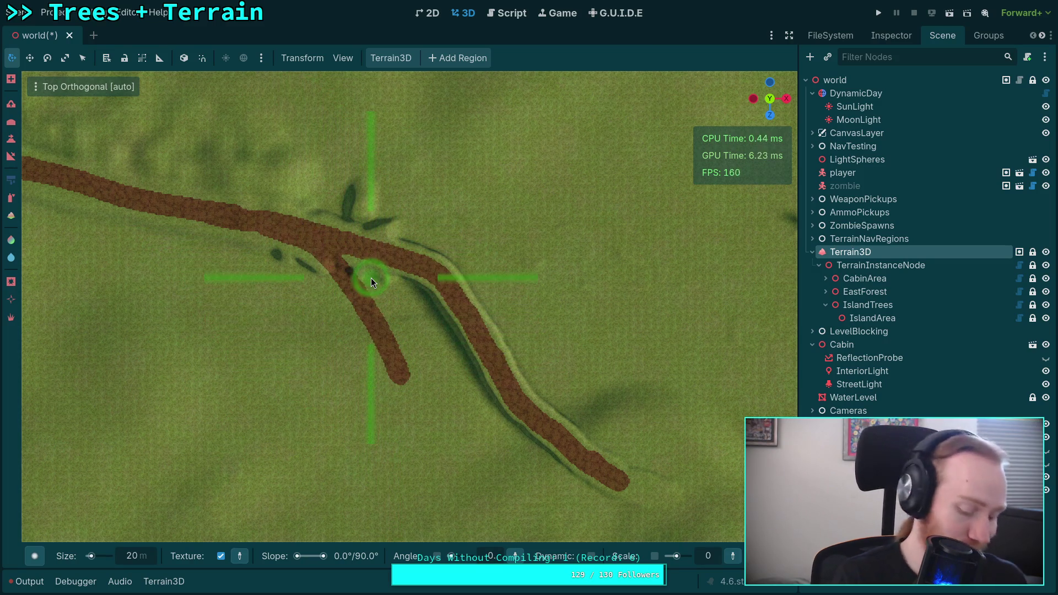
key("ctrl+z")
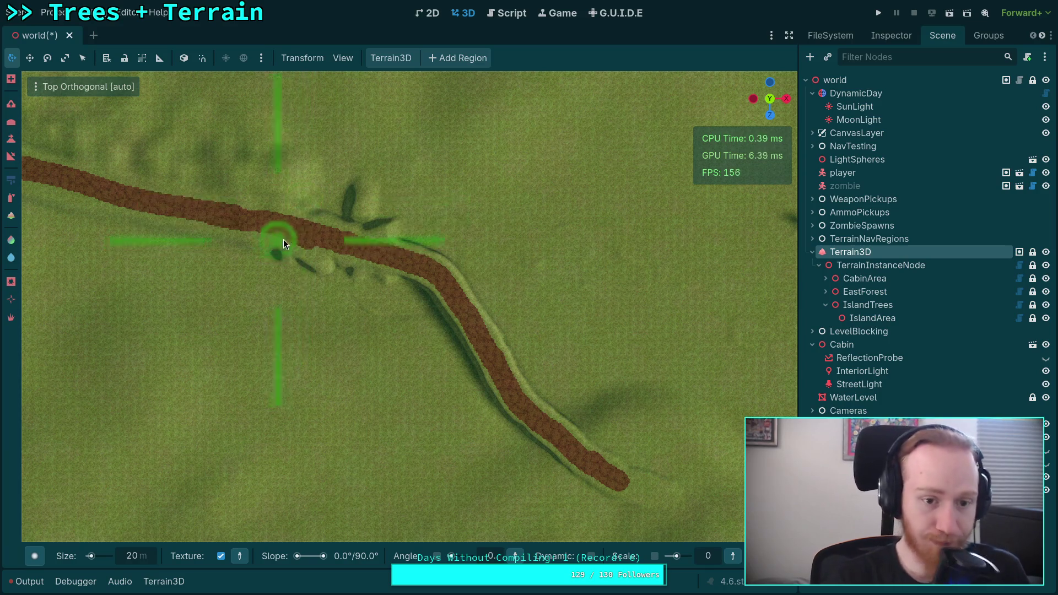
mouse_move(286, 230)
left_mouse_down()
mouse_move(369, 313)
mouse_move(414, 405)
left_mouse_up()
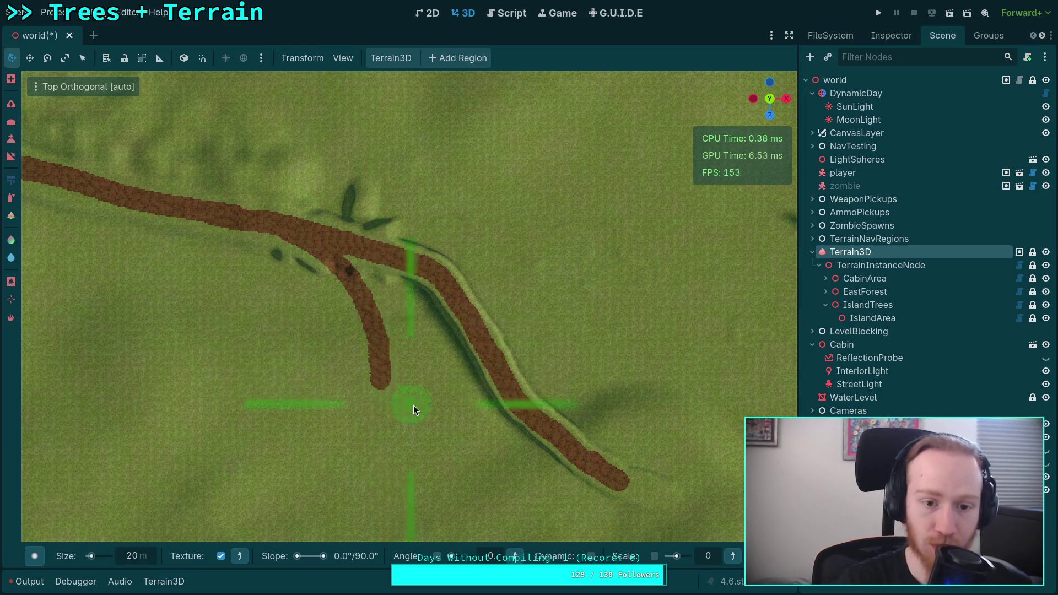
key("ctrl+z")
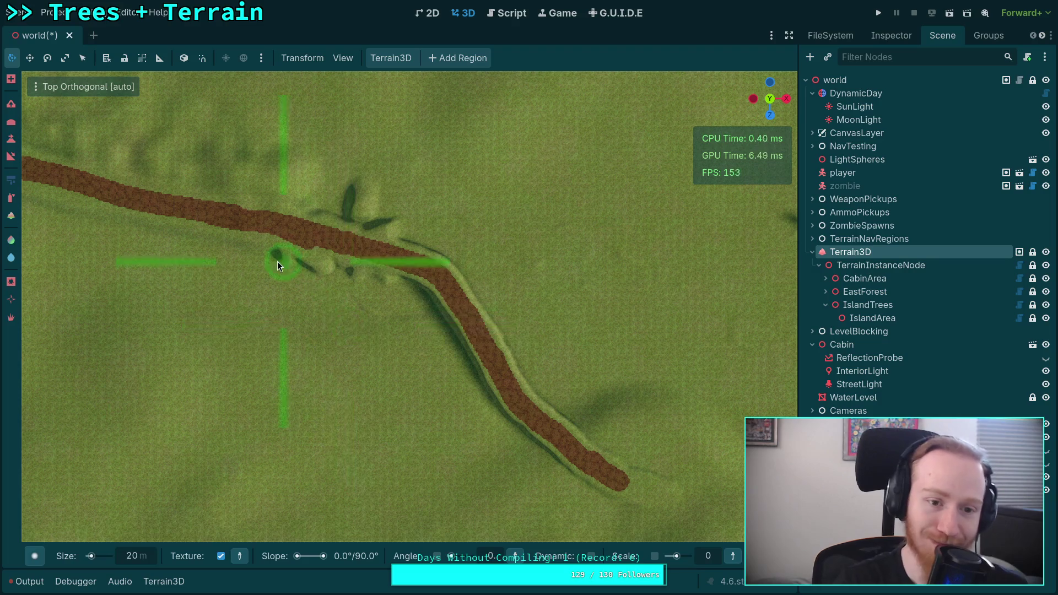
left_click_drag(293, 234, 405, 350)
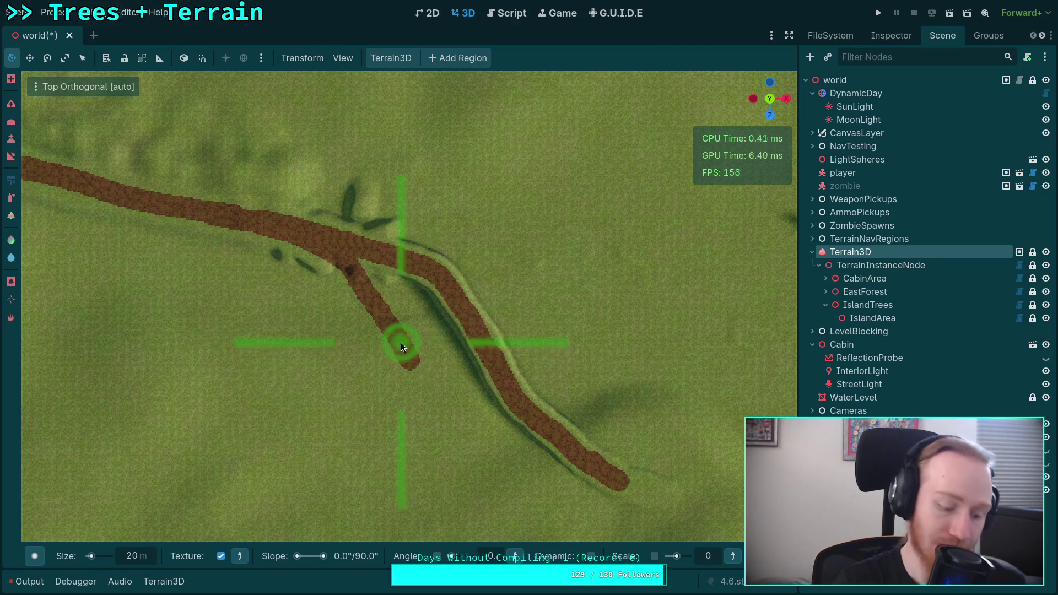
key("ctrl+z")
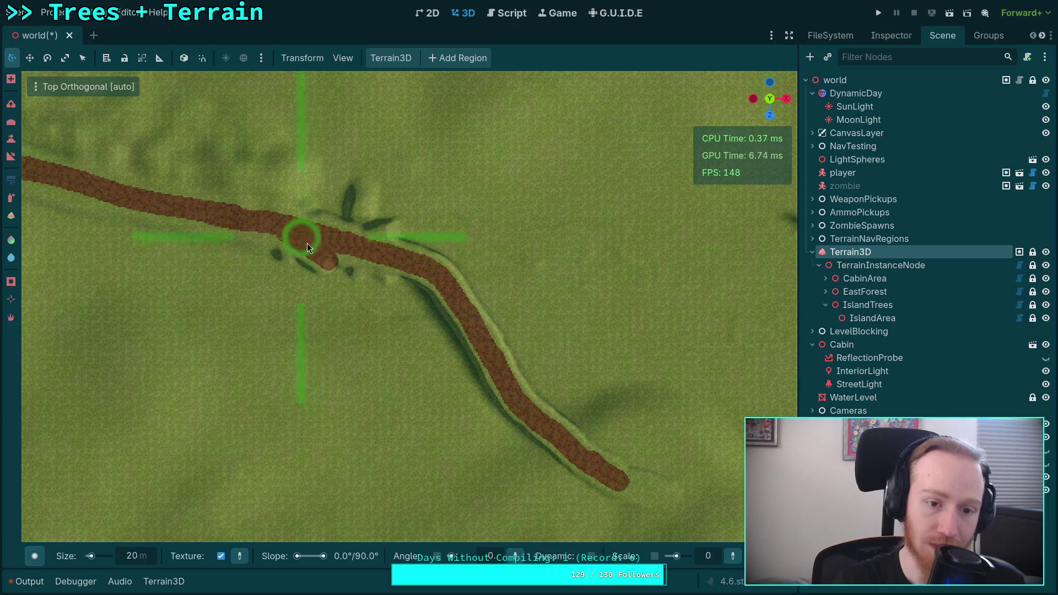
mouse_move(319, 243)
left_mouse_down()
mouse_move(454, 423)
mouse_move(431, 391)
mouse_move(554, 462)
left_mouse_up()
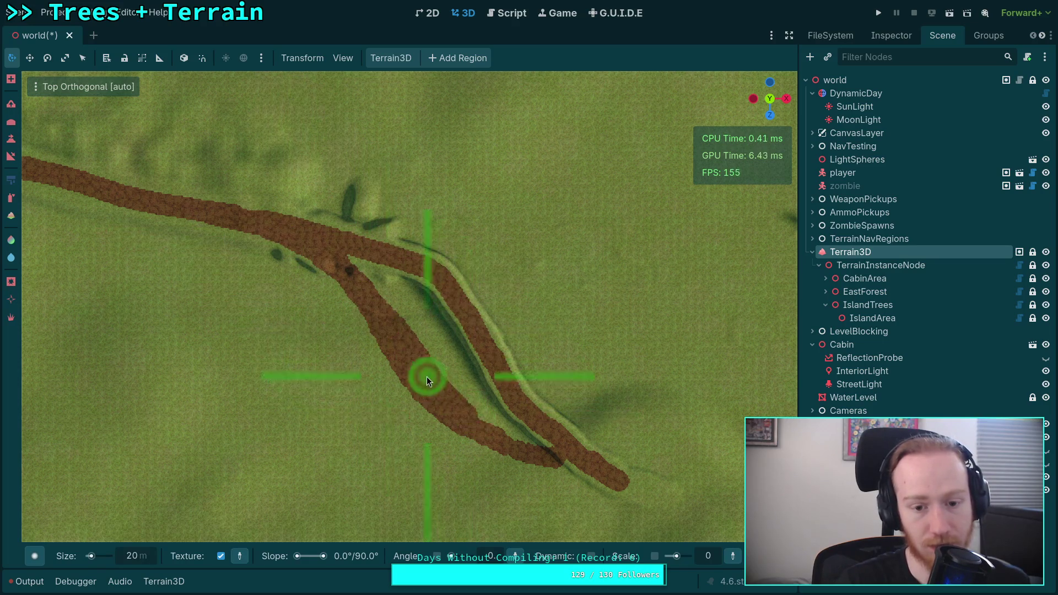
- Choose the Circle1 brush shape
left_click(35, 556)
left_click(295, 502)
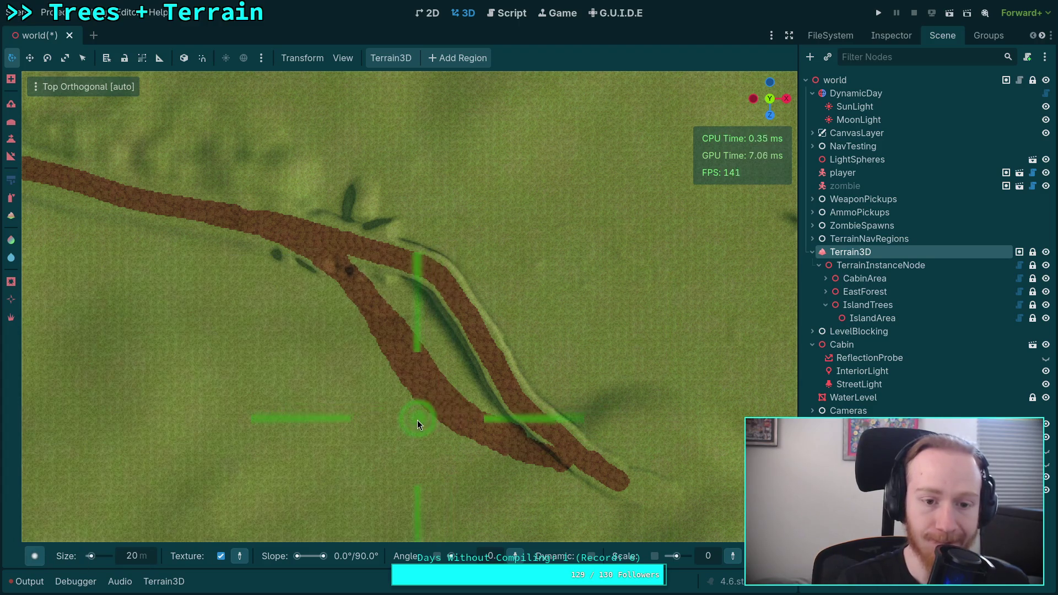
left_click(34, 557)
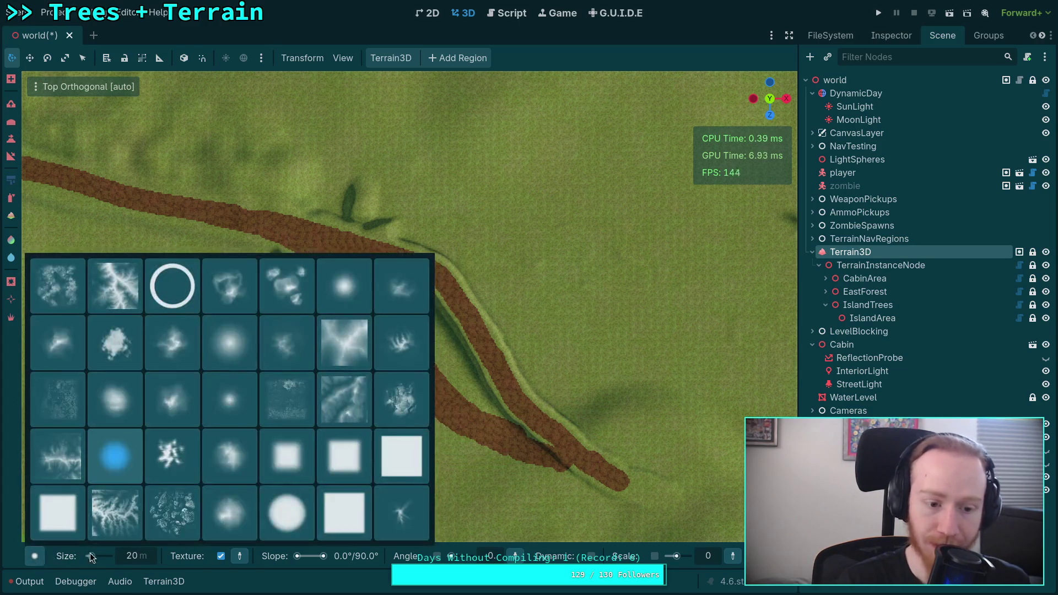
- Select the lighter ground texture and paint it over the dirt branch and road
left_click(168, 588)
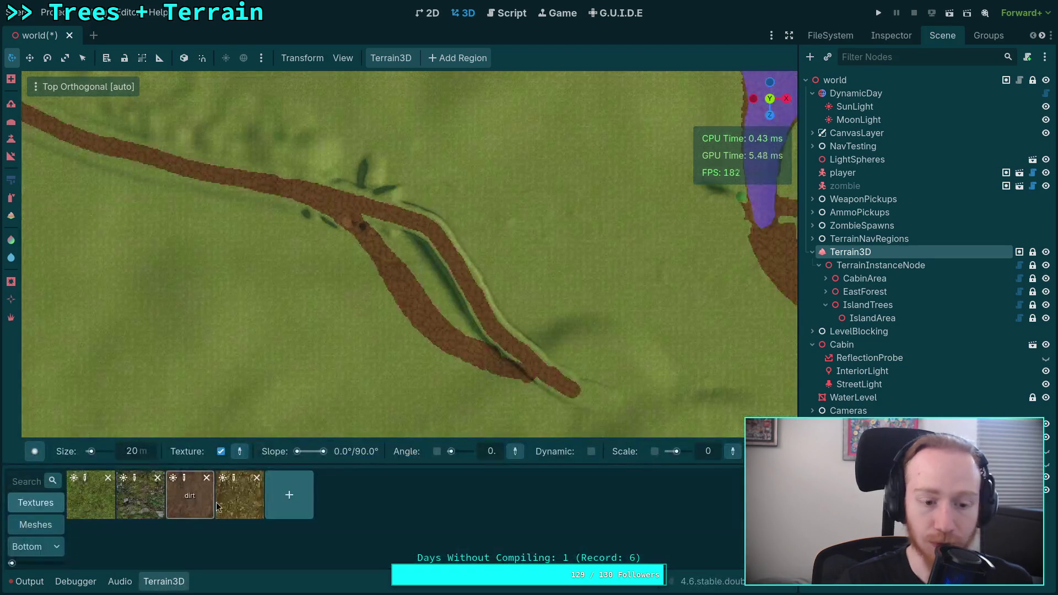
left_click(175, 590)
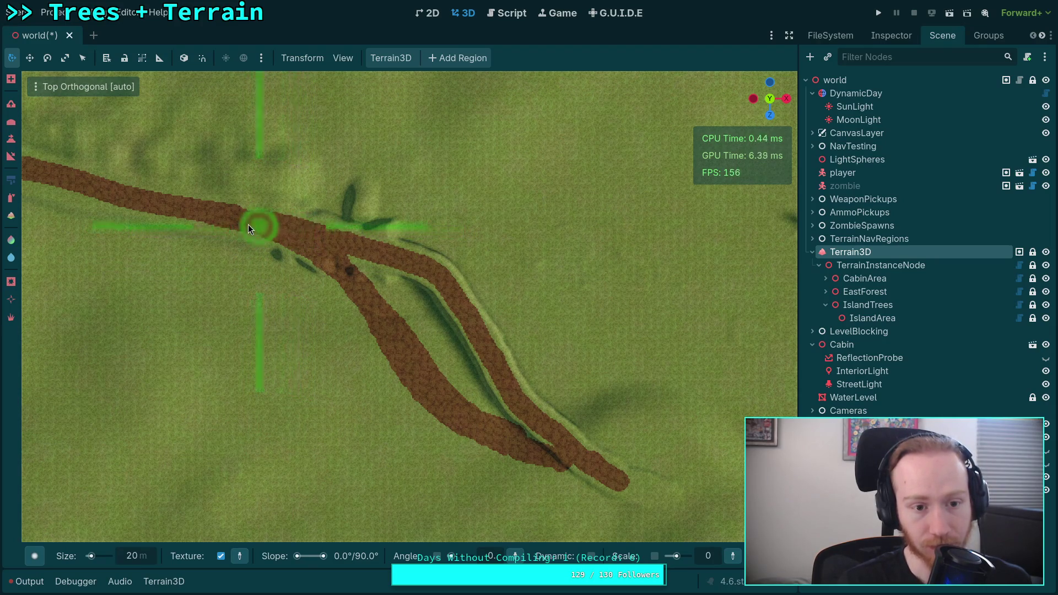
mouse_move(280, 231)
left_mouse_down()
mouse_move(429, 369)
mouse_move(502, 399)
left_mouse_up()
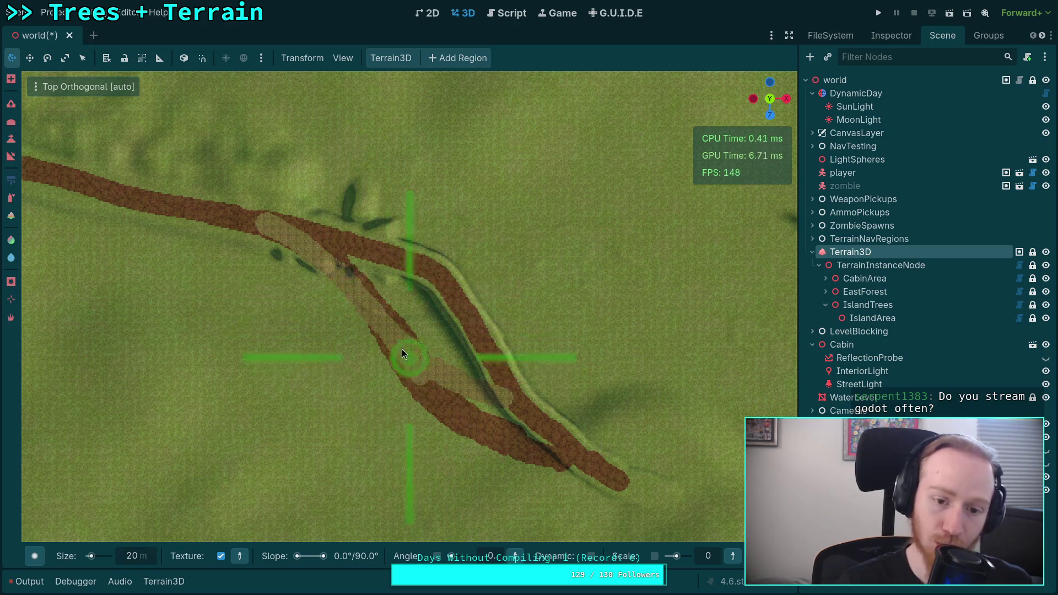
mouse_move(402, 353)
left_mouse_down()
mouse_move(434, 392)
mouse_move(519, 443)
mouse_move(494, 432)
mouse_move(573, 452)
left_mouse_up()
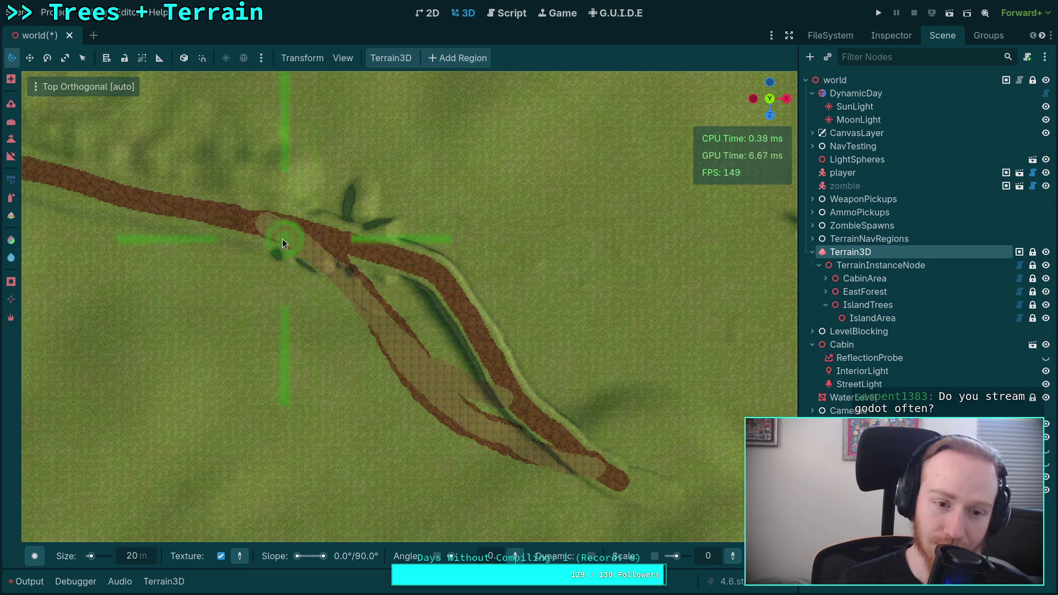
left_click_drag(300, 236, 416, 319)
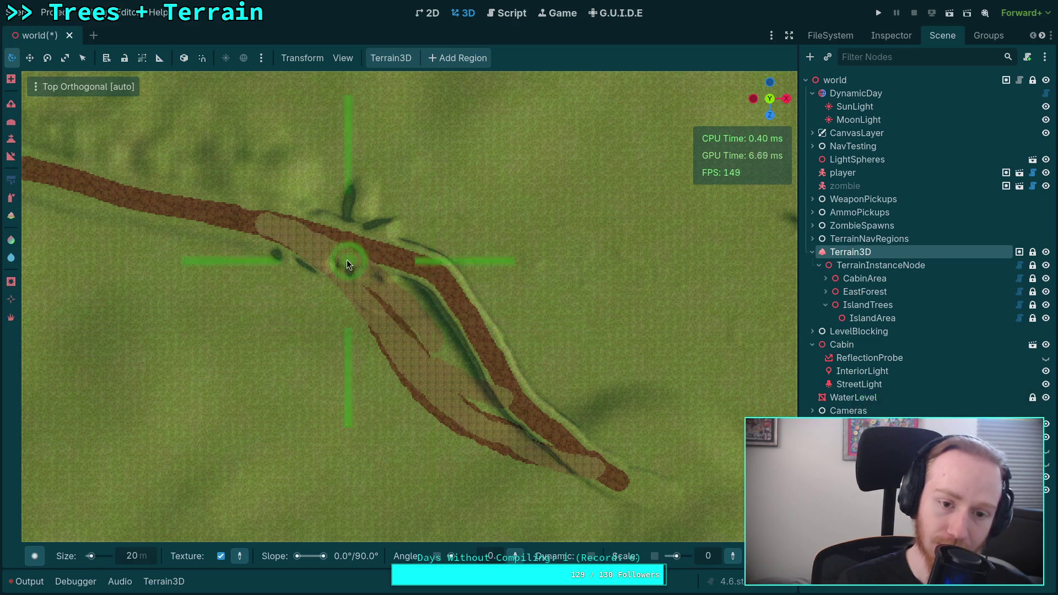
mouse_move(346, 260)
left_mouse_down()
mouse_move(433, 322)
mouse_move(511, 454)
mouse_move(486, 431)
left_mouse_up()
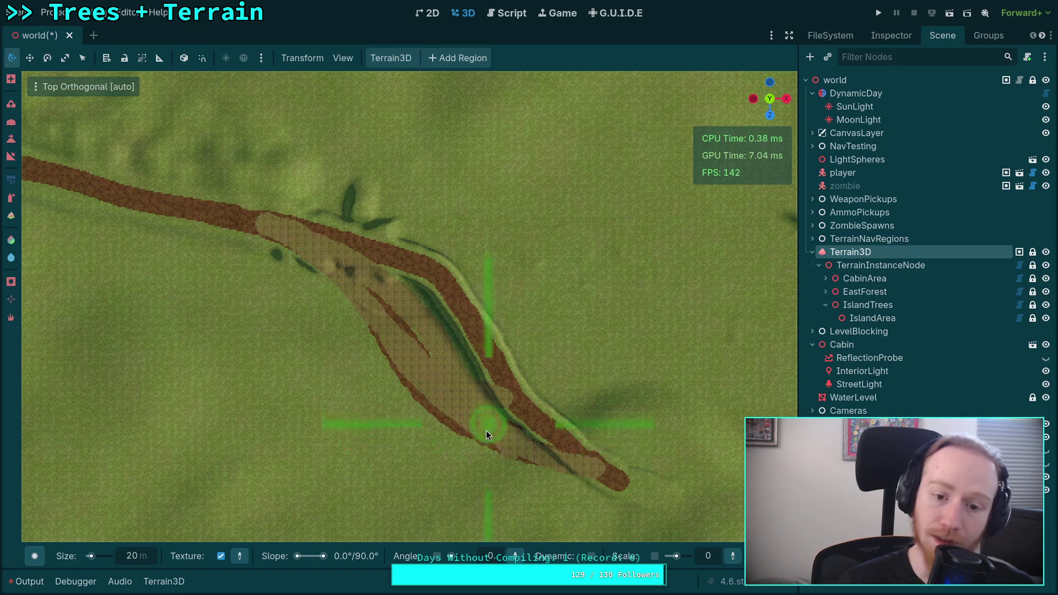
- Toggle the brush shape and terrain texture lists, keeping the lighter texture selected
left_click(34, 556)
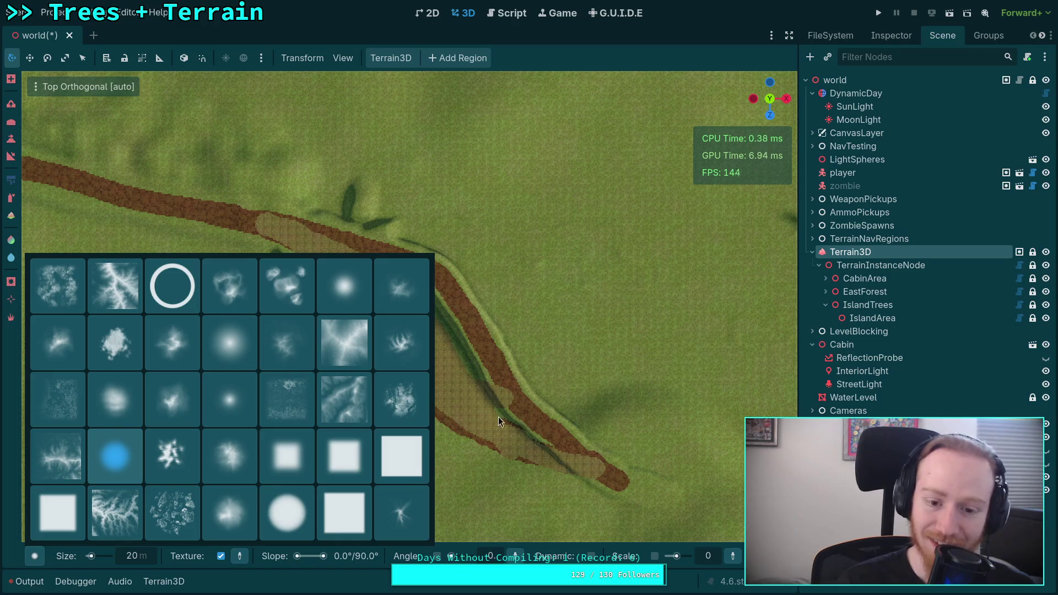
left_click(498, 421)
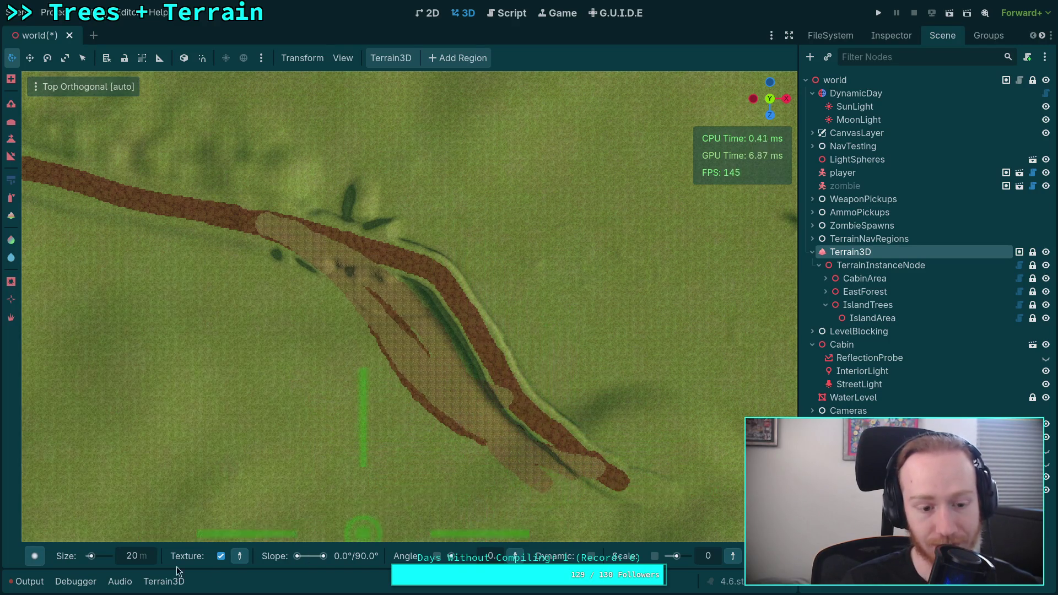
left_click(34, 556)
left_click(166, 581)
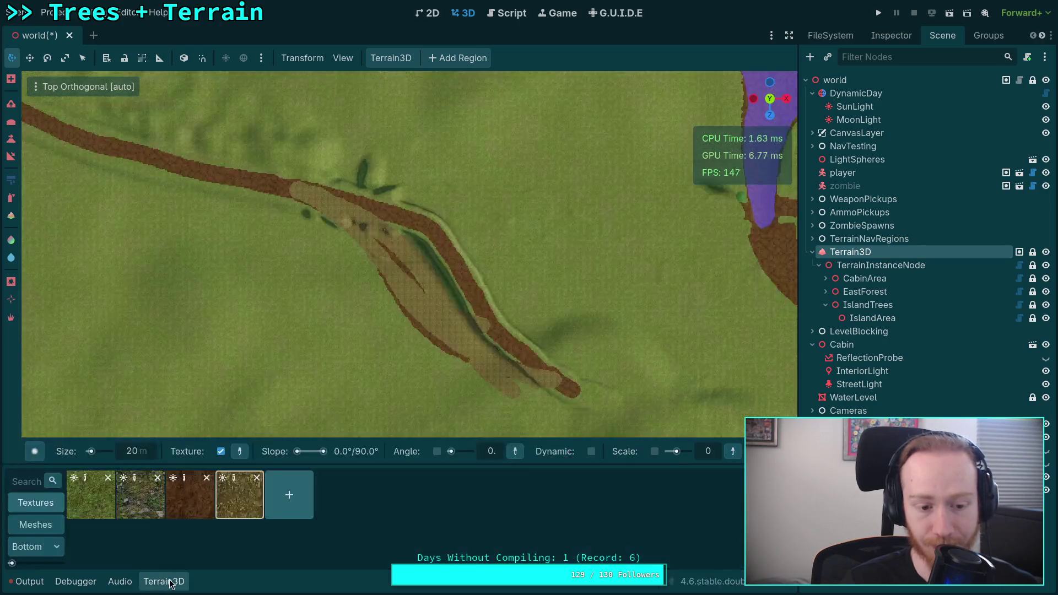
left_click(168, 581)
left_click(163, 582)
left_click(175, 582)
left_click(176, 583)
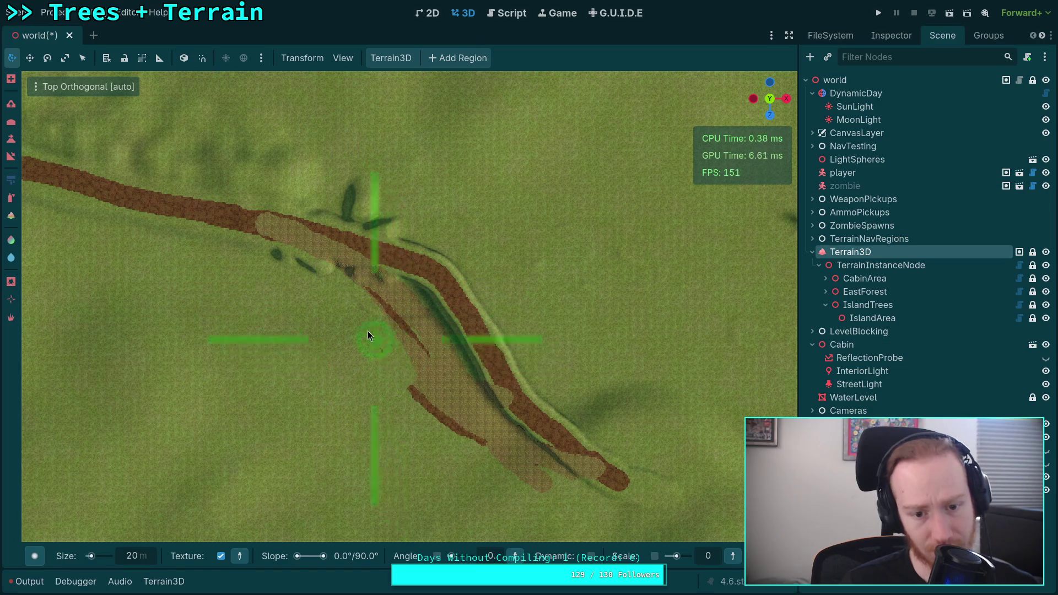
- Paint the lighter texture over the remaining brown and dark red dirt on the lower road
mouse_move(365, 297)
left_mouse_down()
mouse_move(412, 366)
mouse_move(411, 348)
mouse_move(428, 393)
left_mouse_up()
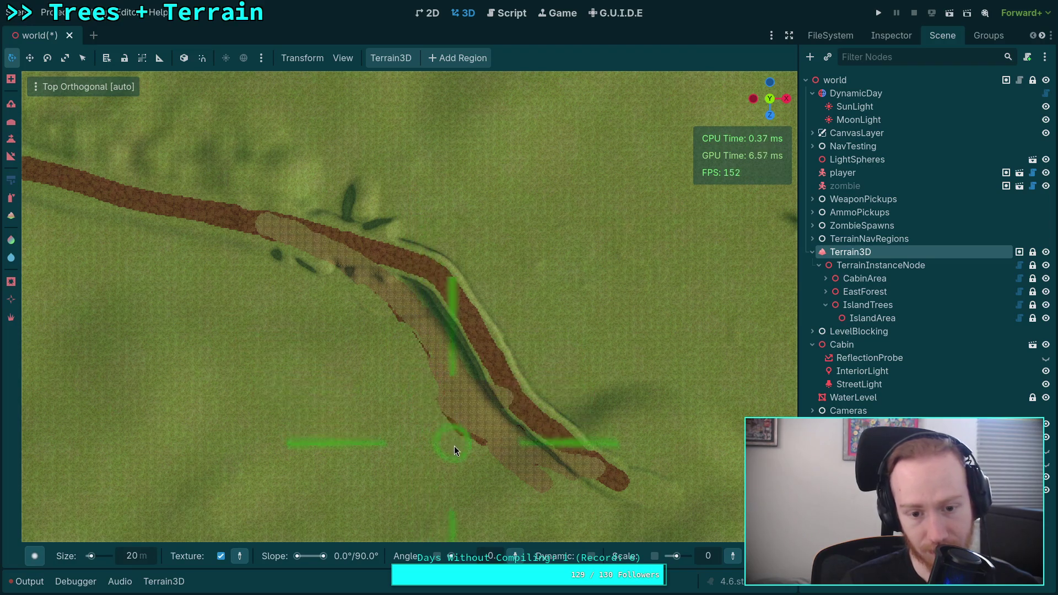
mouse_move(315, 220)
left_mouse_down()
mouse_move(438, 283)
mouse_move(439, 266)
mouse_move(551, 435)
left_mouse_up()
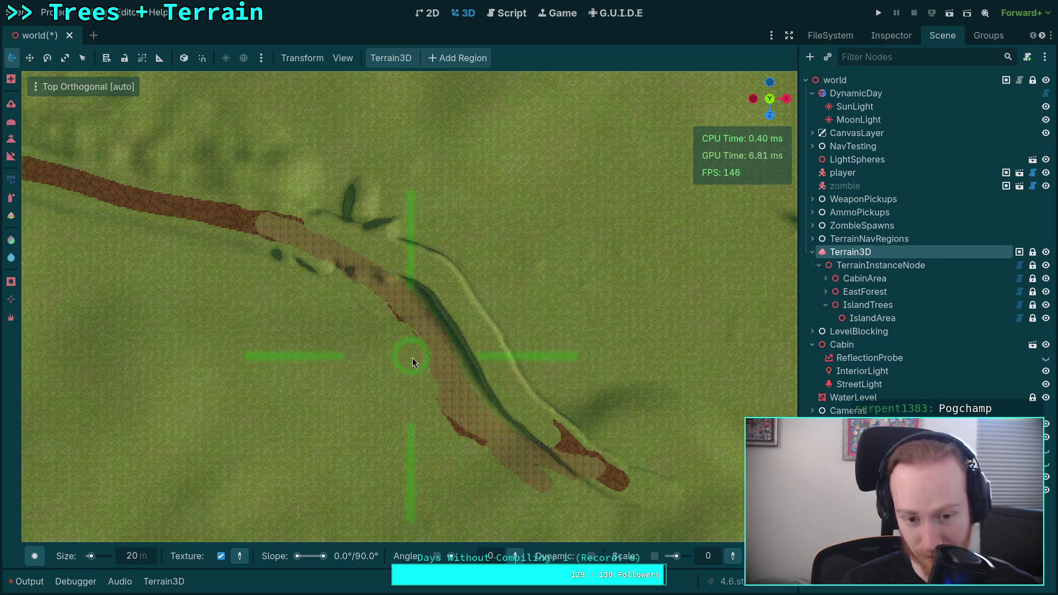
mouse_move(431, 387)
left_mouse_down()
mouse_move(462, 429)
mouse_move(587, 502)
mouse_move(537, 426)
mouse_move(584, 445)
left_mouse_up()
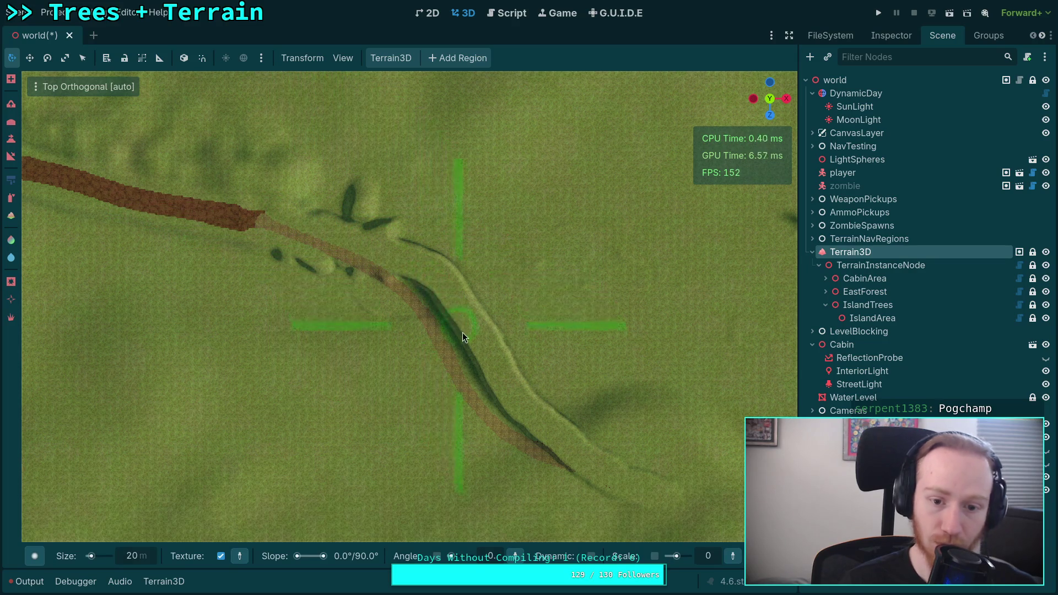
left_click(177, 586)
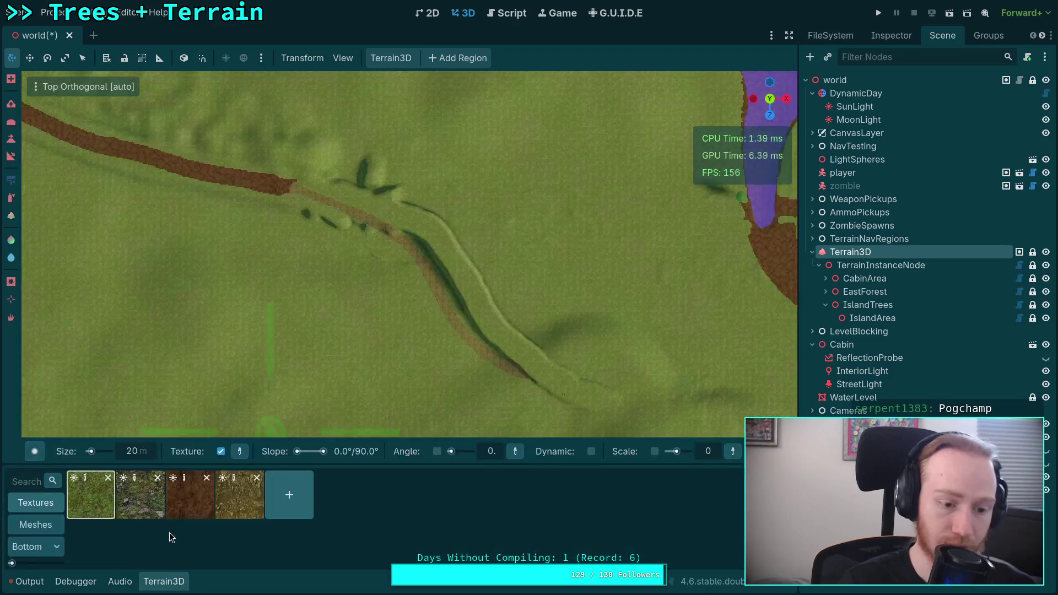
- Paint a dirt stretch further down the road, undo it, then expand LevelBlocking
left_click(175, 583)
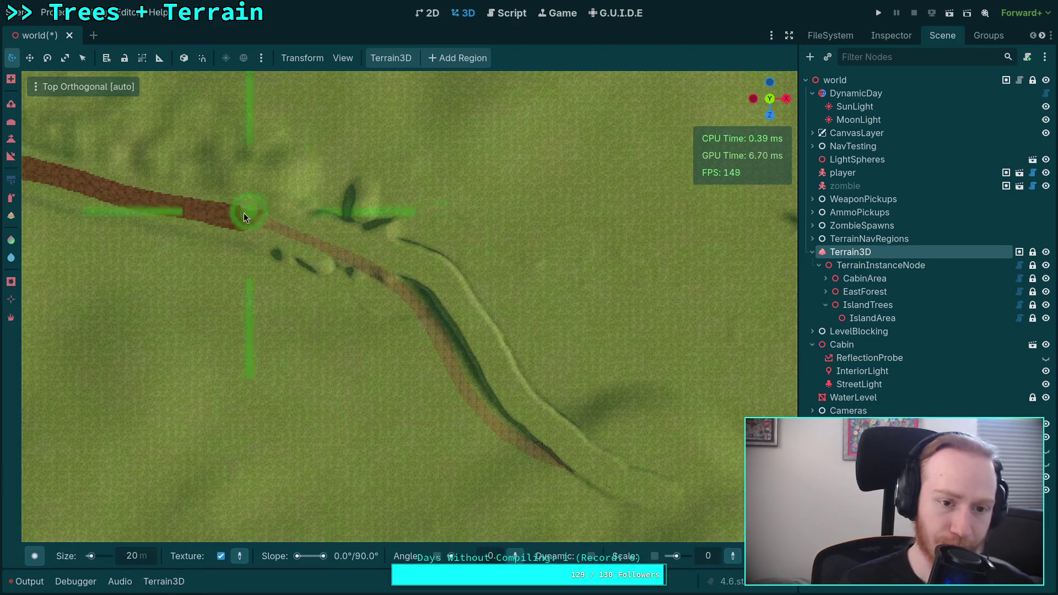
left_click(247, 219)
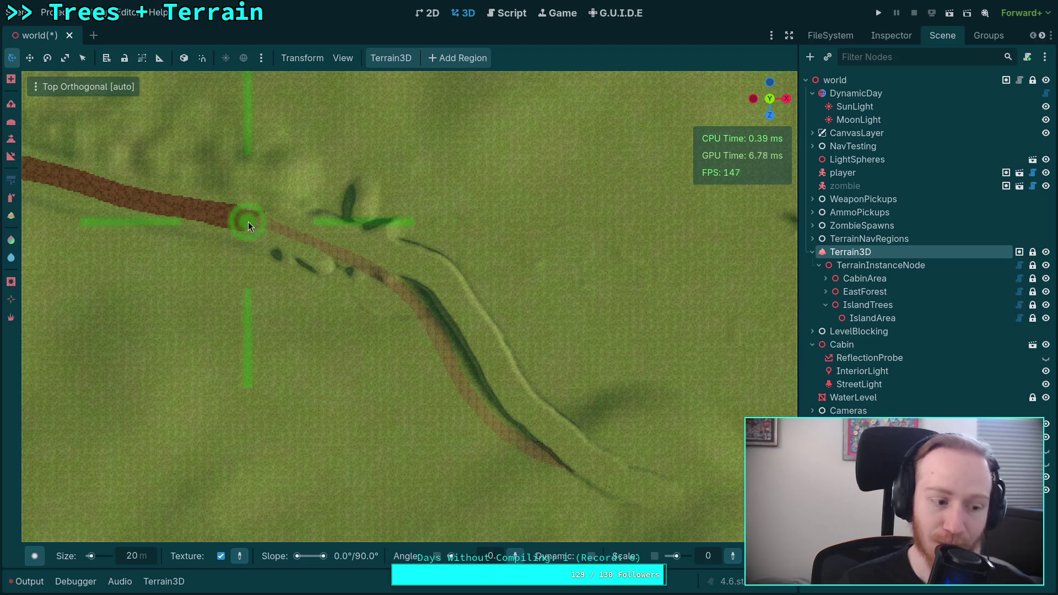
left_click_drag(232, 216, 261, 223)
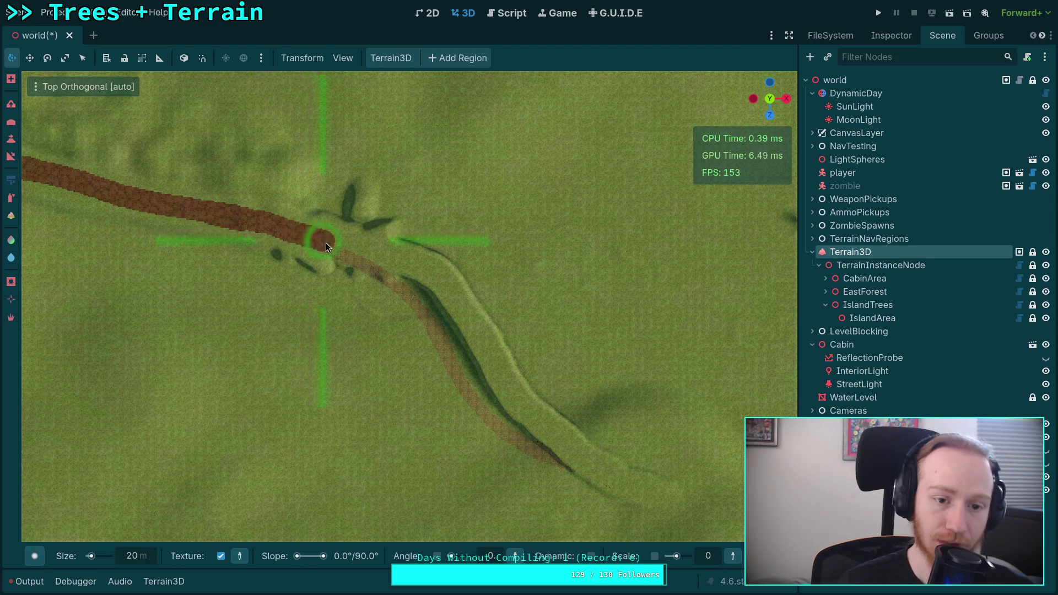
left_click_drag(371, 270, 393, 282)
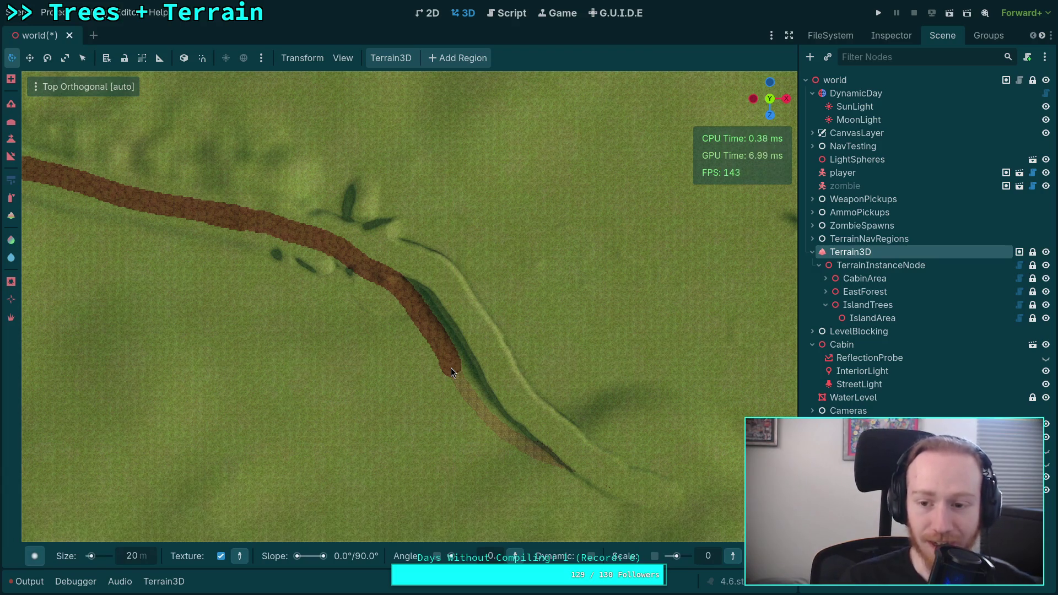
key("ctrl+z")
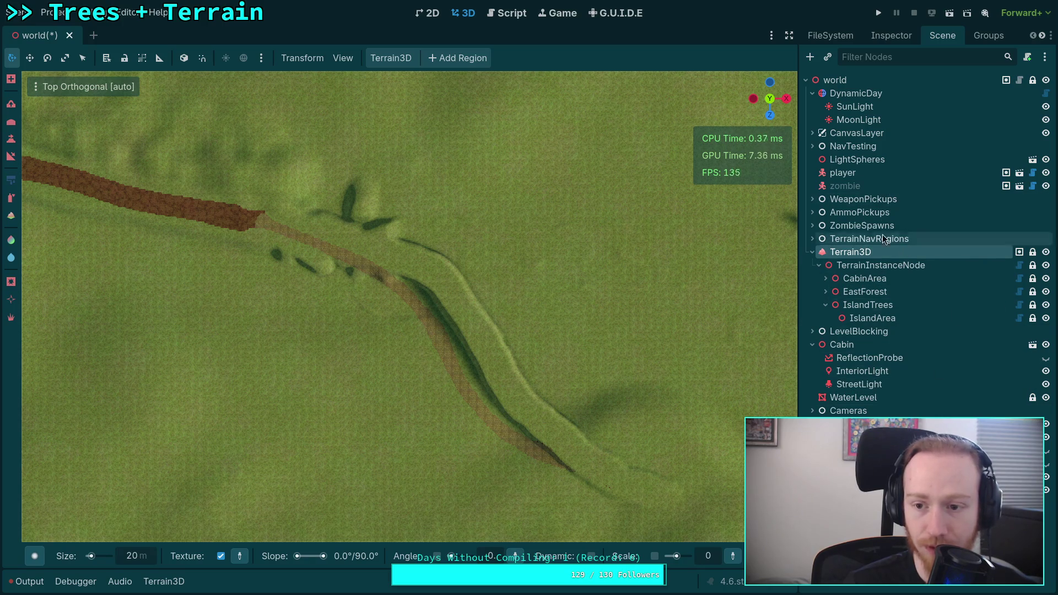
left_click(812, 332)
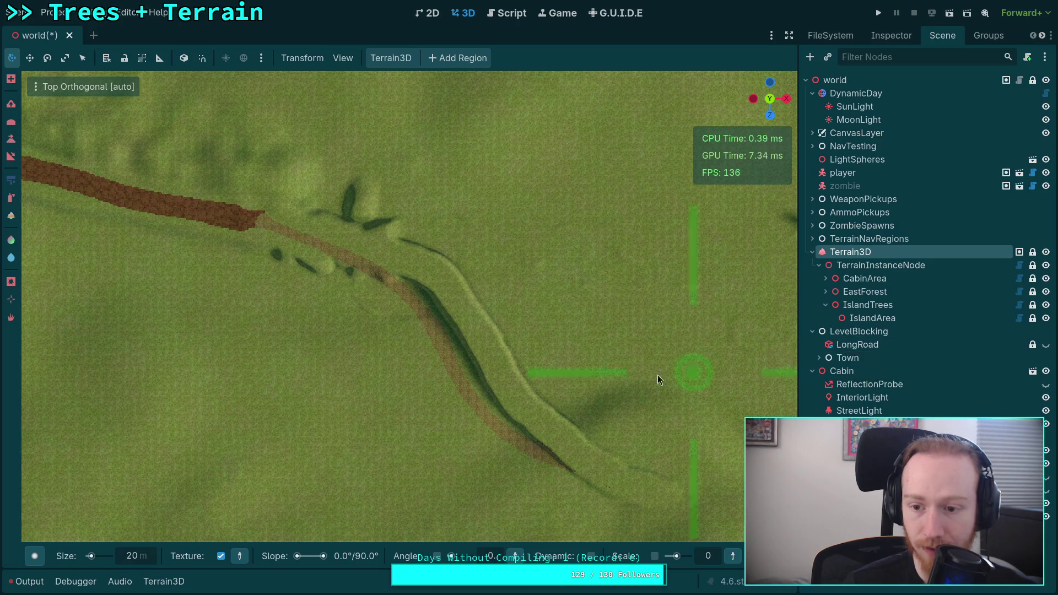
- Orbit to a low view over the lake, hide the LongRoad guide, and return to top view
left_click_drag(658, 375, 529, 231)
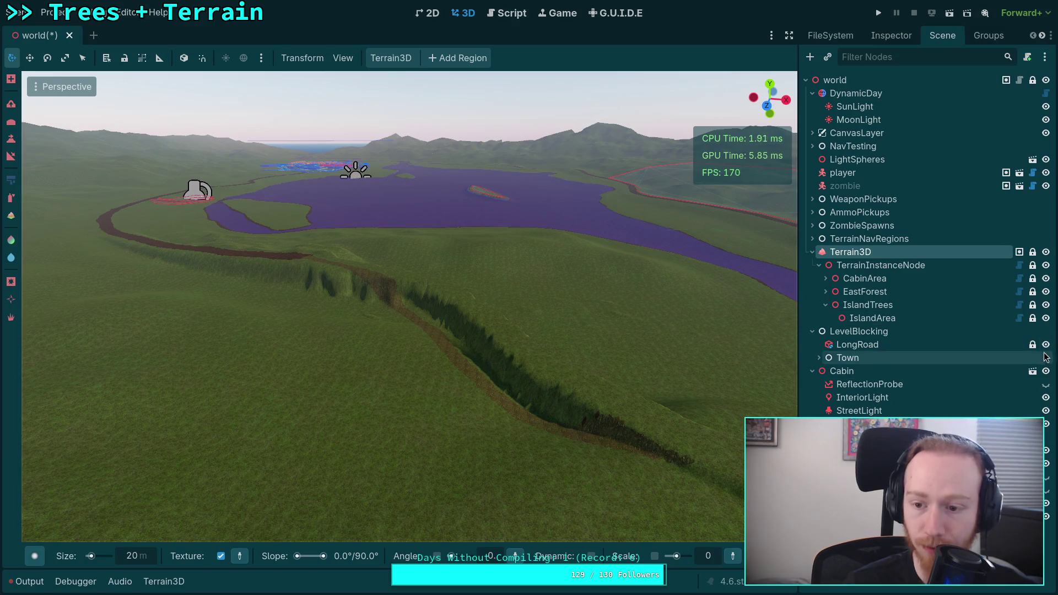
left_click(1046, 344)
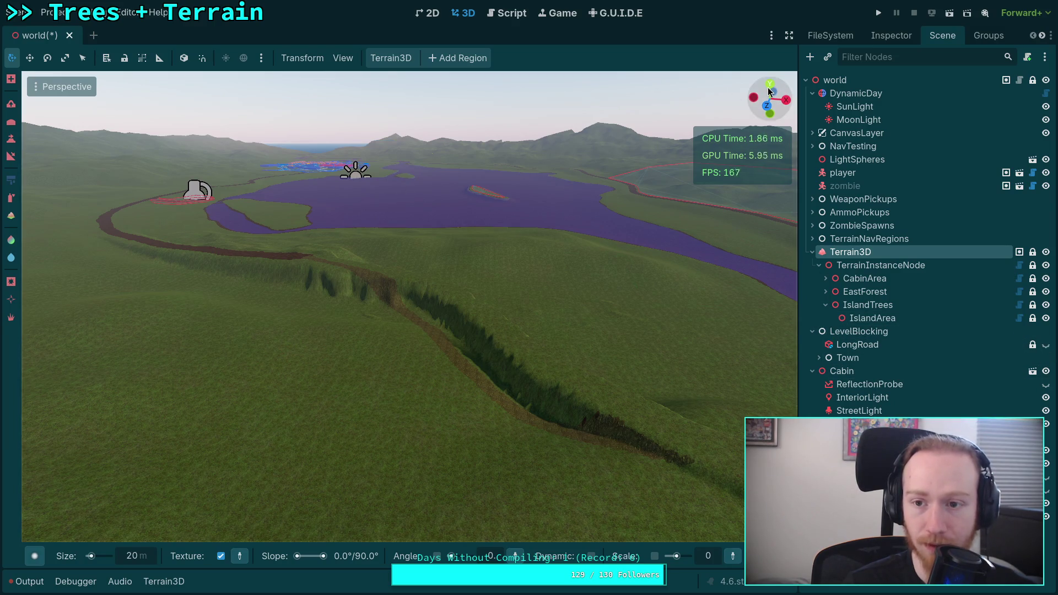
left_click(770, 84)
- Peek at Town's children, then bring up the context menu for LevelBlocking
left_click(818, 358)
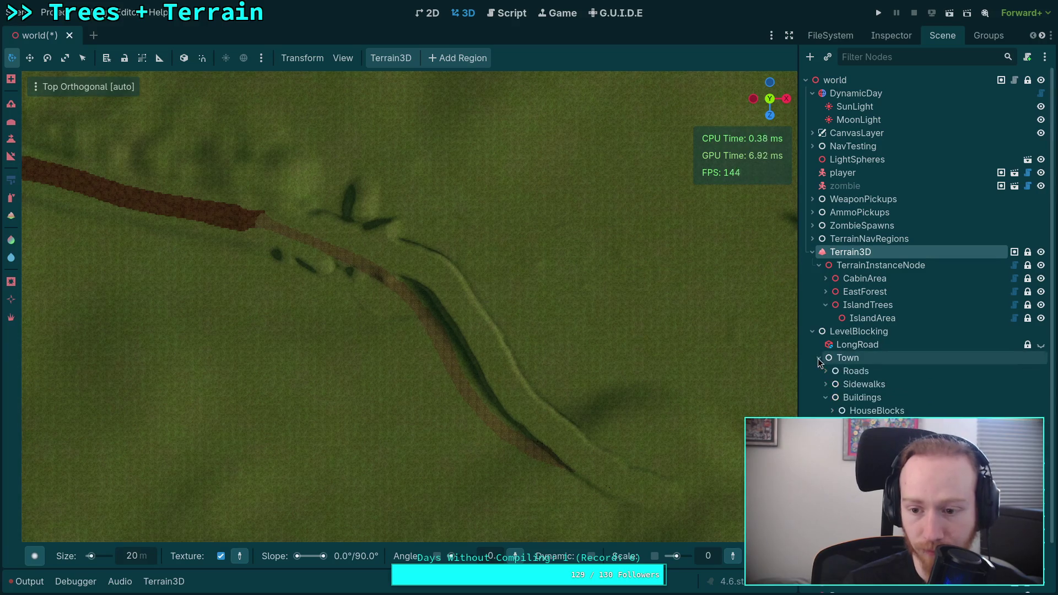
left_click(818, 357)
left_click(855, 332)
right_click(854, 332)
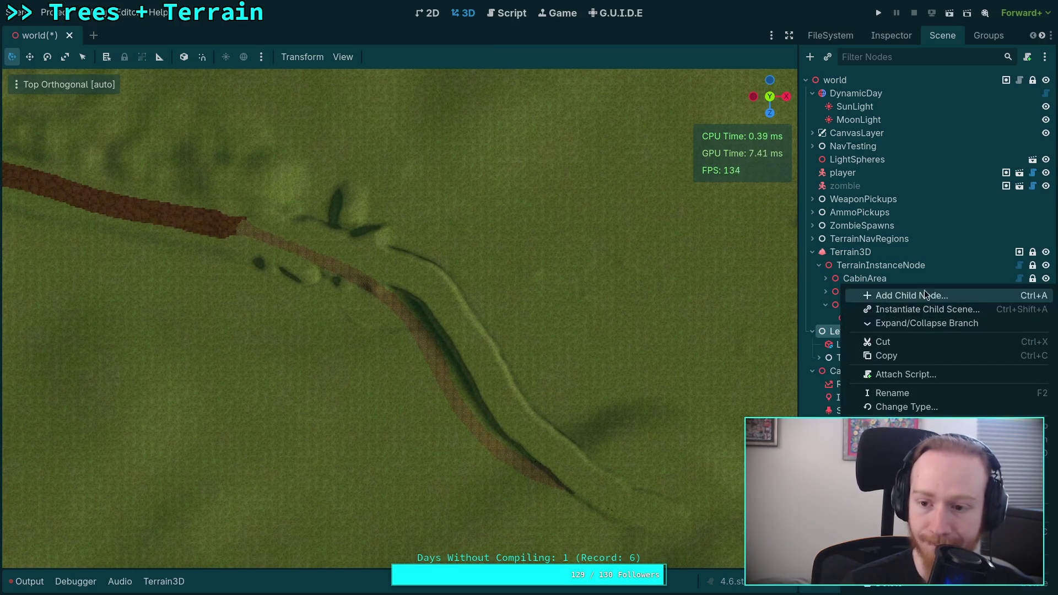
- Add a plain Node under LevelBlocking, rename it 'Roads', and begin adding a child beneath it
left_click(918, 296)
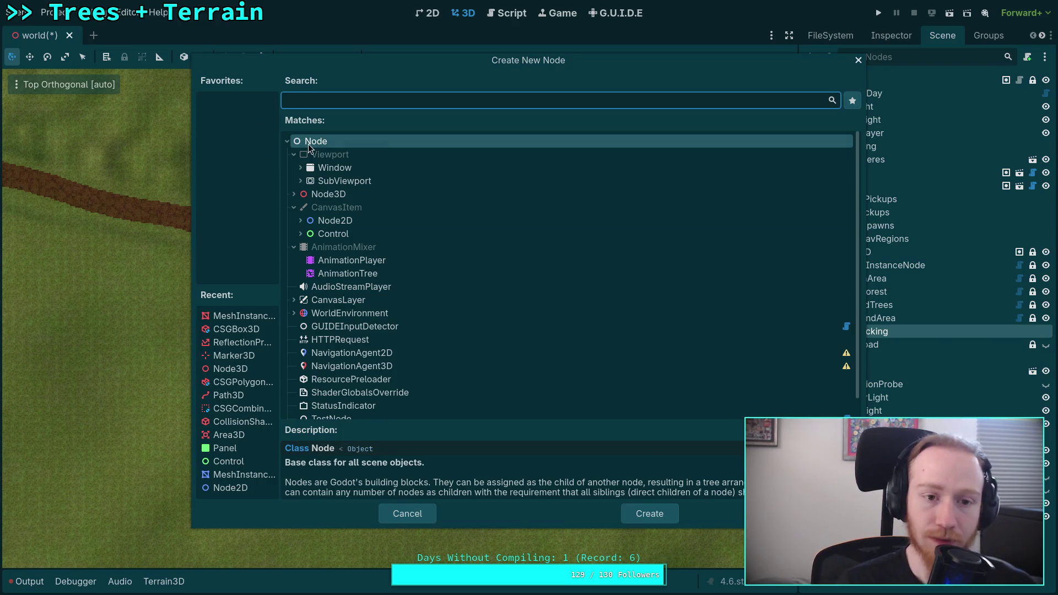
double_click(309, 142)
double_click(884, 372)
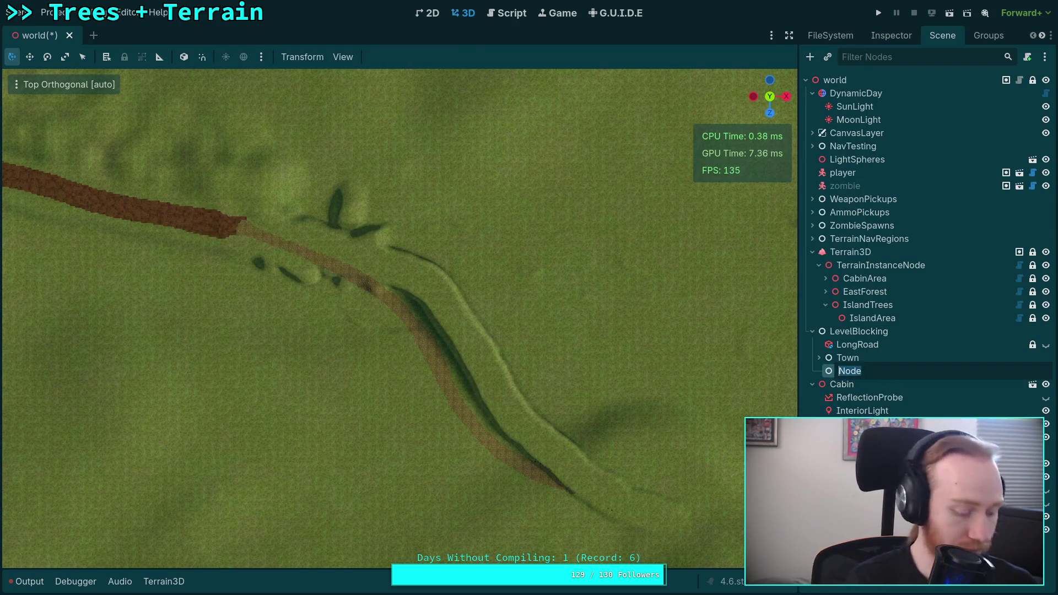
type("Roa")
key("Return")
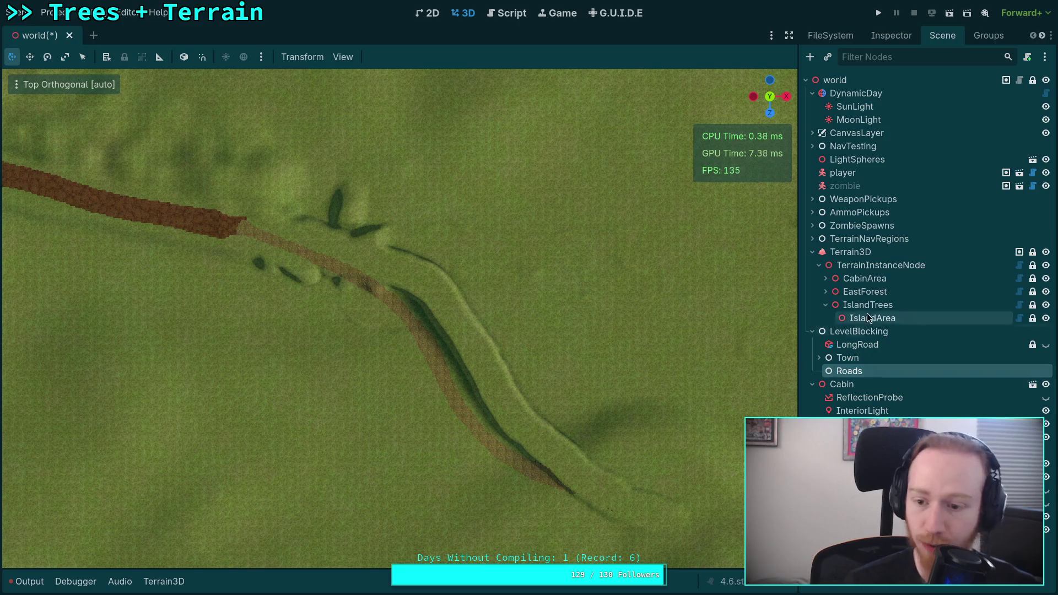
right_click(867, 371)
left_click(948, 298)
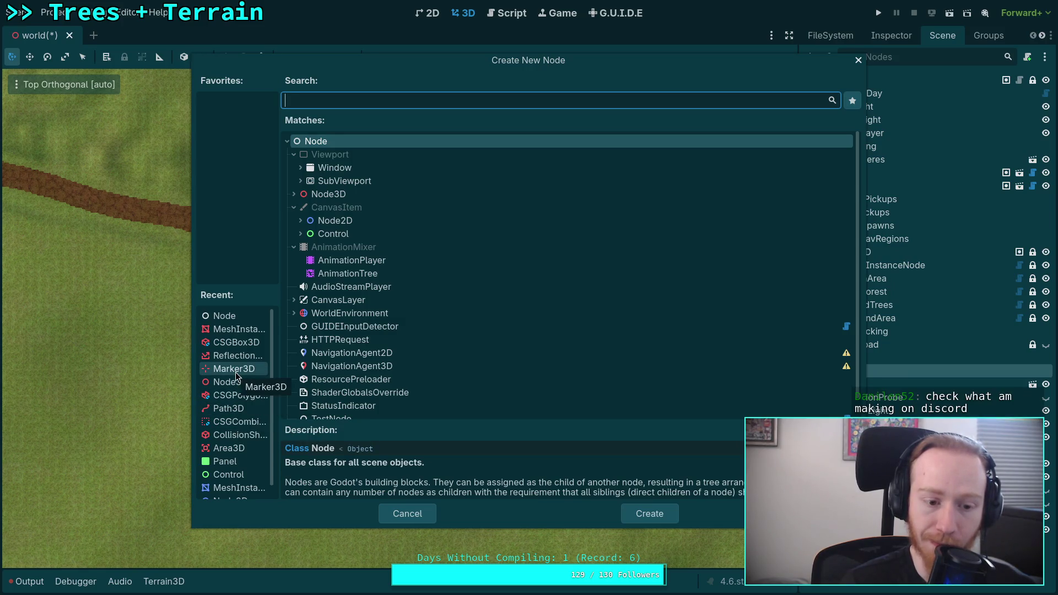
- Browse the node type tree, expanding Node3D, VisualInstance3D and GeometryInstance3D
left_click(294, 194)
scroll(307, 298, "down", 3)
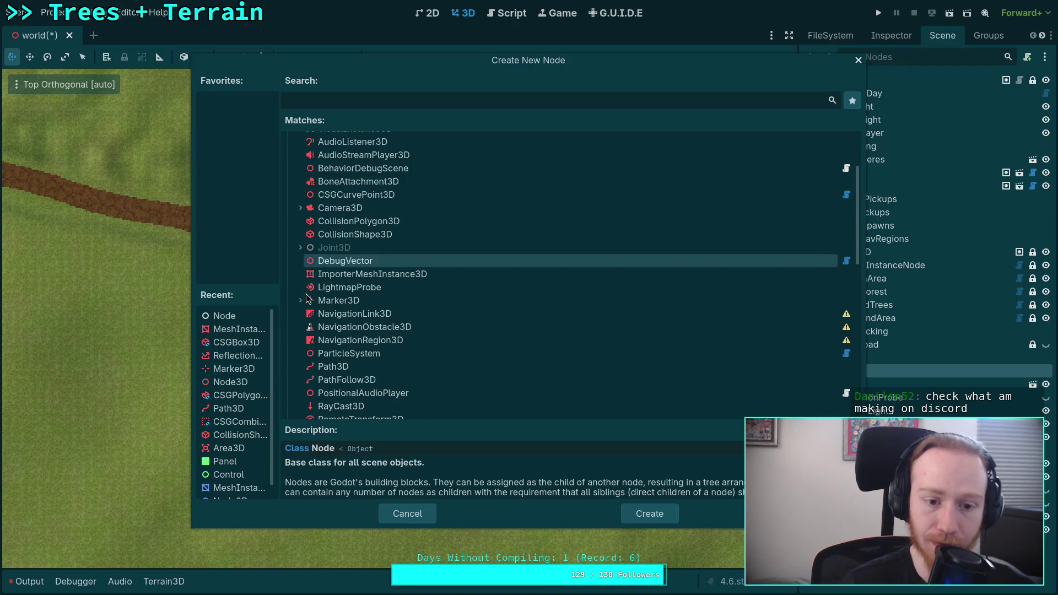
scroll(310, 248, "down", 5)
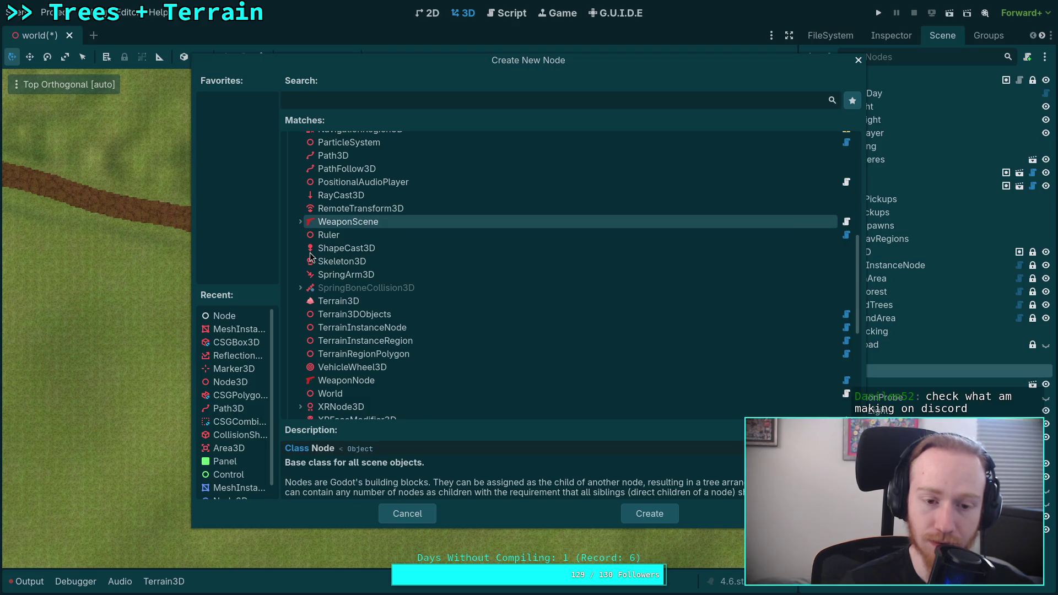
scroll(310, 255, "down", 4)
scroll(311, 257, "up", 10)
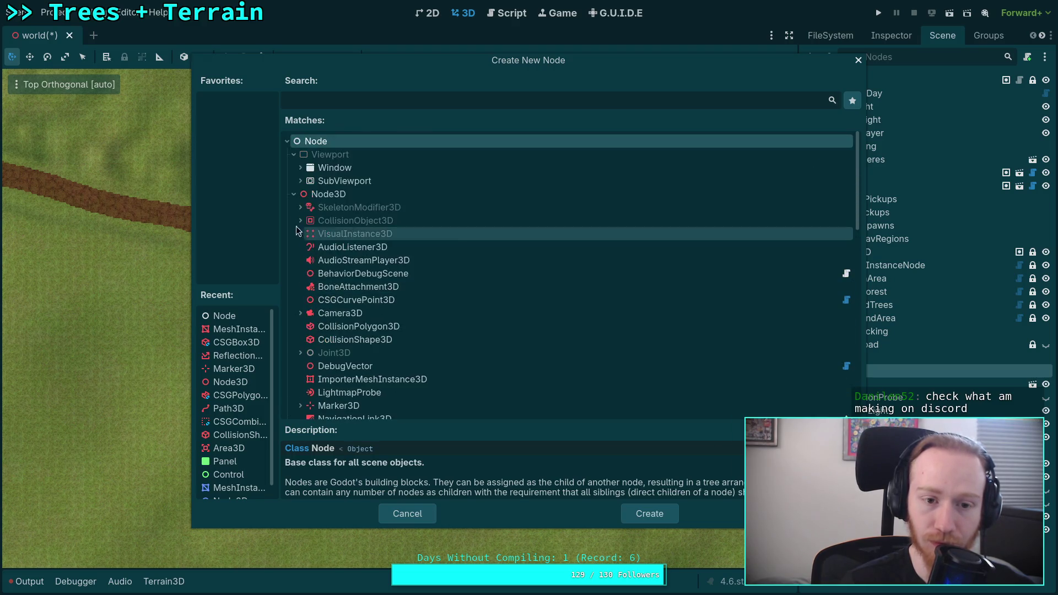
left_click(301, 233)
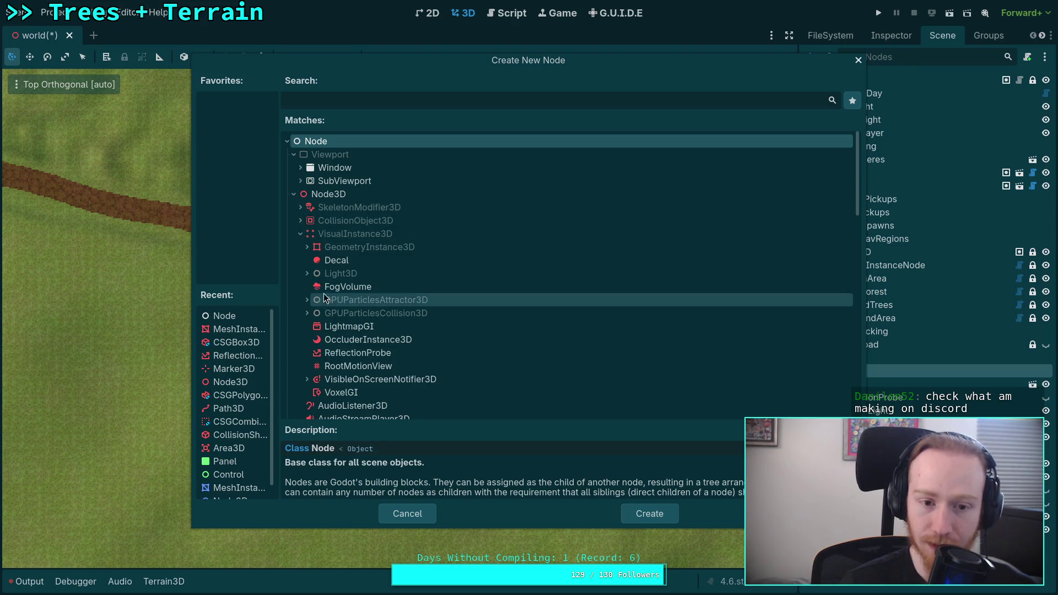
left_click(308, 246)
scroll(309, 254, "down", 1)
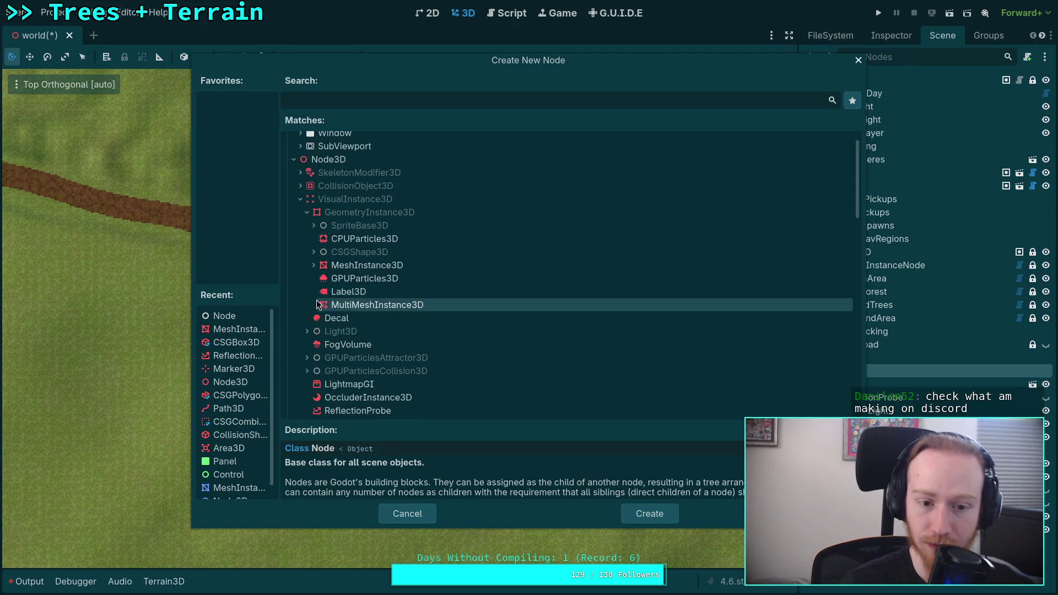
left_click(306, 213)
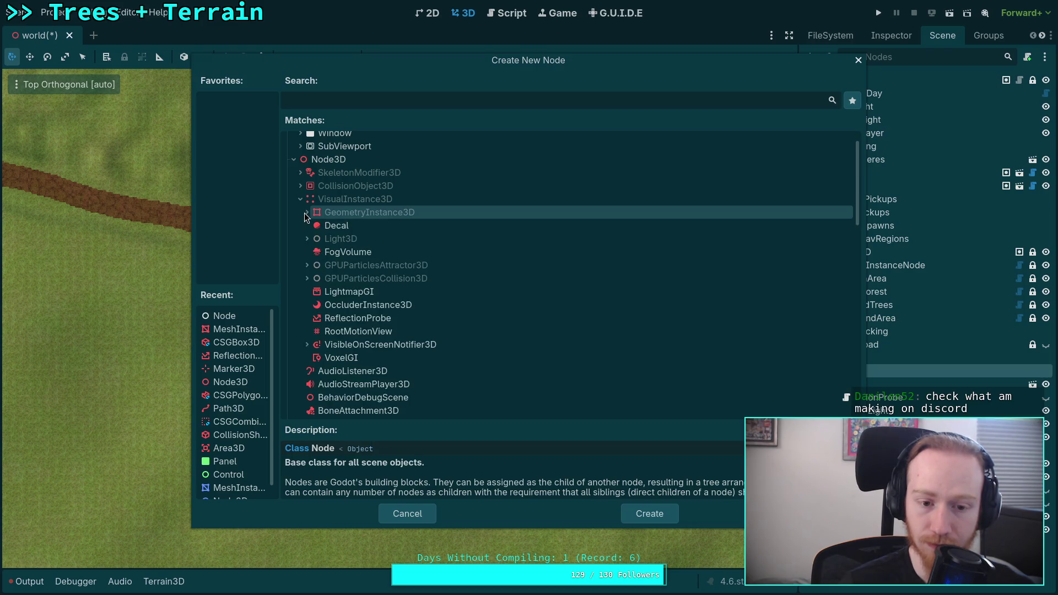
scroll(304, 226, "down", 6)
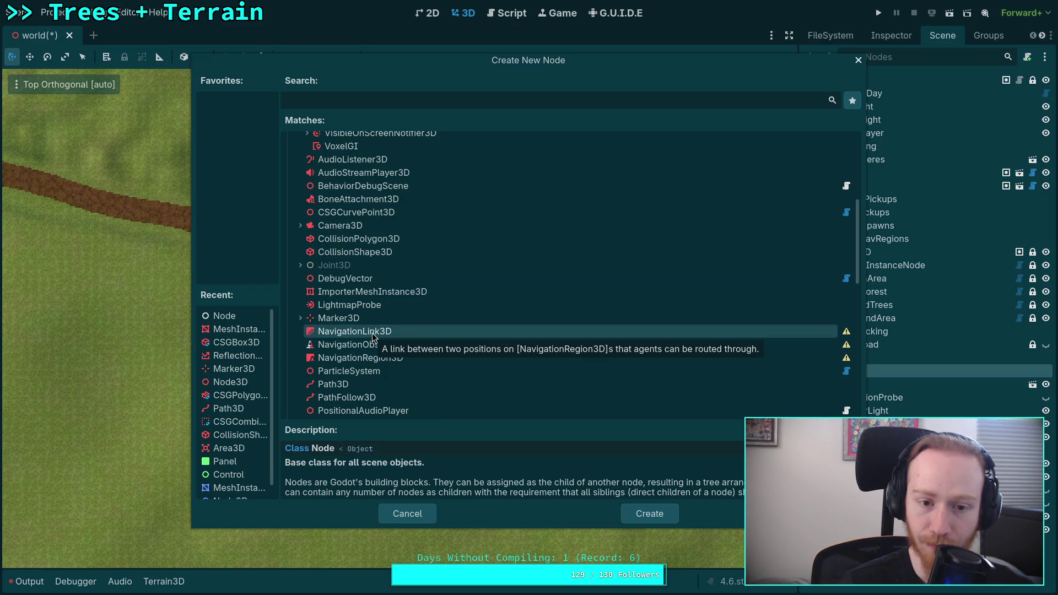
scroll(373, 336, "down", 6)
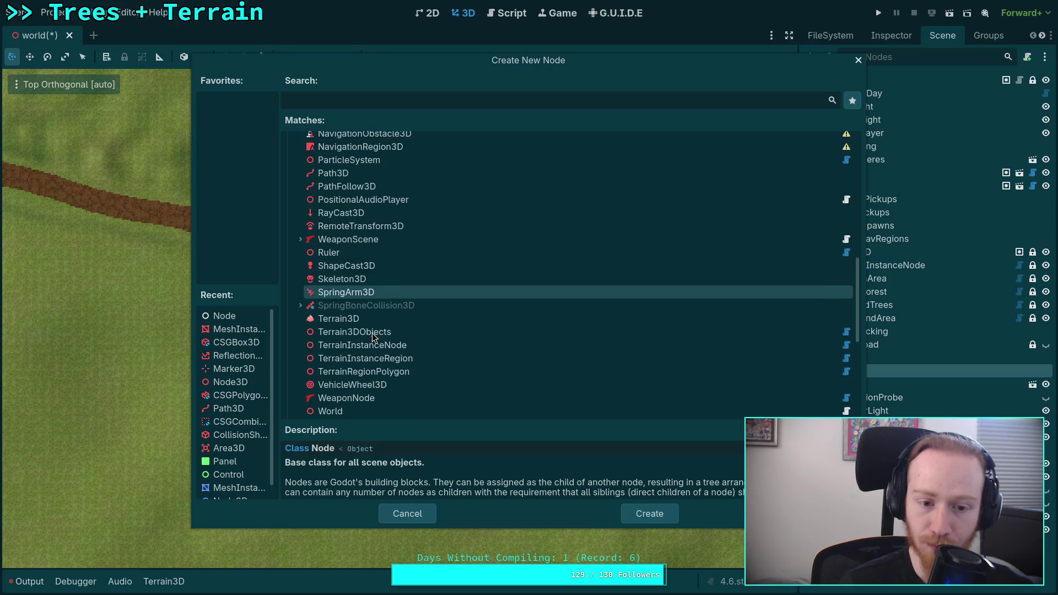
scroll(372, 332, "down", 4)
scroll(372, 331, "down", 4)
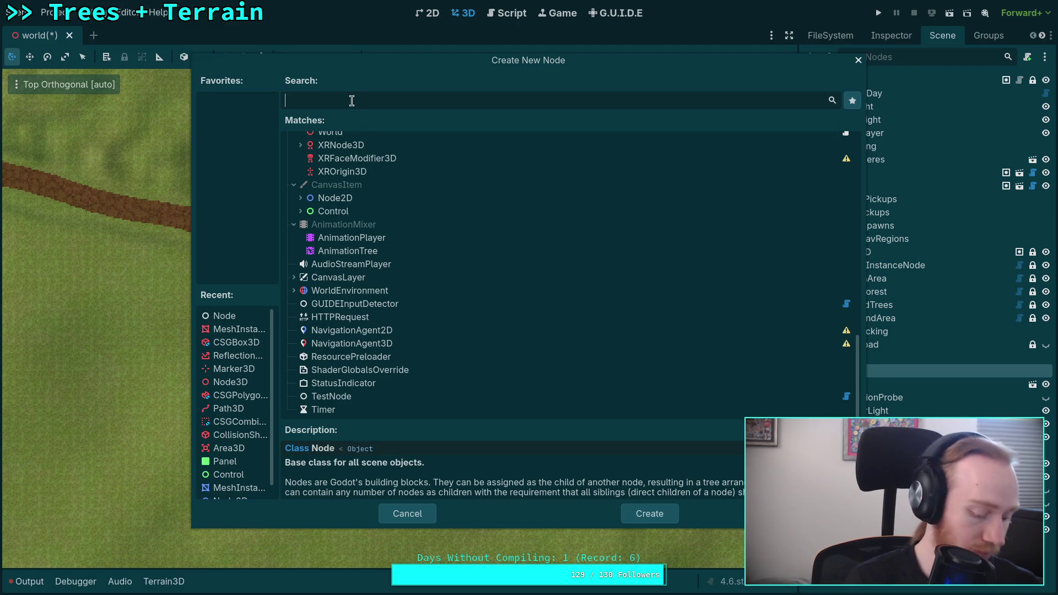
- Filter the Create New Node list by 'csg'
type("cs g")
key("BackSpace")
key("BackSpace")
type("f")
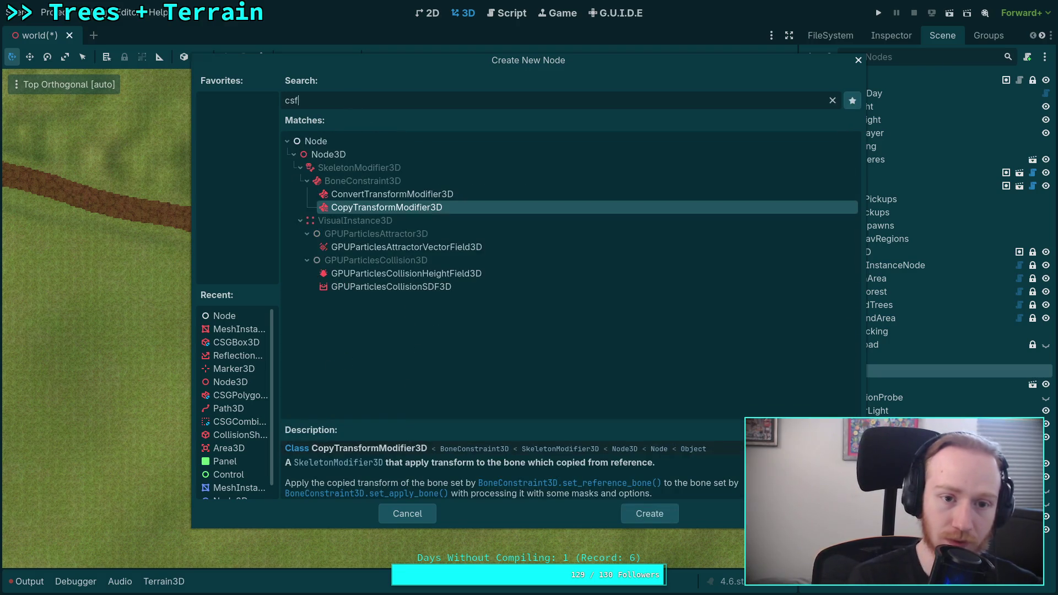
key("BackSpace")
type("g")
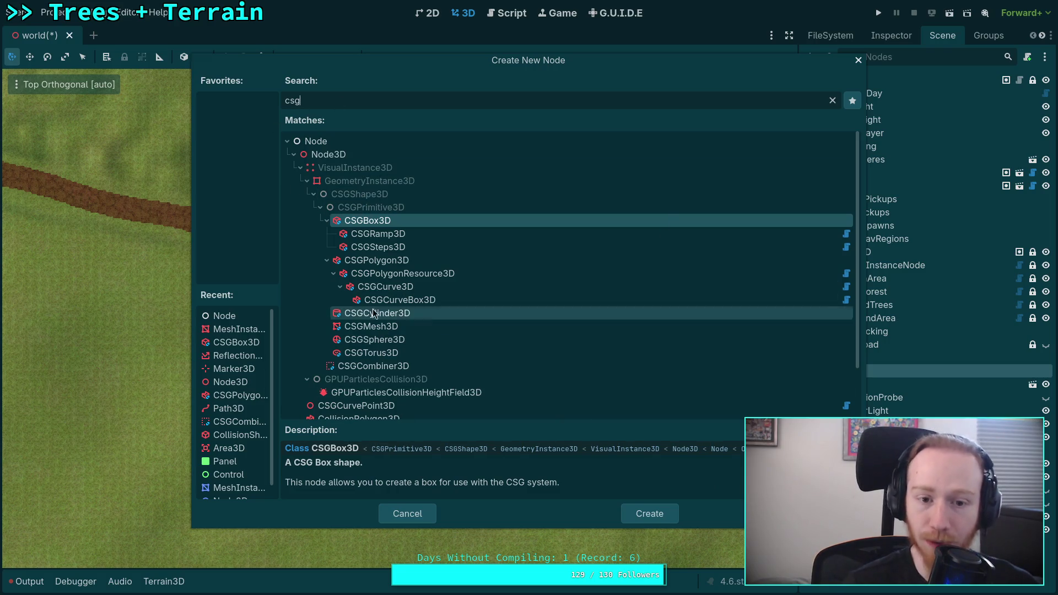
- Compare CSGCurve3D with CSGCurveBox3D, keep CSGCurveBox3D selected, then switch to the browser docs
left_click(397, 291)
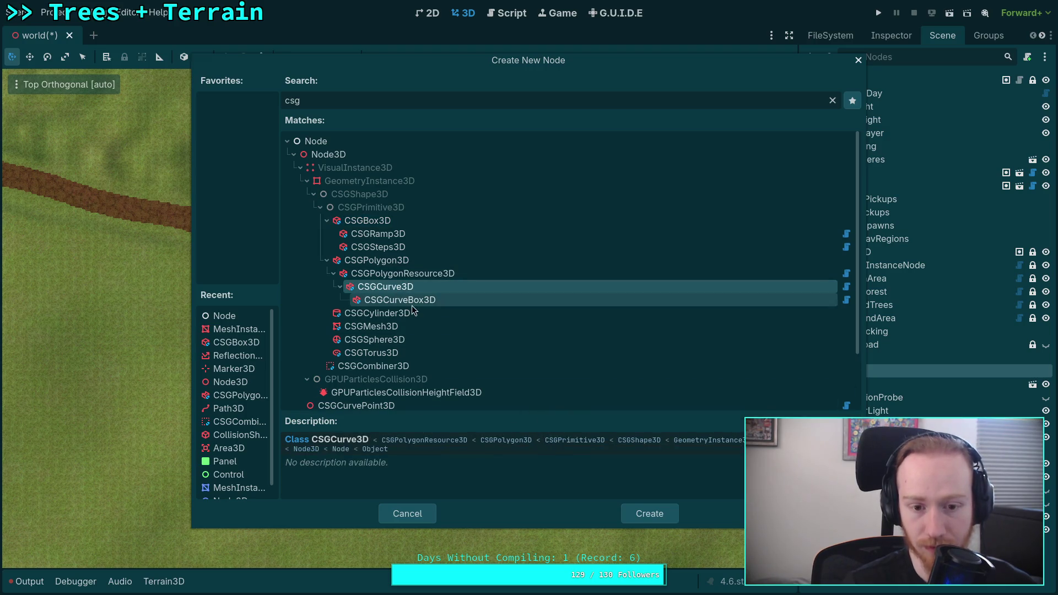
left_click(420, 300)
left_click(430, 288)
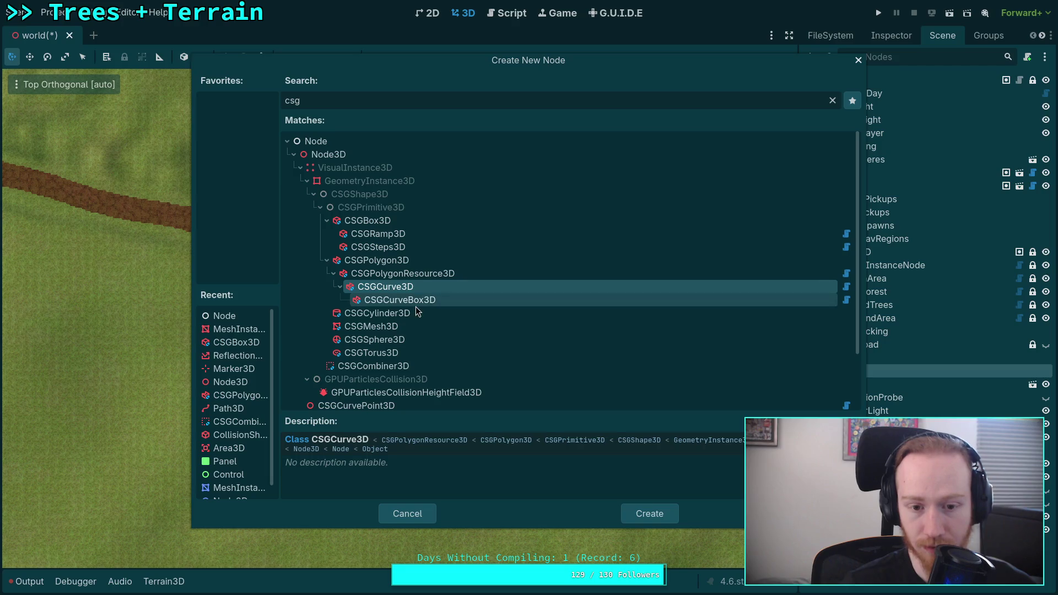
left_click(416, 302)
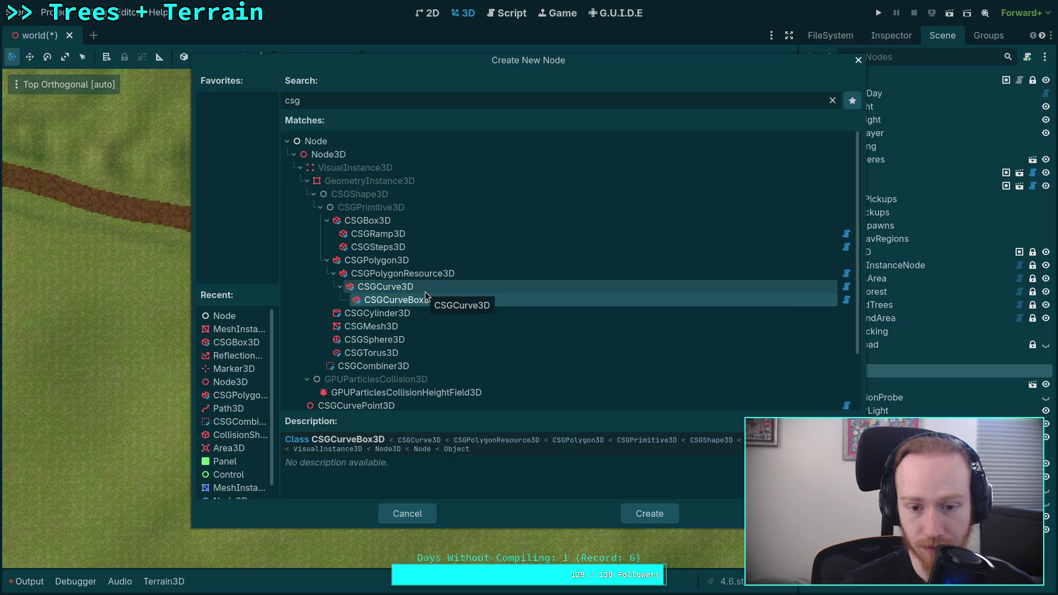
mouse_move(851, 289)
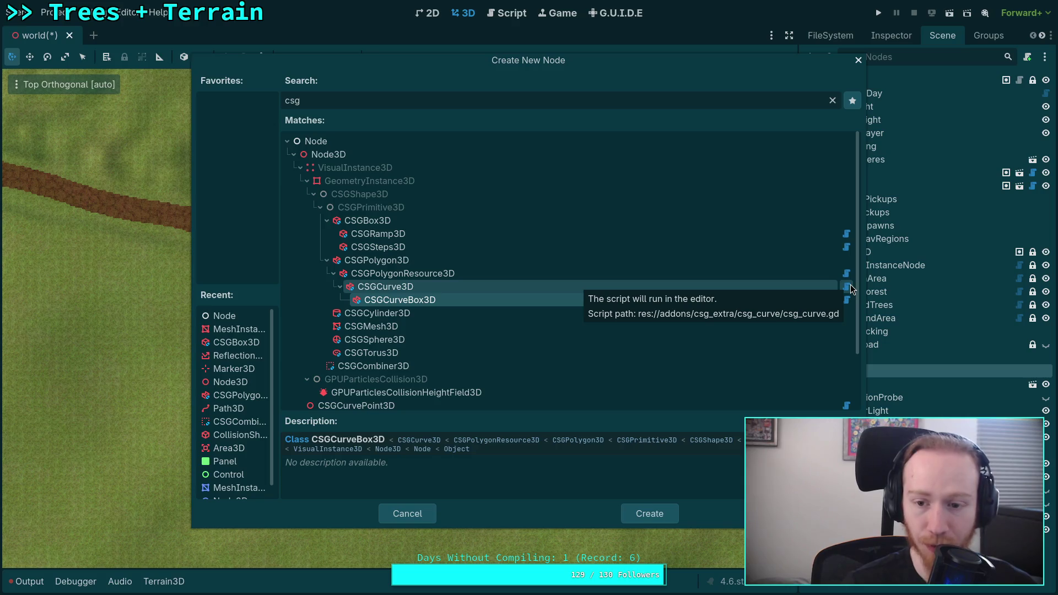
mouse_move(849, 308)
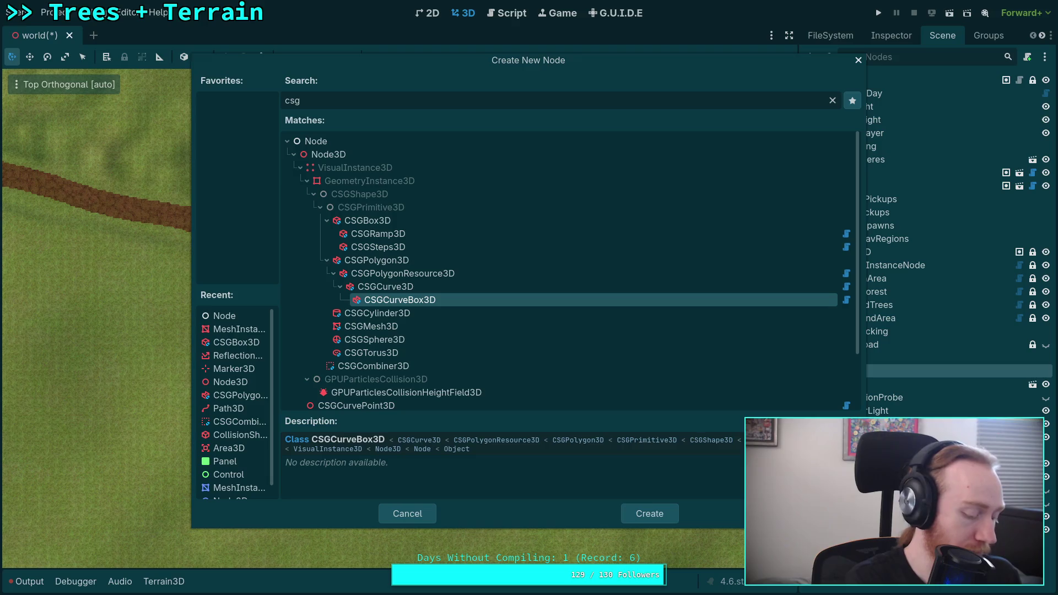
key("alt+Tab")
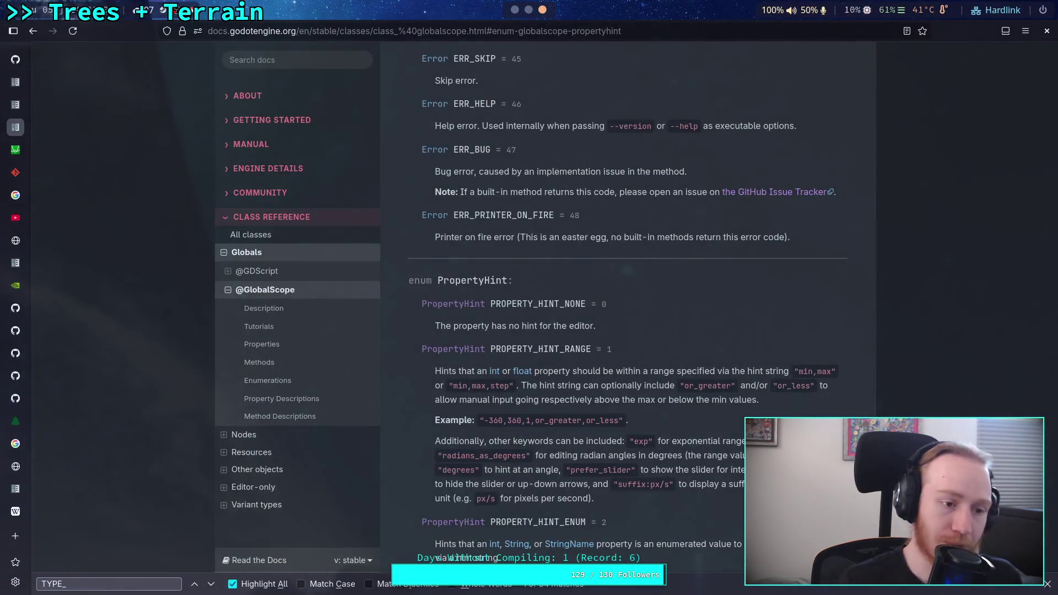
- Load the pasted reference image URL in a new tab, zoom into it, and return to Godot
left_click(15, 536)
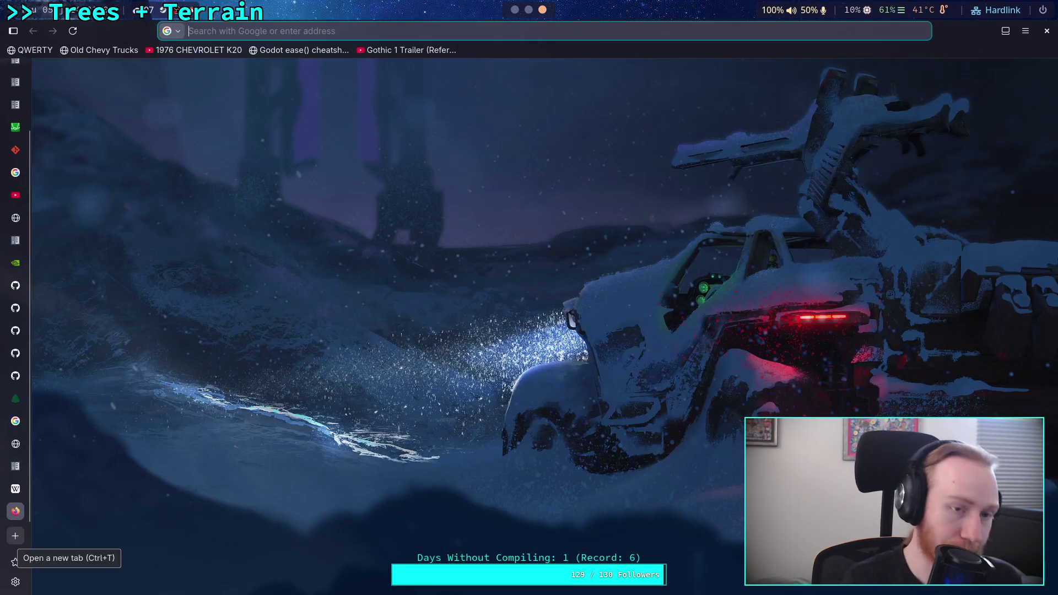
key("ctrl+v")
key("Return")
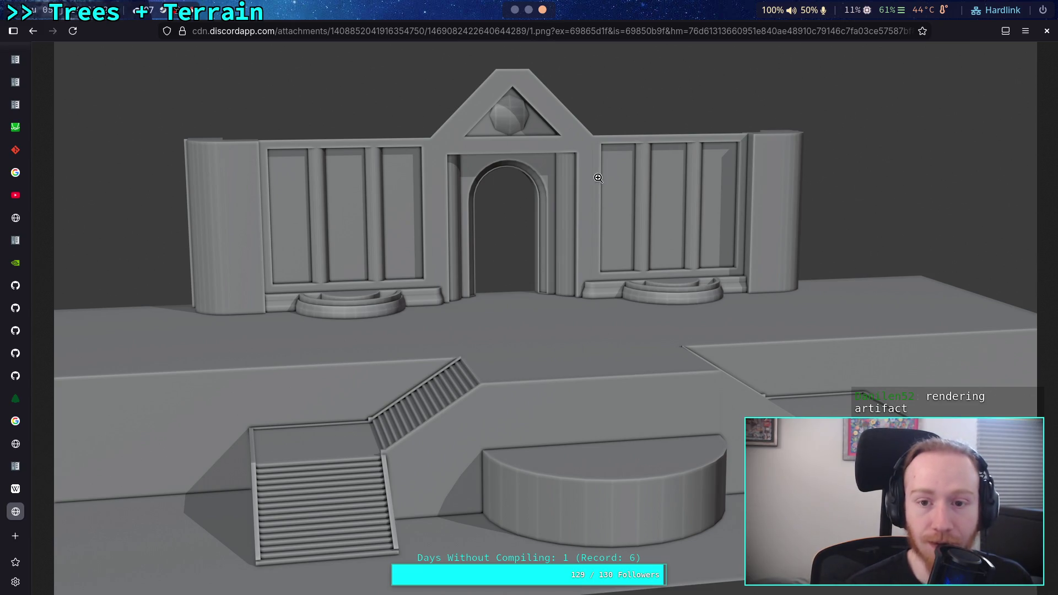
left_click(403, 344)
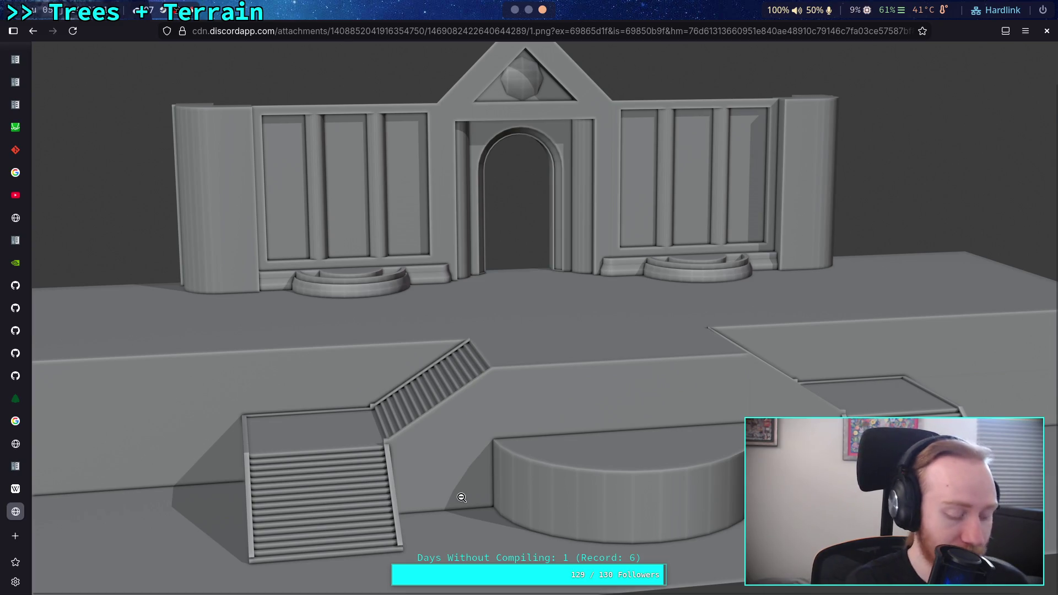
key("alt+Tab")
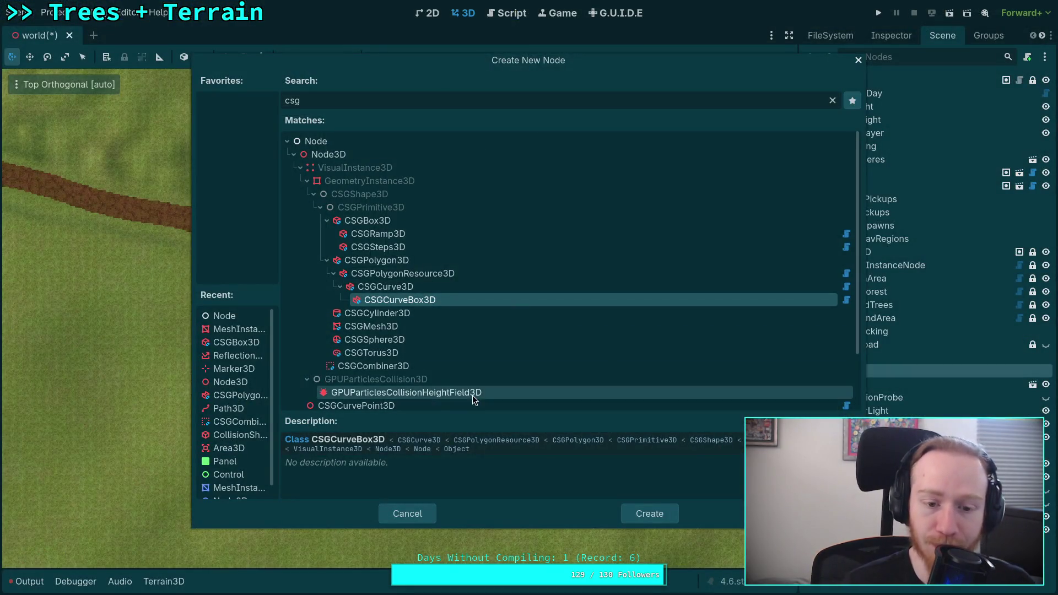
- Create the CSGCurveBox3D under Roads and check its properties in the Inspector
left_click(663, 518)
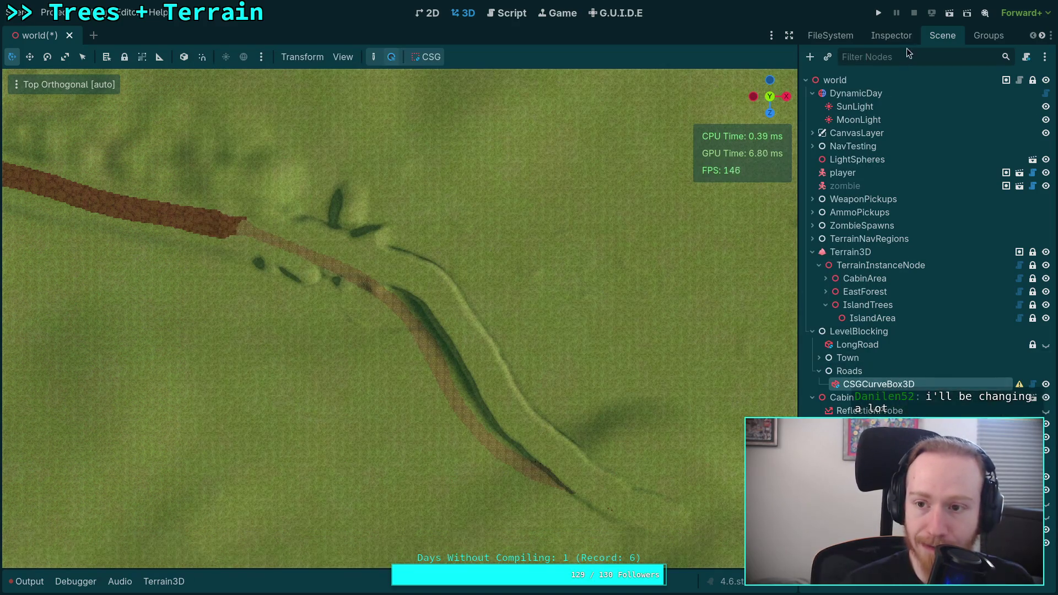
left_click(891, 35)
left_click(942, 35)
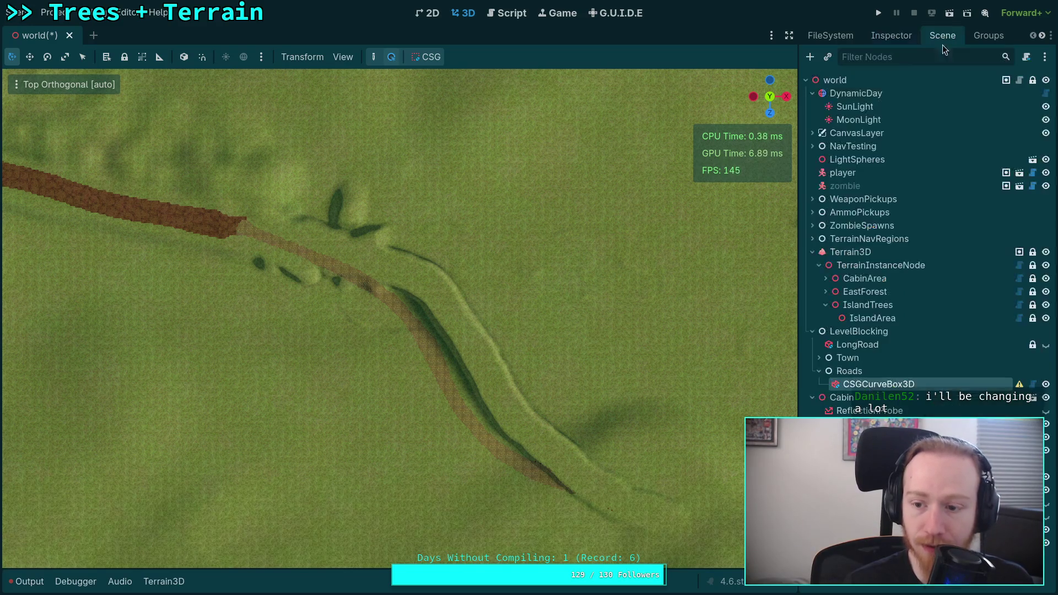
mouse_move(1017, 387)
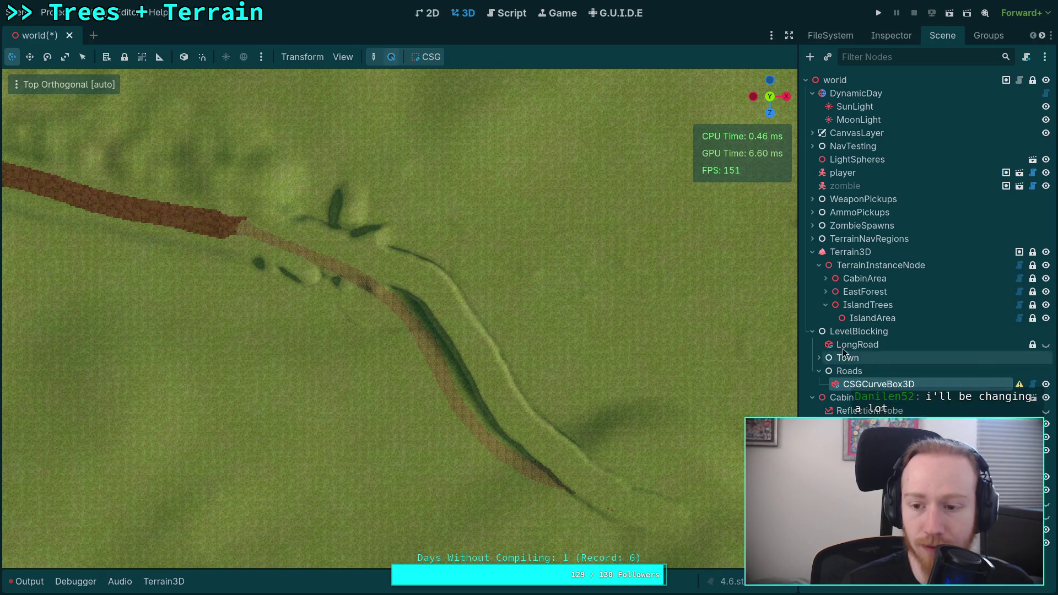
- Expand Town's Roads and MainStreets groups for reference, then review the CSGCurveBox3D properties again
left_click(819, 359)
left_click(826, 371)
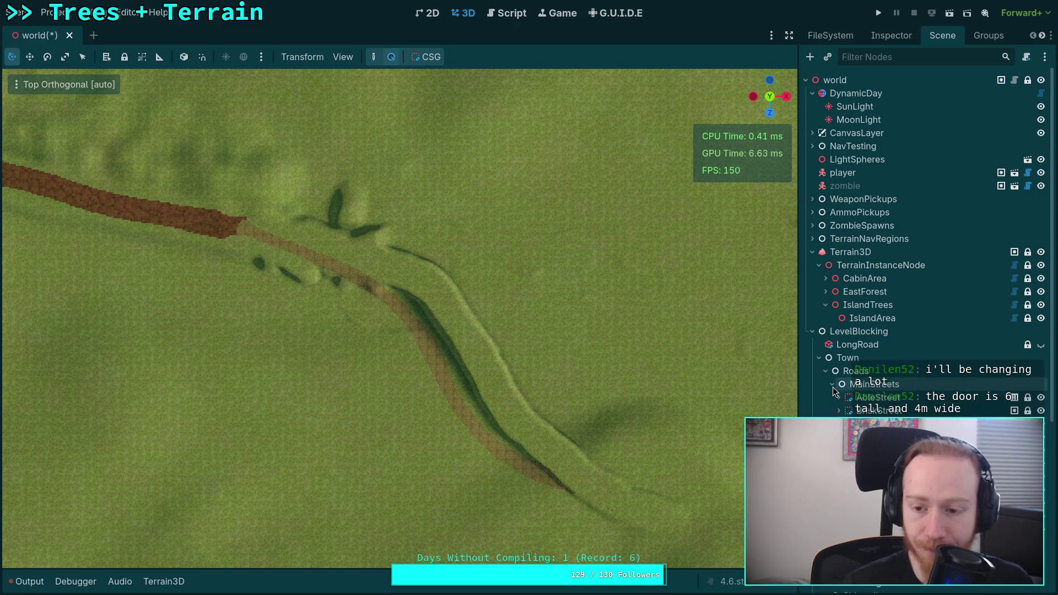
left_click(833, 384)
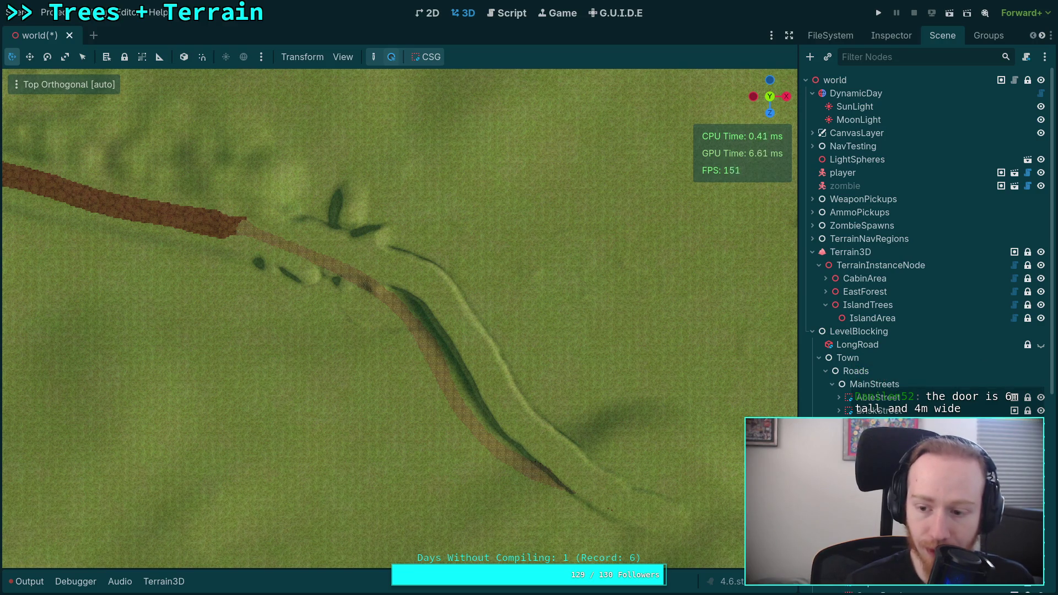
left_click(819, 358)
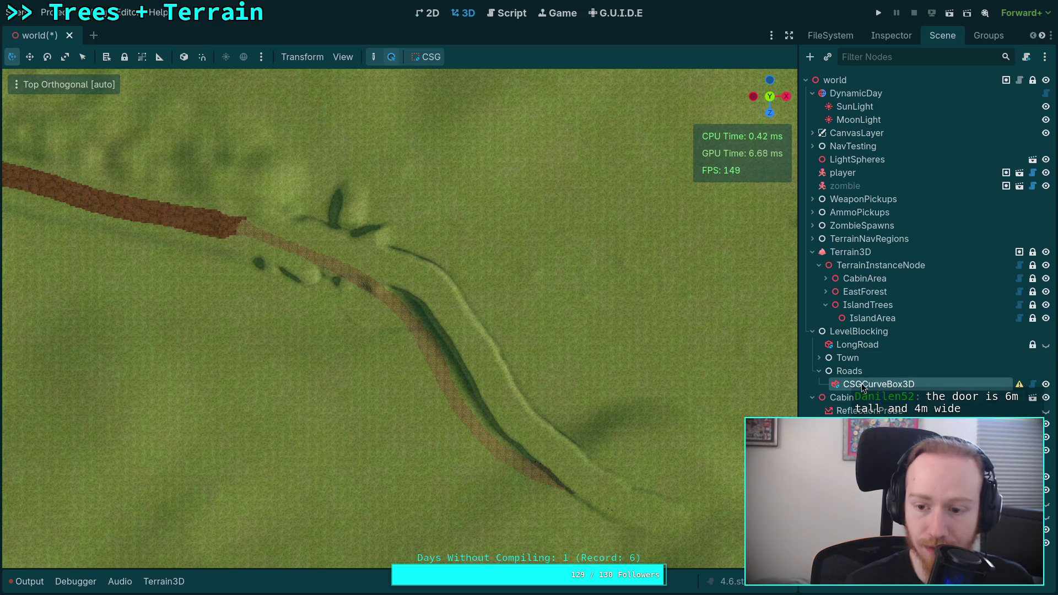
left_click(891, 35)
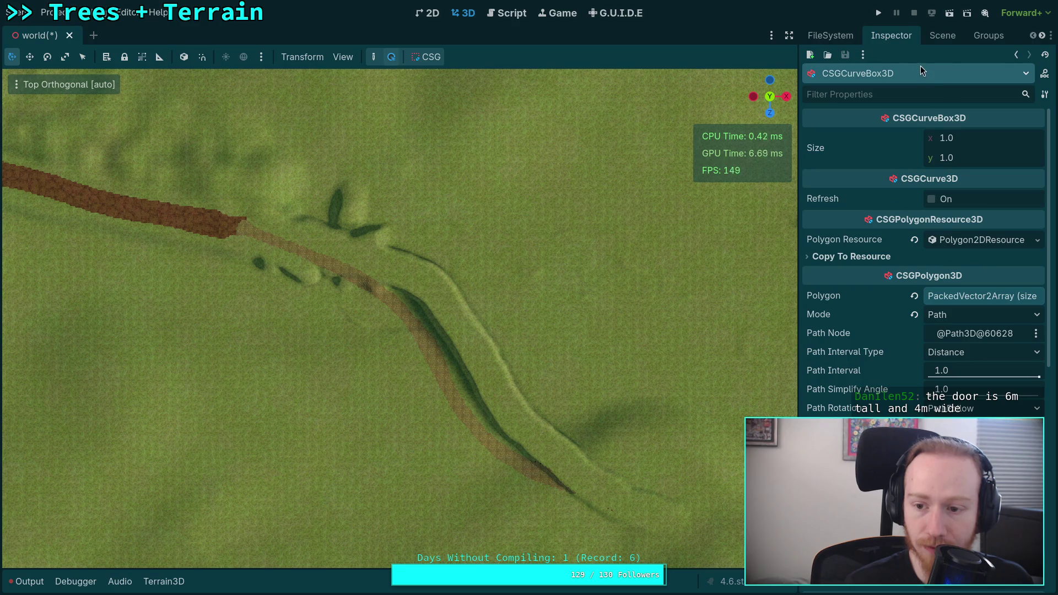
left_click(931, 38)
- Add a first CSGCurvePoint3D child to the CSGCurveBox3D
right_click(858, 384)
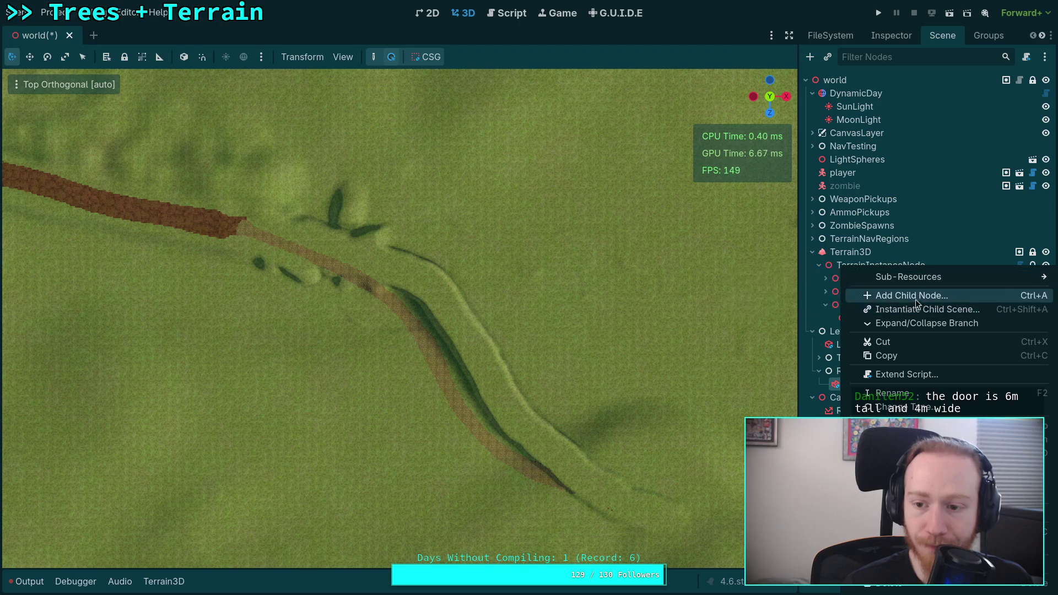
left_click(916, 298)
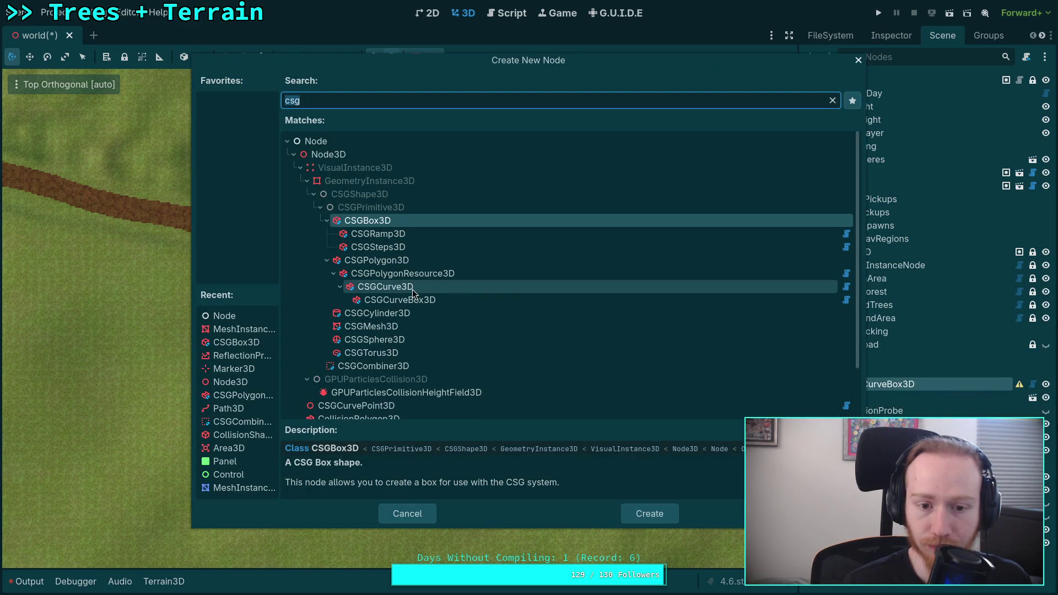
mouse_move(507, 62)
left_mouse_down()
mouse_move(462, 129)
mouse_move(466, 70)
left_mouse_up()
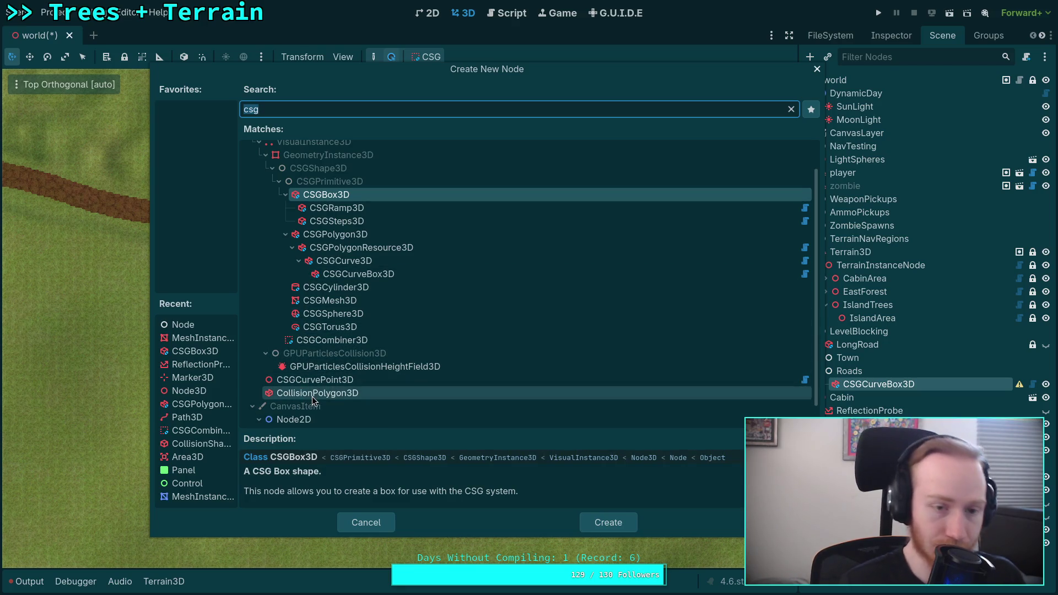
scroll(312, 396, "up", 2)
scroll(339, 326, "down", 2)
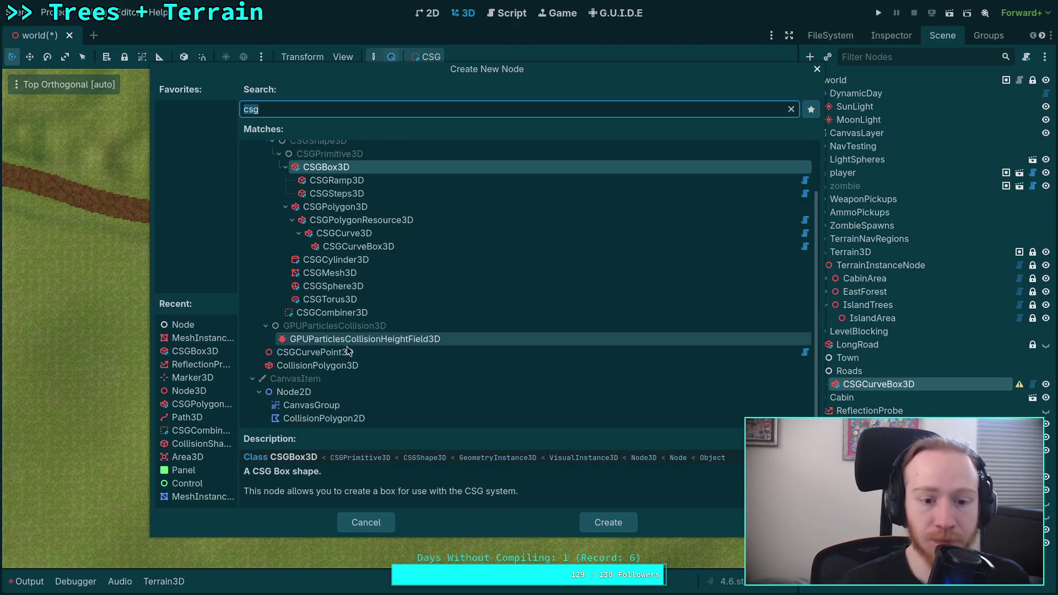
left_click(307, 351)
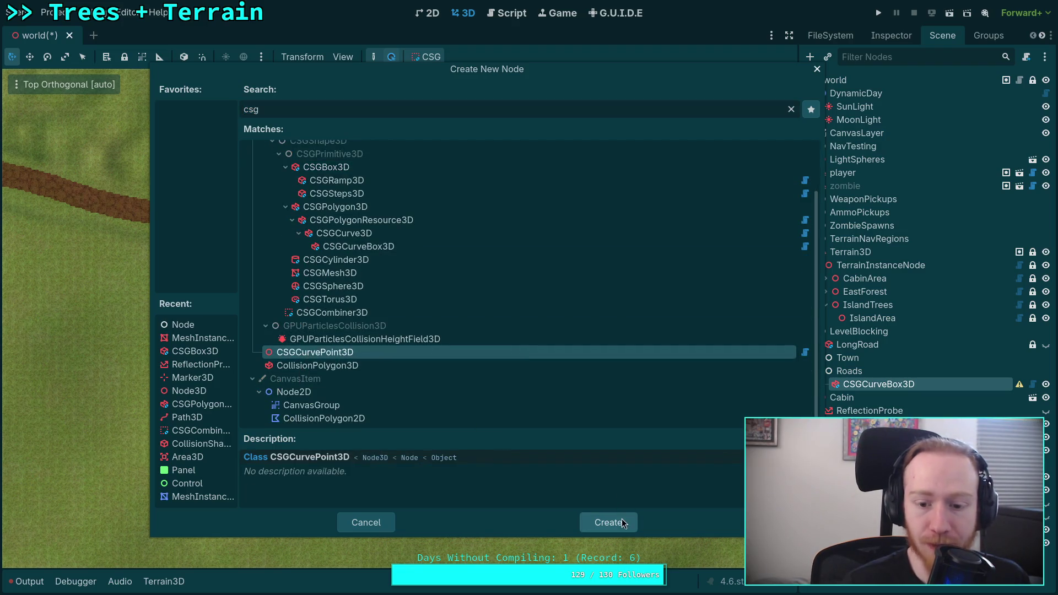
left_click(608, 522)
- Add a second CSGCurvePoint3D under the CSGCurveBox3D and select the first point
left_click(884, 384)
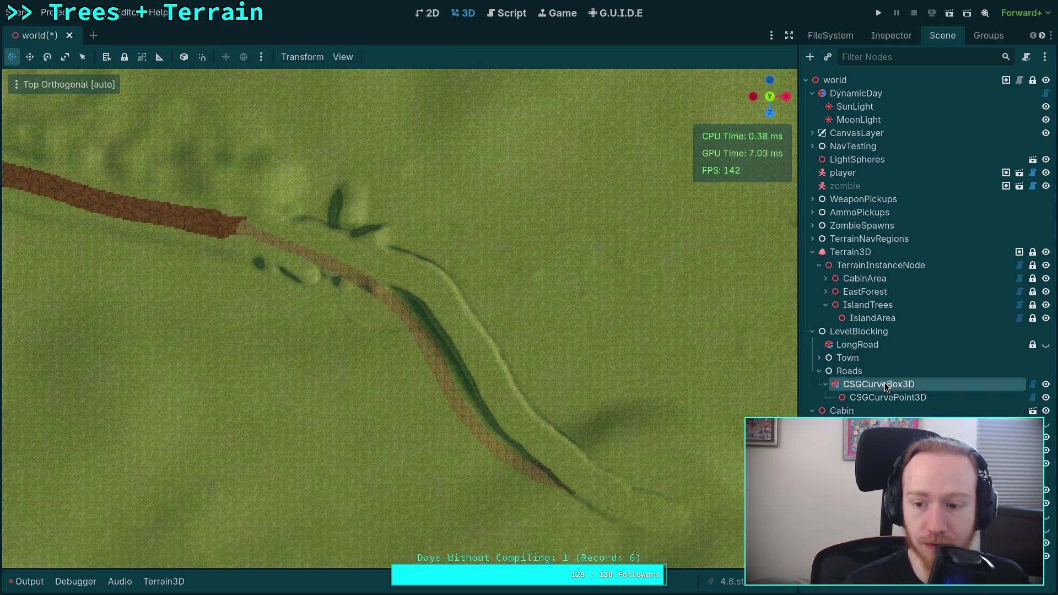
right_click(885, 384)
left_click(908, 296)
scroll(362, 276, "down", 2)
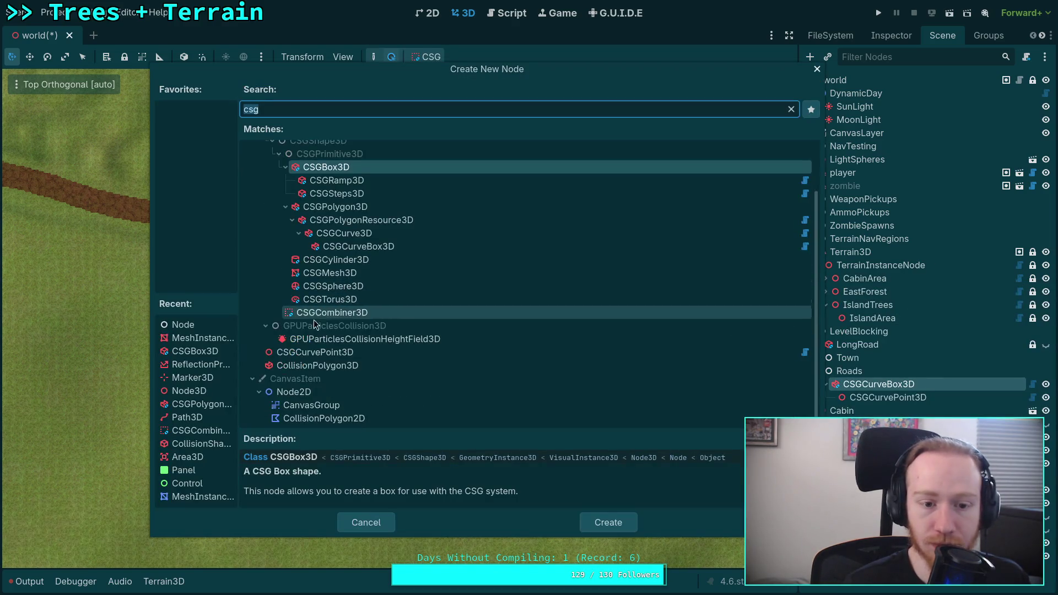
left_click(320, 366)
left_click(315, 352)
left_click(872, 399)
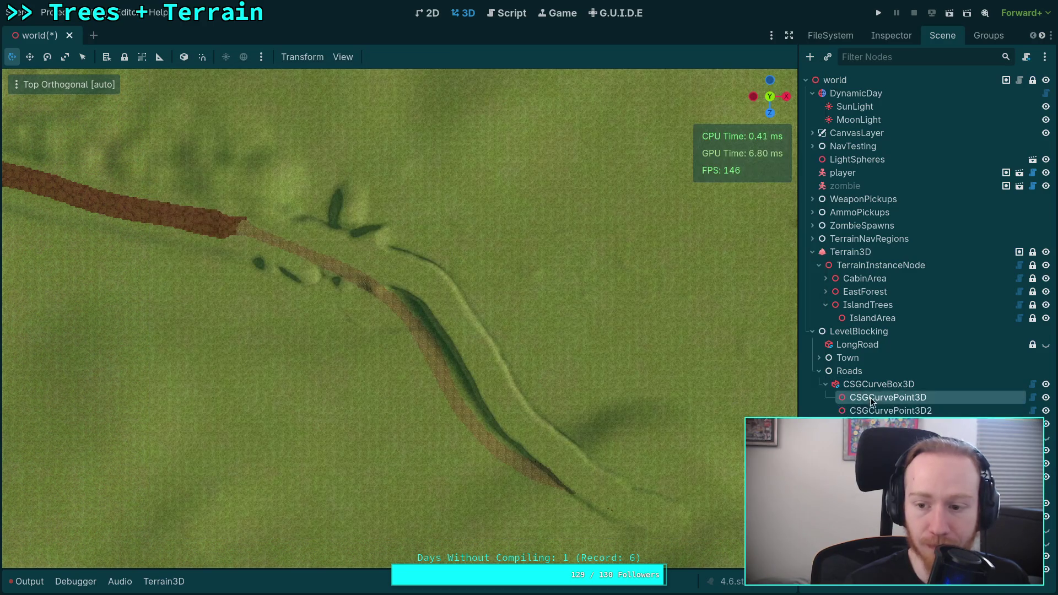
scroll(561, 382, "down", 5)
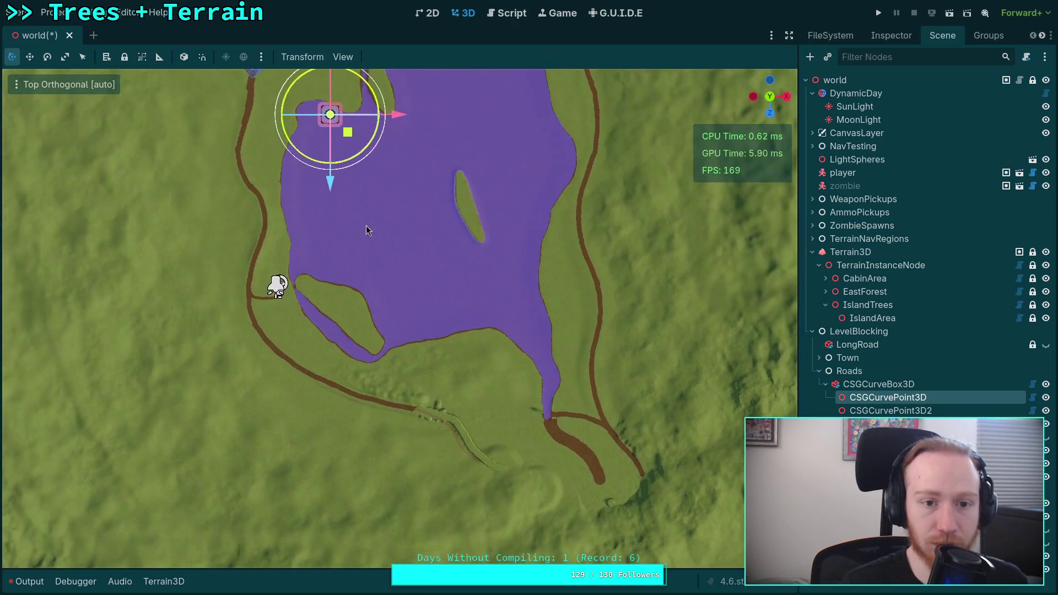
- Drag the first curve point down the ridge toward the trench
left_click_drag(331, 186, 331, 426)
mouse_move(386, 364)
left_mouse_down()
mouse_move(466, 363)
mouse_move(483, 401)
mouse_move(463, 419)
left_mouse_up()
left_click_drag(435, 481, 433, 495)
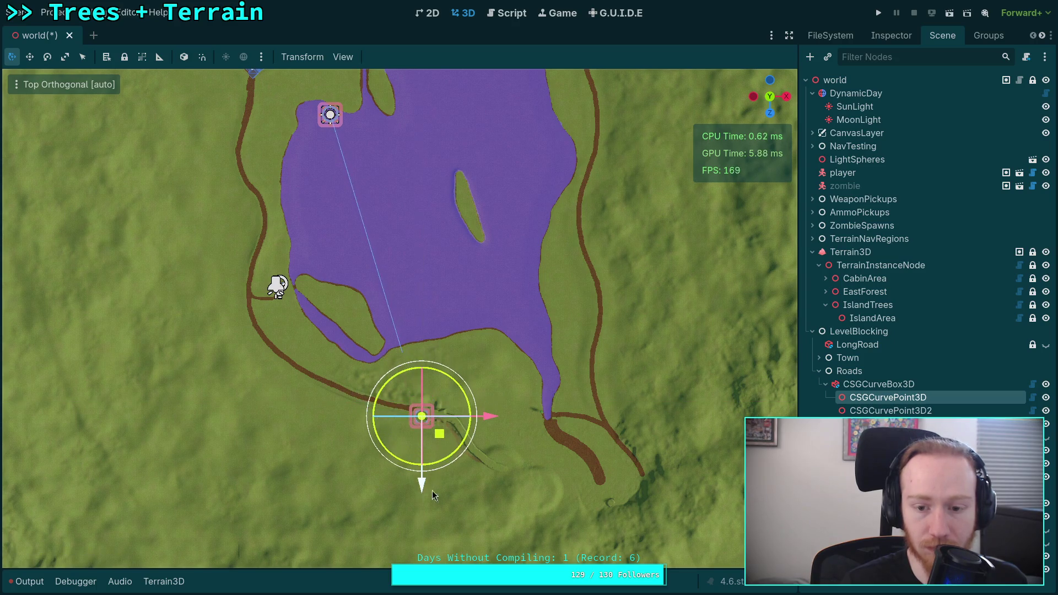
- Drag the second curve point down into the trench, then pan to the dirt road's end
left_click(891, 411)
mouse_move(353, 131)
left_mouse_down()
mouse_move(543, 485)
mouse_move(505, 475)
mouse_move(517, 485)
left_mouse_up()
scroll(507, 484, "up", 5)
scroll(507, 484, "up", 5)
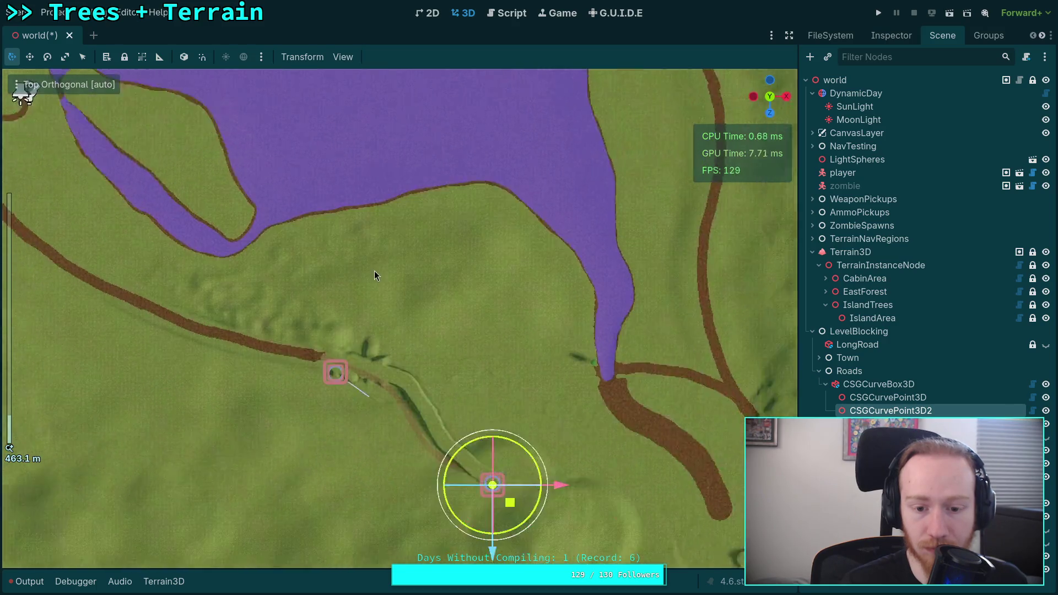
mouse_move(386, 367)
left_mouse_down()
mouse_move(498, 428)
mouse_move(353, 361)
mouse_move(305, 362)
left_mouse_up()
left_click(390, 329)
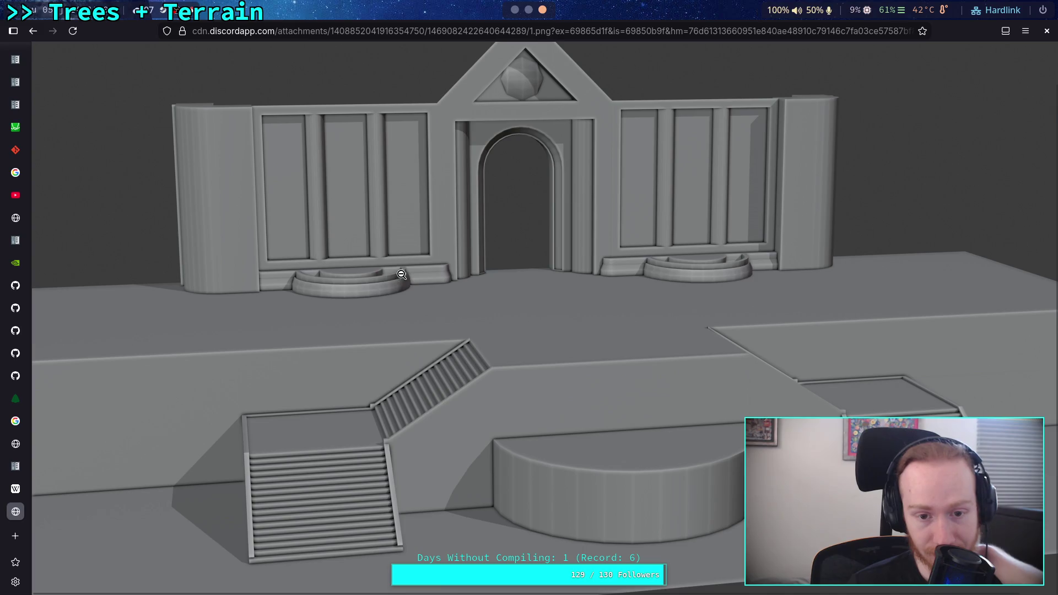
- After viewing the arched-facade reference image, switch back to the Godot editor
key("alt+Tab")
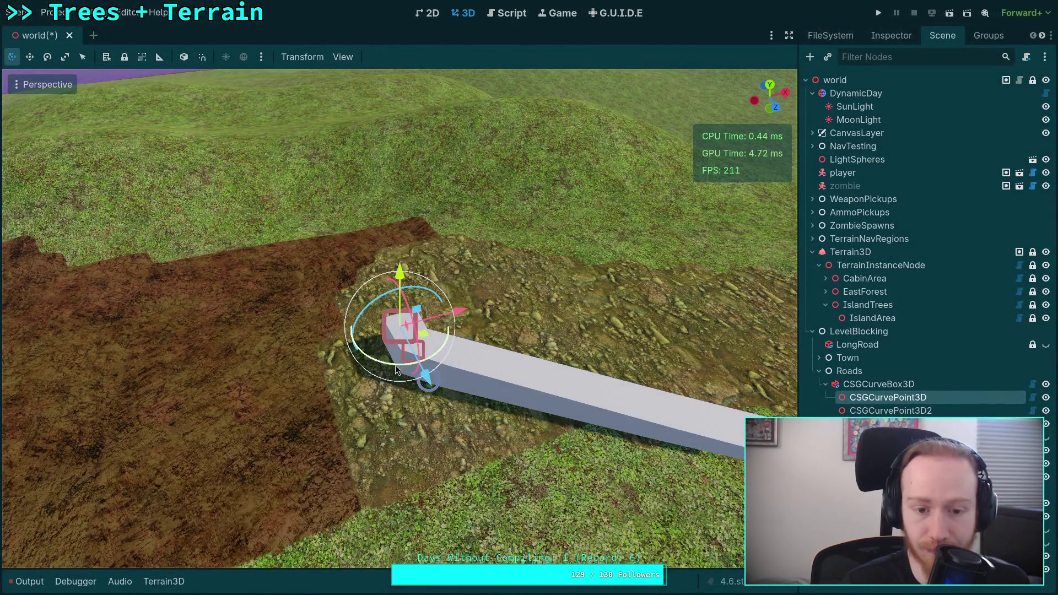
- Rotate the road's start point around its vertical axis and check it from Top view
mouse_move(395, 365)
left_mouse_down()
mouse_move(448, 347)
mouse_move(441, 328)
left_mouse_up()
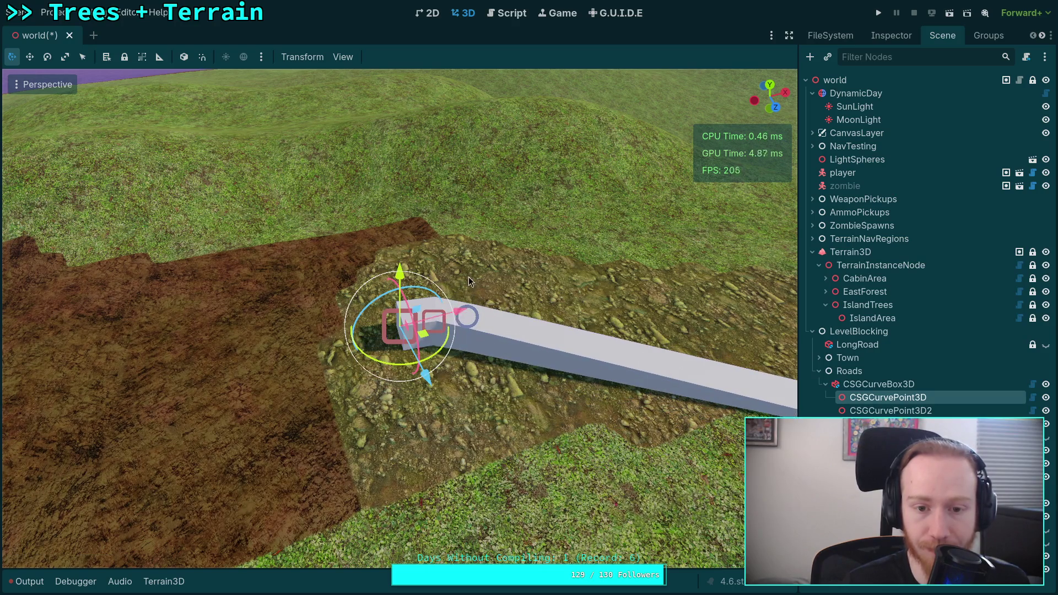
left_click(771, 86)
scroll(421, 332, "down", 3)
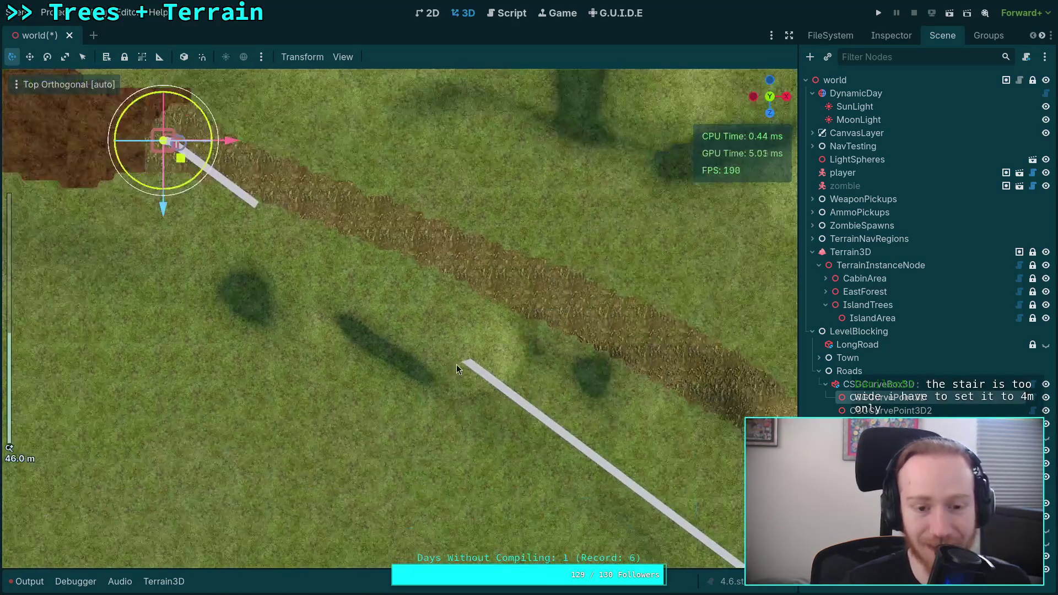
scroll(414, 261, "up", 5)
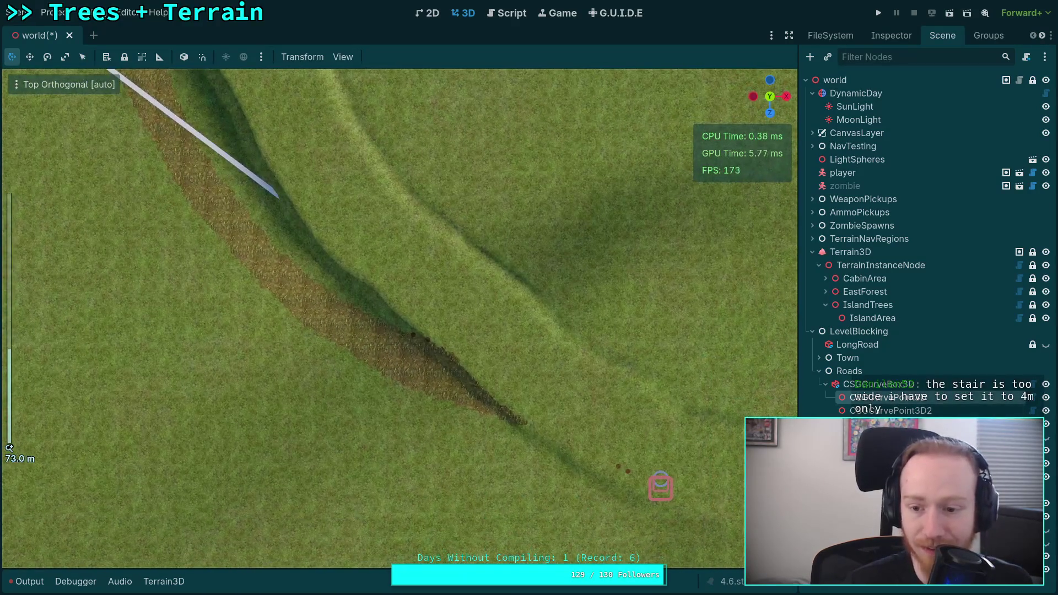
- Focus on CSGCurvePoint3D2 and swing it around Y, then view the whole road from above
left_click(661, 488)
key("f")
mouse_move(482, 346)
left_mouse_down()
mouse_move(408, 342)
mouse_move(405, 237)
mouse_move(538, 404)
mouse_move(573, 184)
left_mouse_up()
mouse_move(400, 318)
left_mouse_down()
mouse_move(386, 287)
mouse_move(419, 331)
mouse_move(402, 314)
left_mouse_up()
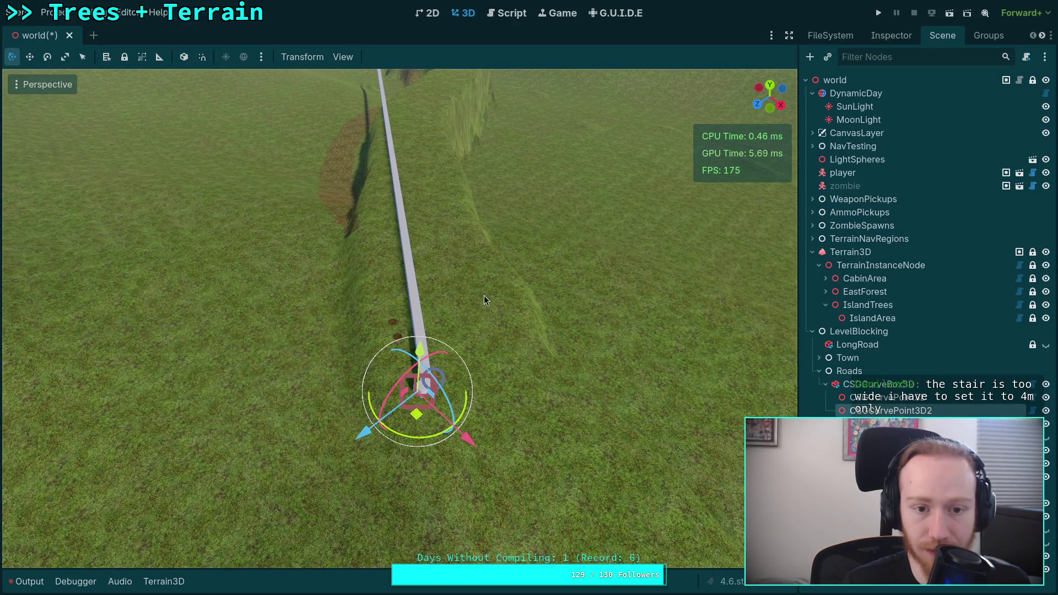
left_click_drag(400, 446, 474, 431)
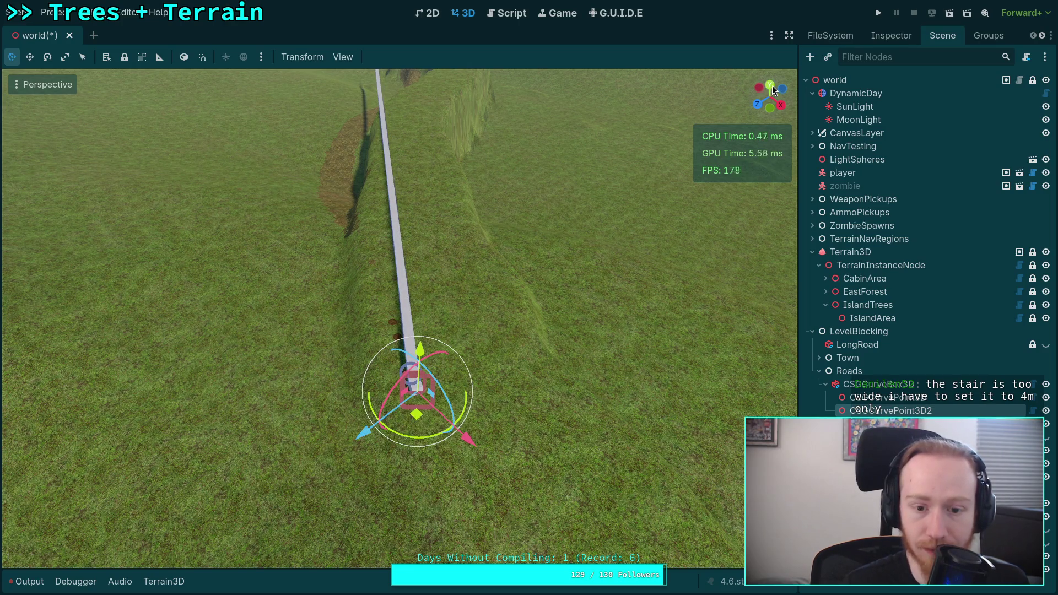
left_click(770, 86)
scroll(434, 294, "down", 5)
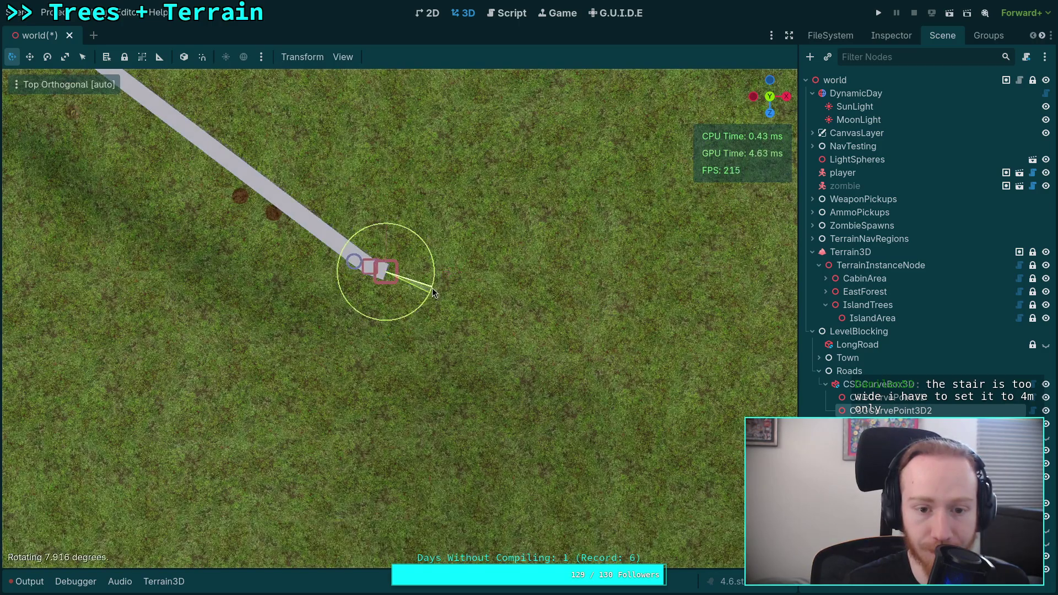
mouse_move(372, 279)
left_mouse_down()
mouse_move(534, 430)
mouse_move(408, 333)
left_mouse_up()
scroll(458, 397, "down", 2)
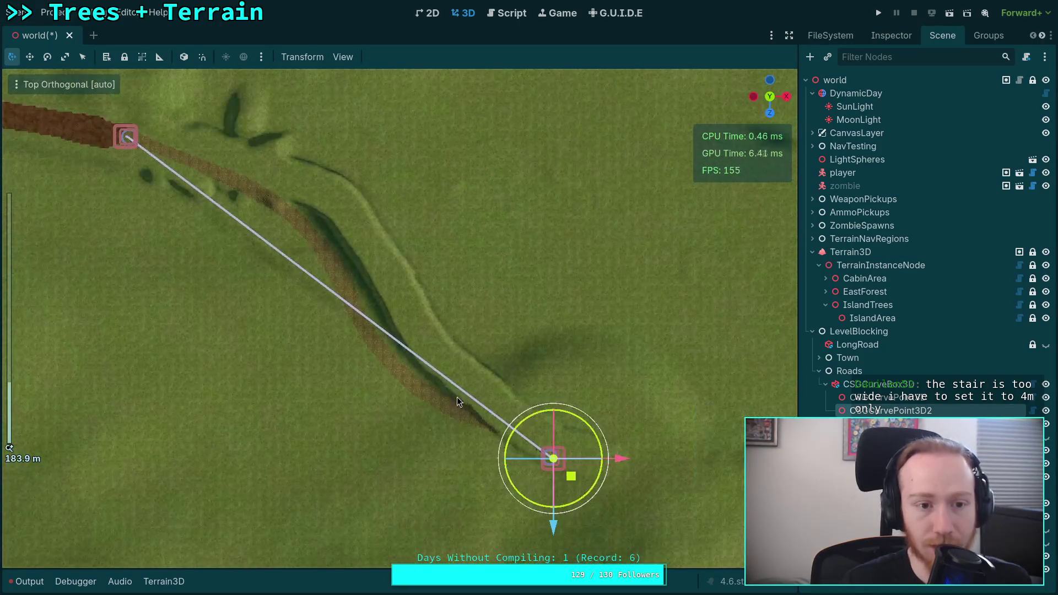
scroll(442, 378, "up", 1)
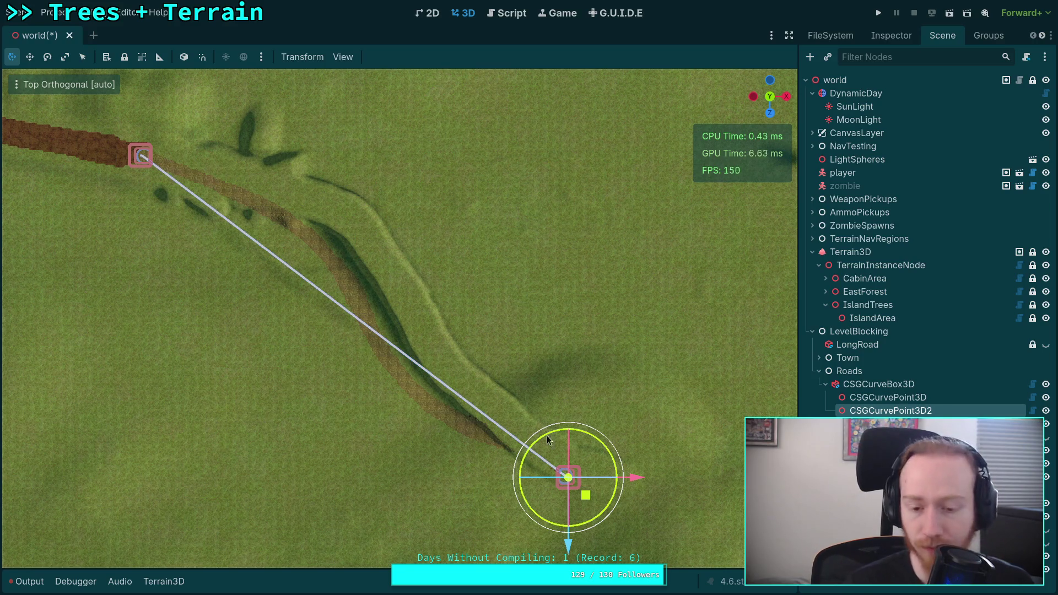
- Lengthen the end point's Handle Length to about 30 and the first point's to about 28
left_click(891, 36)
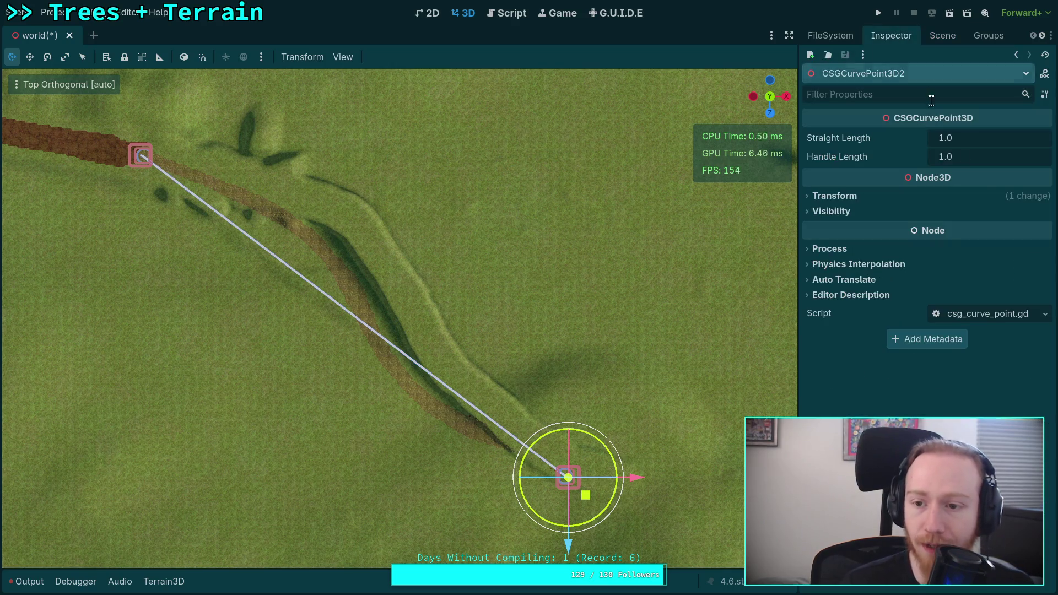
left_click(947, 159)
mouse_move(947, 160)
left_mouse_down()
mouse_move(937, 159)
mouse_move(970, 159)
mouse_move(947, 158)
left_mouse_up()
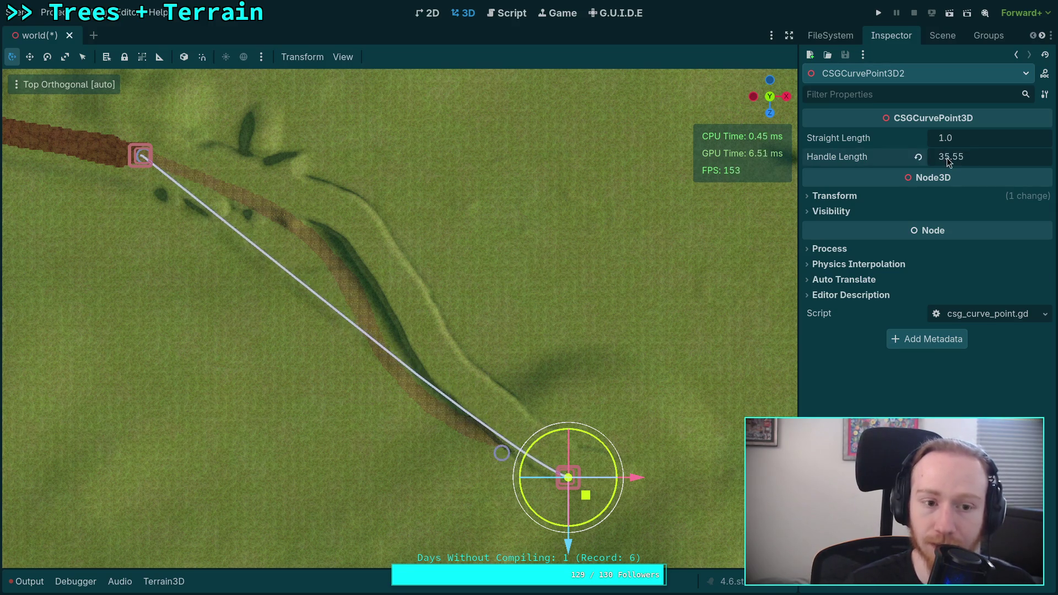
left_click(939, 35)
left_click(899, 396)
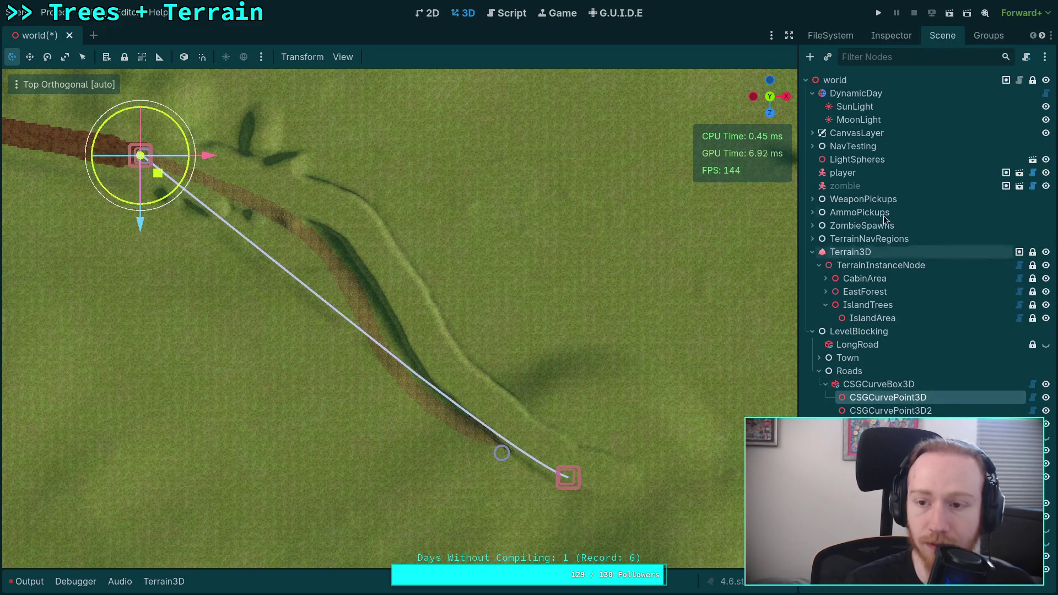
left_click(884, 34)
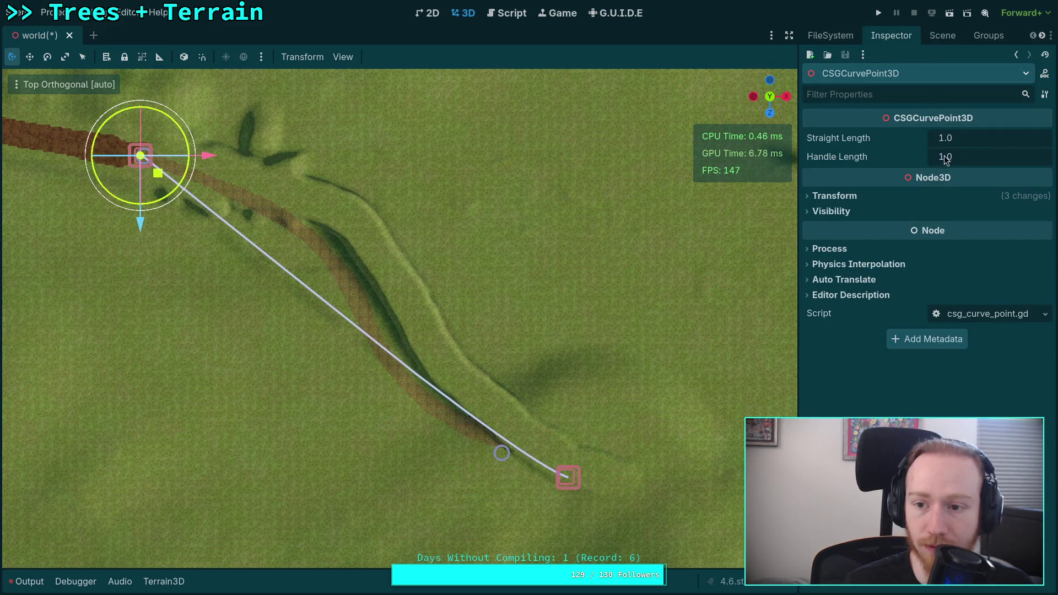
mouse_move(946, 159)
left_mouse_down()
mouse_move(1054, 160)
mouse_move(899, 162)
left_mouse_up()
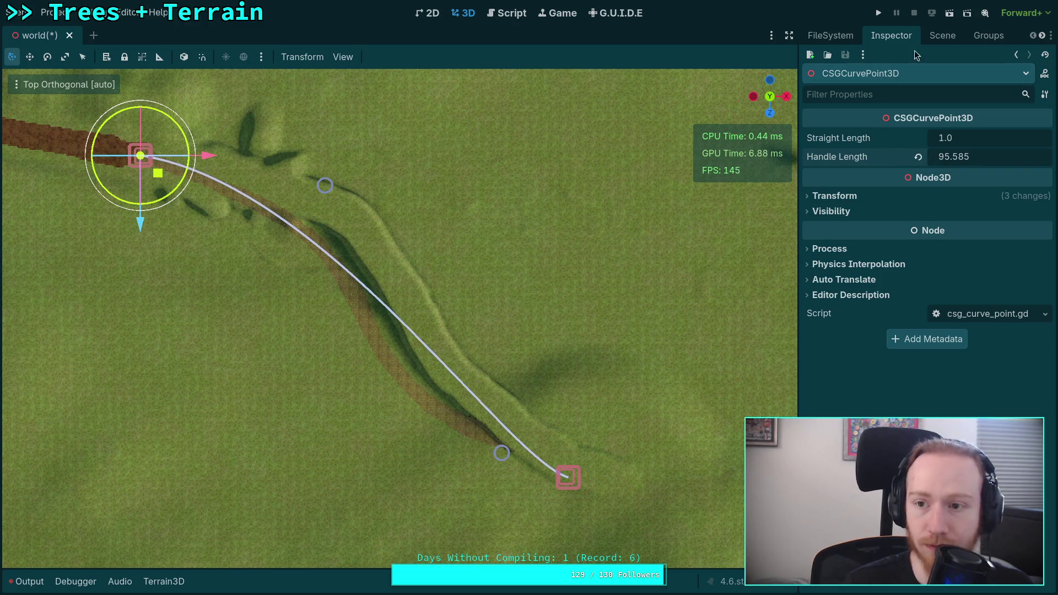
- Raise CSGCurvePoint3D2's Handle Length to about 111
left_click(942, 35)
left_click(891, 410)
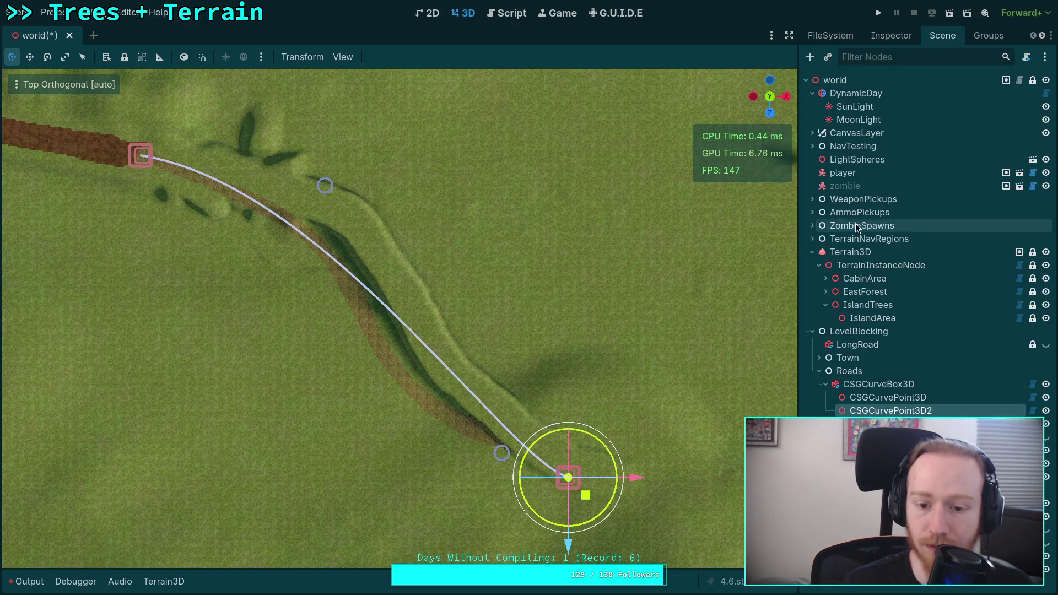
left_click(873, 36)
left_click_drag(971, 156, 1032, 157)
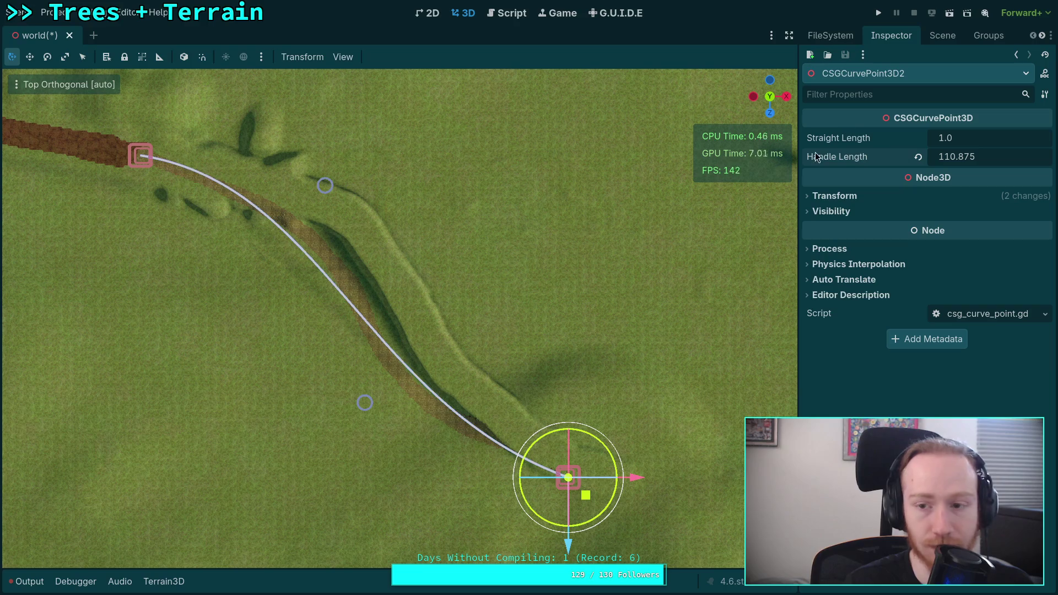
- Lengthen the first point's handle to 109.665 and rotate it slightly to bend the curve
left_click(943, 35)
left_click(904, 398)
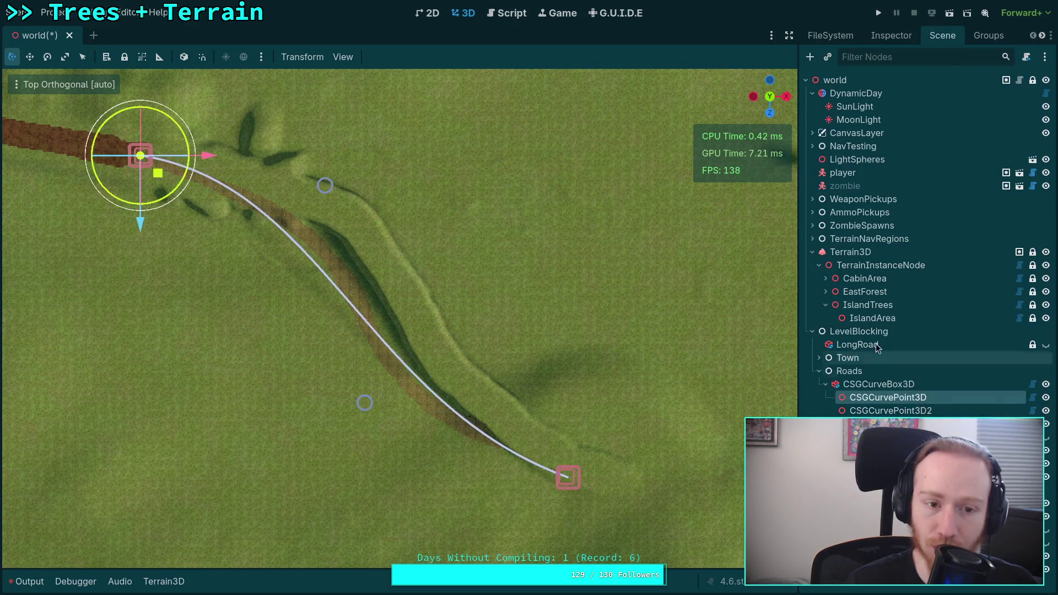
left_click(892, 35)
left_click_drag(970, 157, 948, 156)
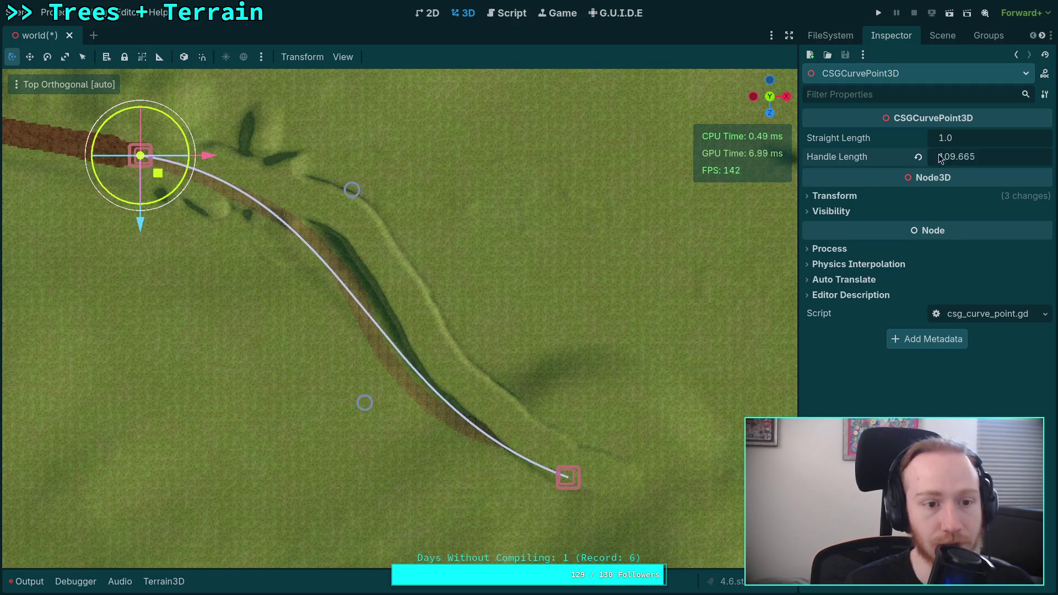
left_click_drag(177, 133, 189, 144)
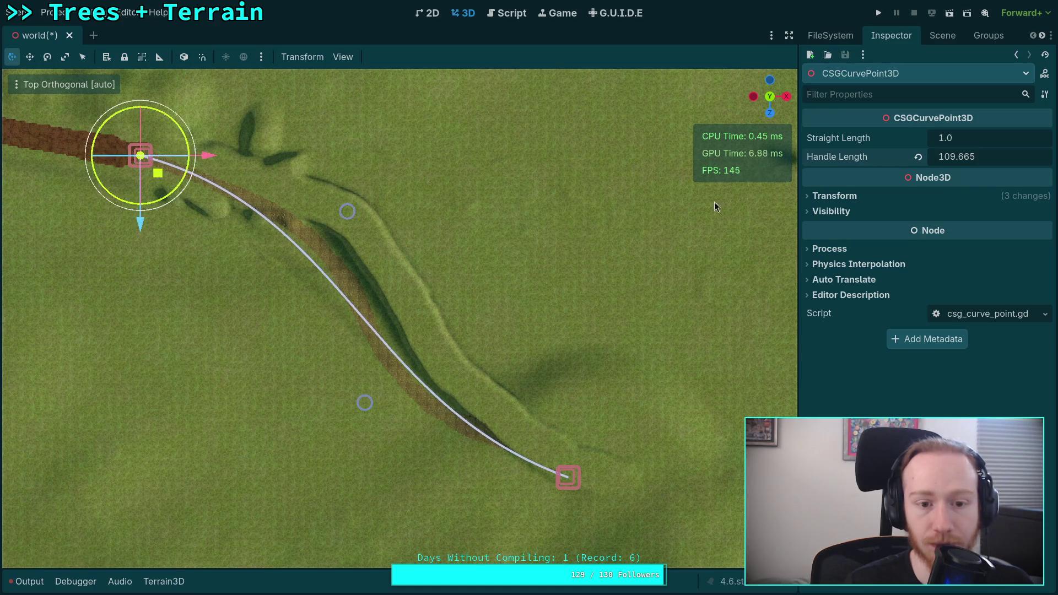
left_click(942, 36)
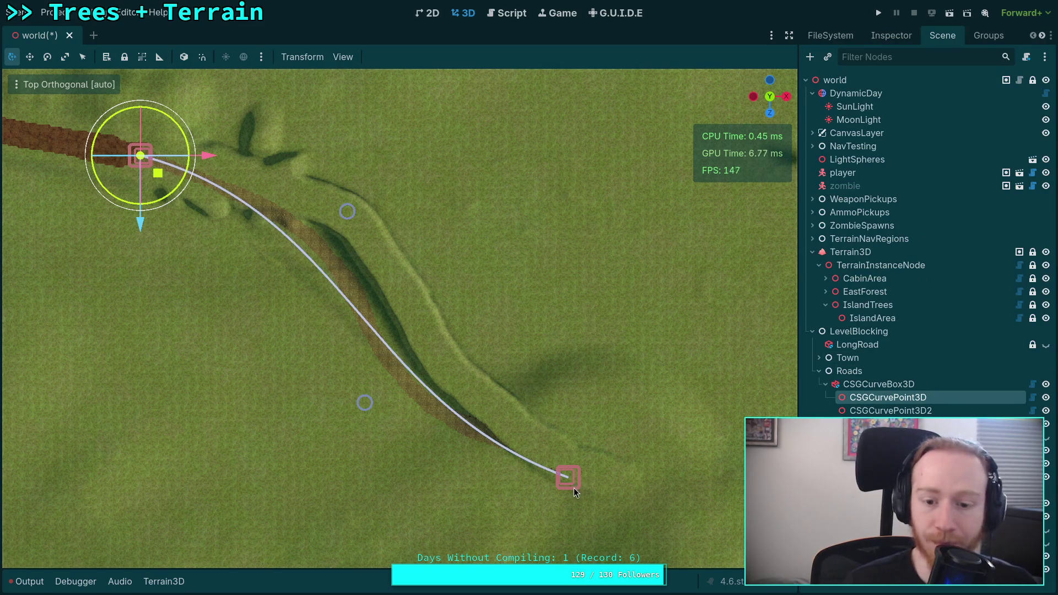
left_click(896, 411)
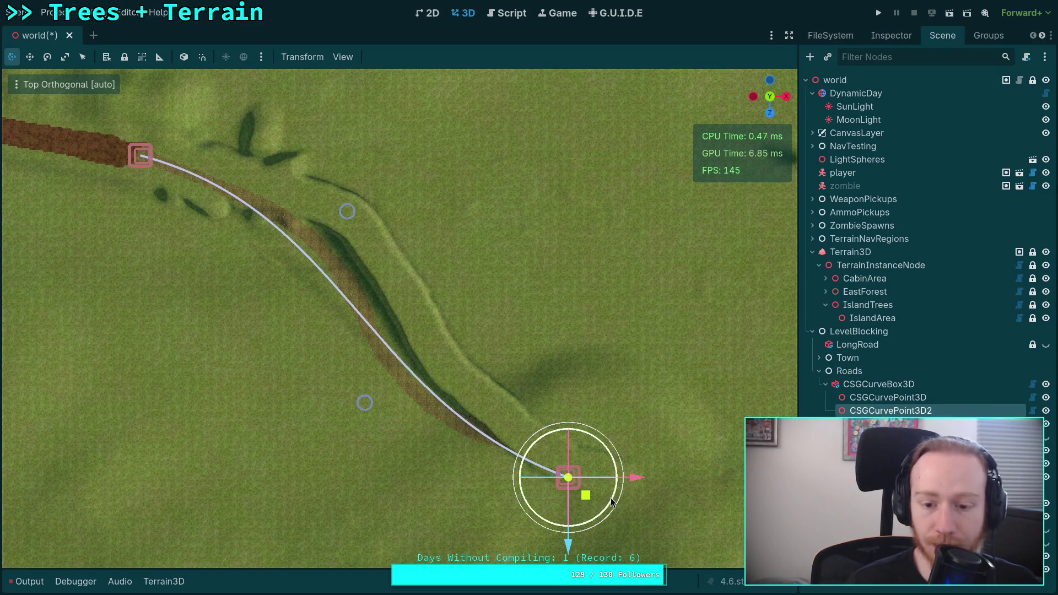
left_click(884, 393)
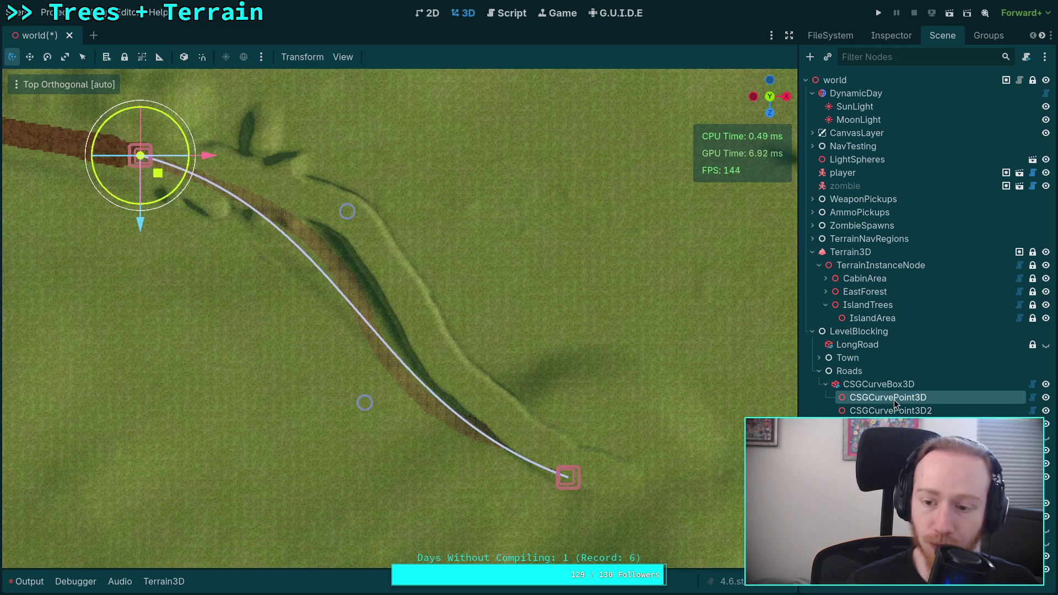
- Duplicate CSGCurvePoint3D and move the new CSGCurvePoint3D3 to the middle of the ridge
right_click(895, 399)
left_click(918, 463)
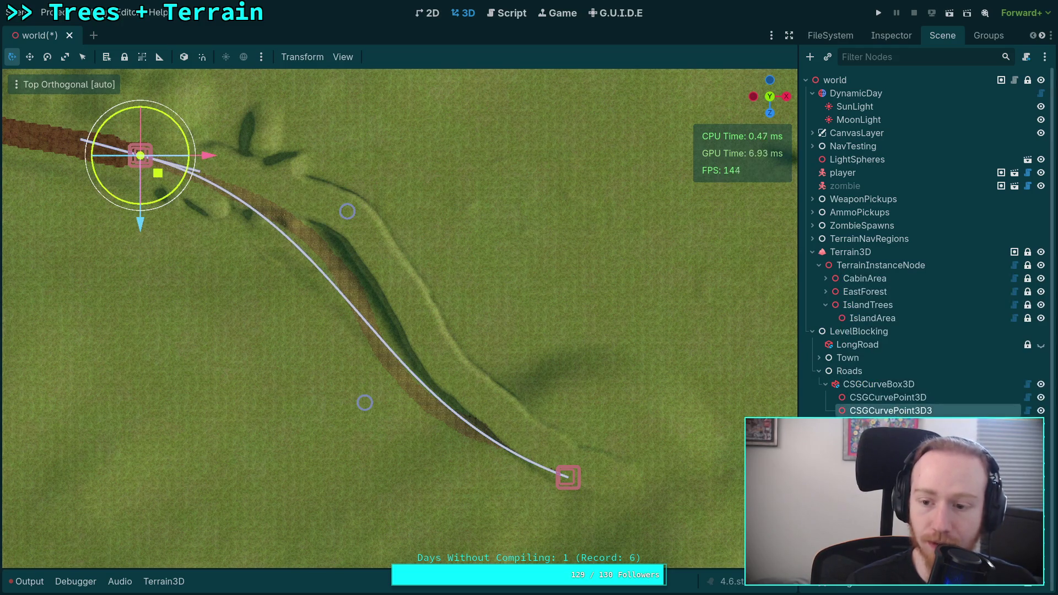
left_click(892, 410)
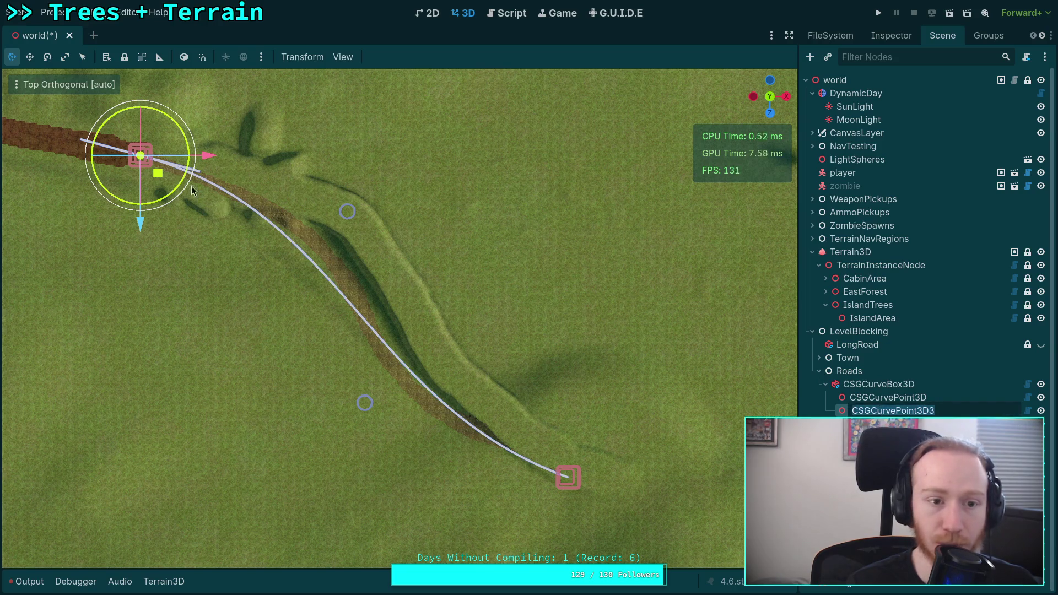
mouse_move(159, 175)
left_mouse_down()
mouse_move(373, 297)
mouse_move(372, 312)
left_mouse_up()
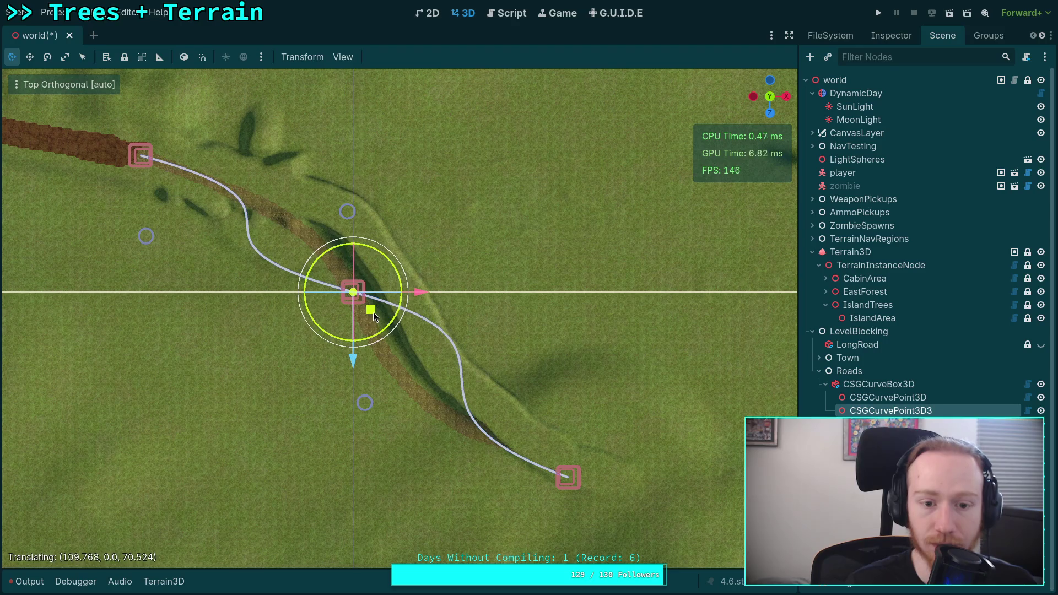
- Shorten the middle point's Handle Length below 82, cancelling an accidental rotation
left_click(891, 36)
left_click_drag(998, 157, 984, 156)
mouse_move(391, 261)
left_mouse_down()
mouse_move(418, 293)
mouse_move(381, 329)
mouse_move(411, 329)
left_mouse_up()
key("Escape")
left_click_drag(996, 157, 954, 156)
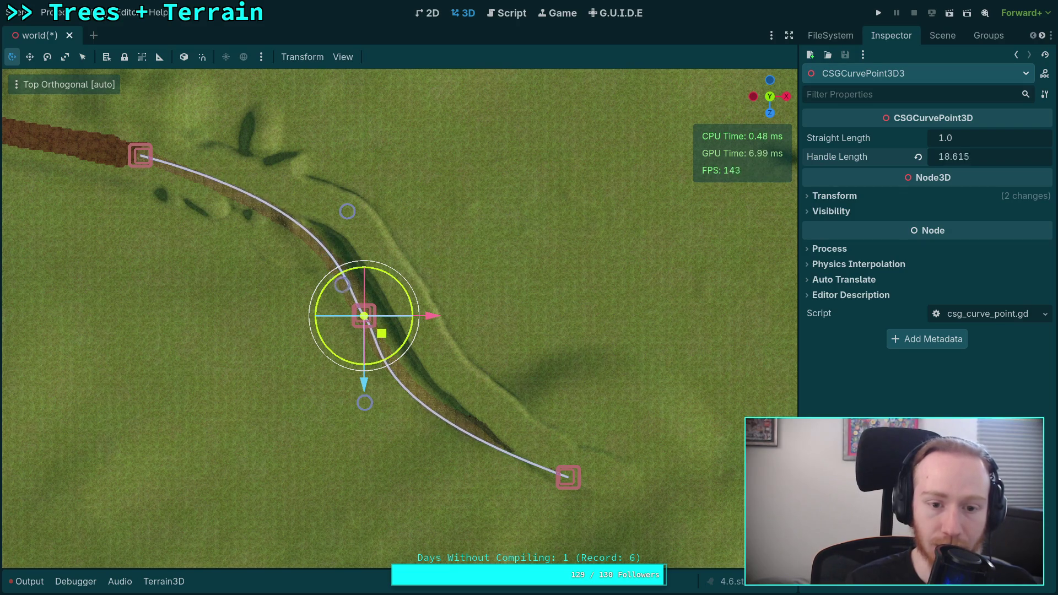
- Shorten the first point's Handle Length to 96.4
left_click(939, 38)
left_click(910, 396)
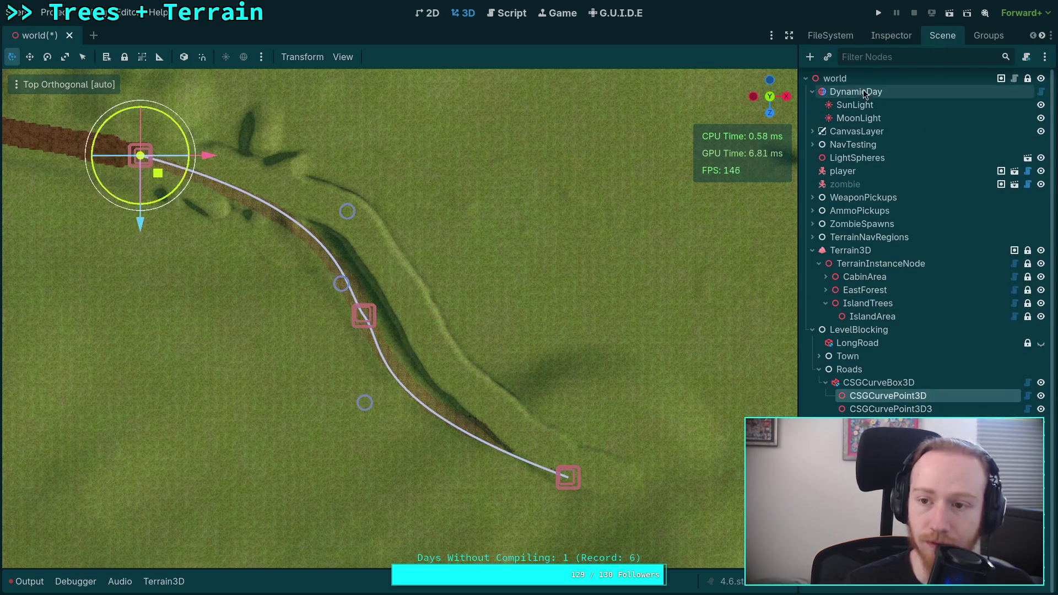
left_click(892, 35)
left_click_drag(987, 159, 948, 160)
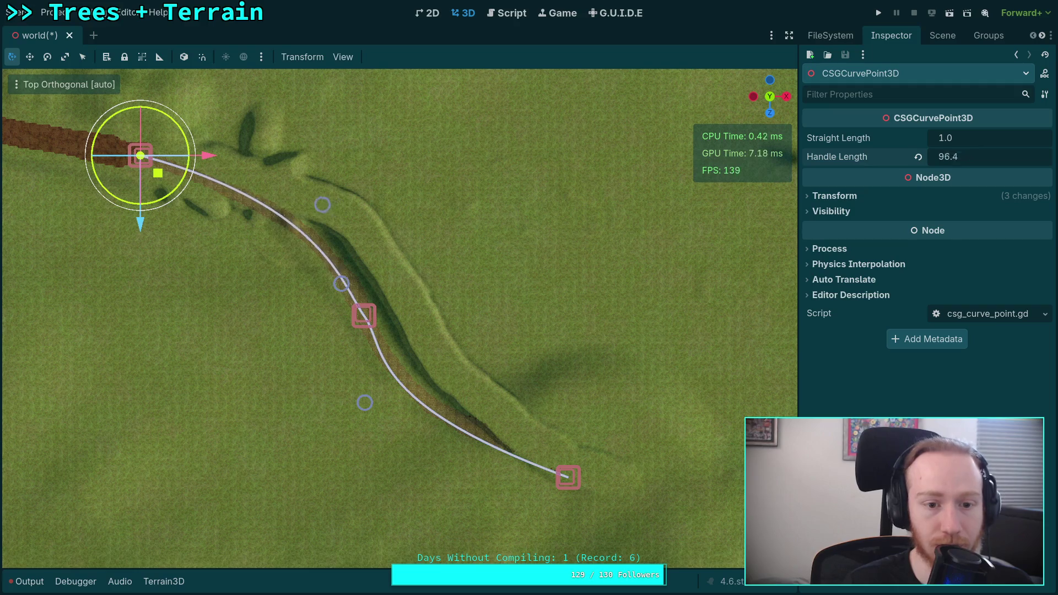
- Shorten the end point's Handle Length to 84.62 and deselect to view the curve
left_click(943, 36)
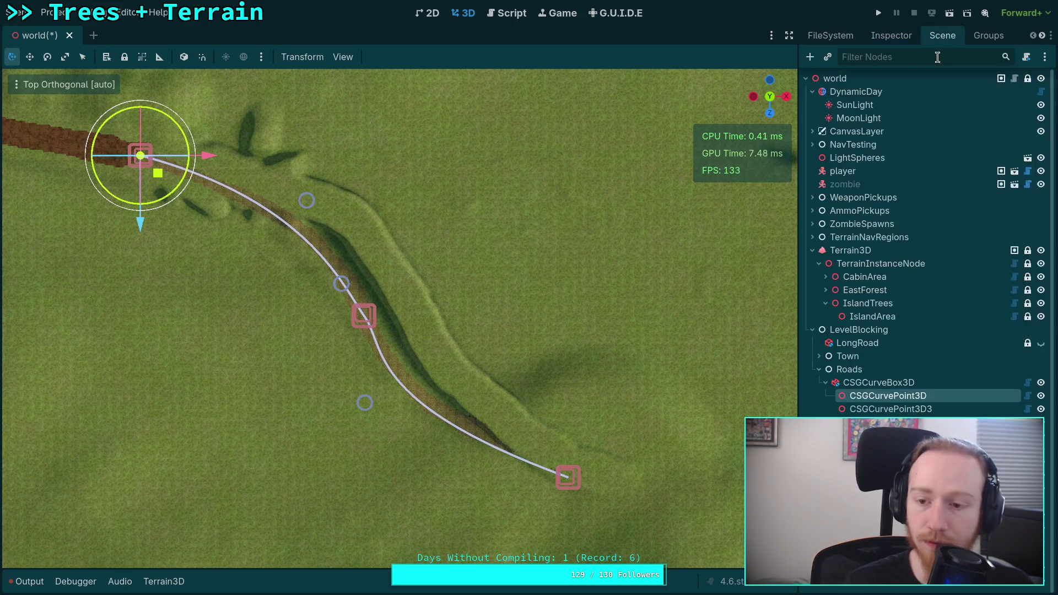
left_click(890, 423)
left_click(891, 36)
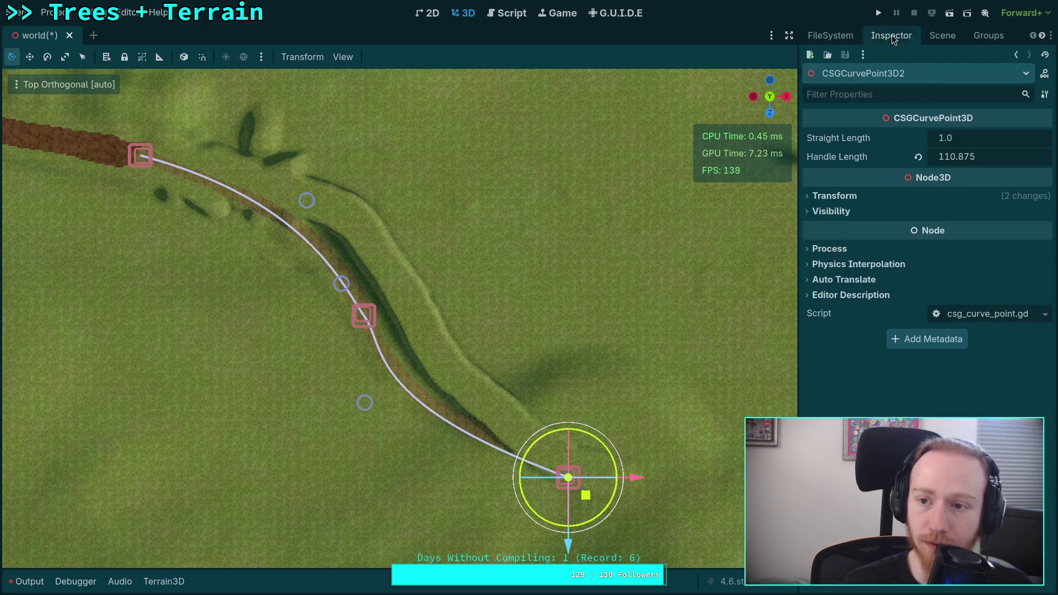
left_click_drag(958, 156, 935, 157)
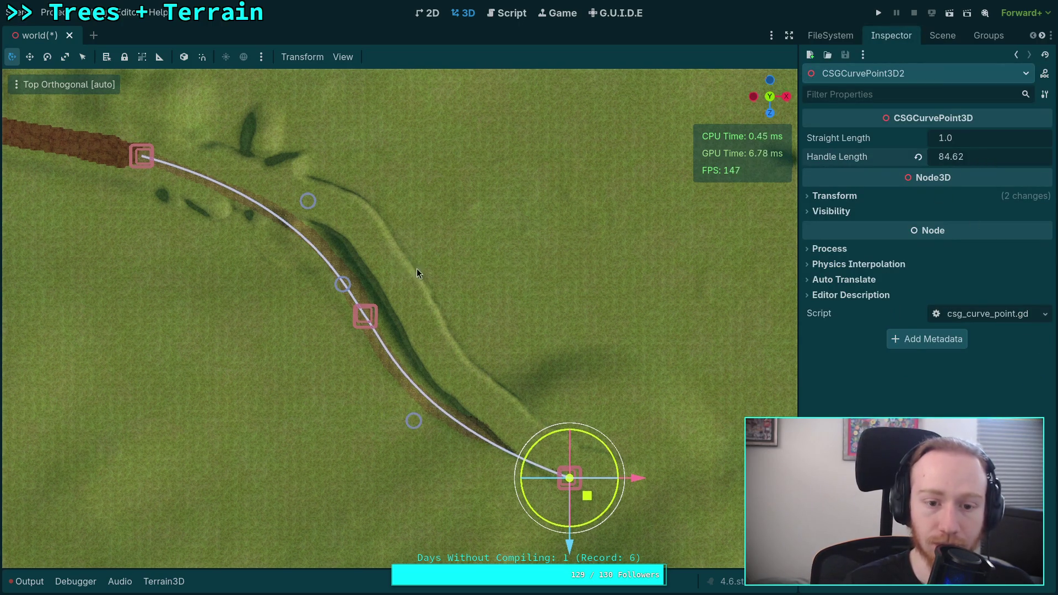
left_click_drag(418, 272, 482, 303)
left_click(503, 291)
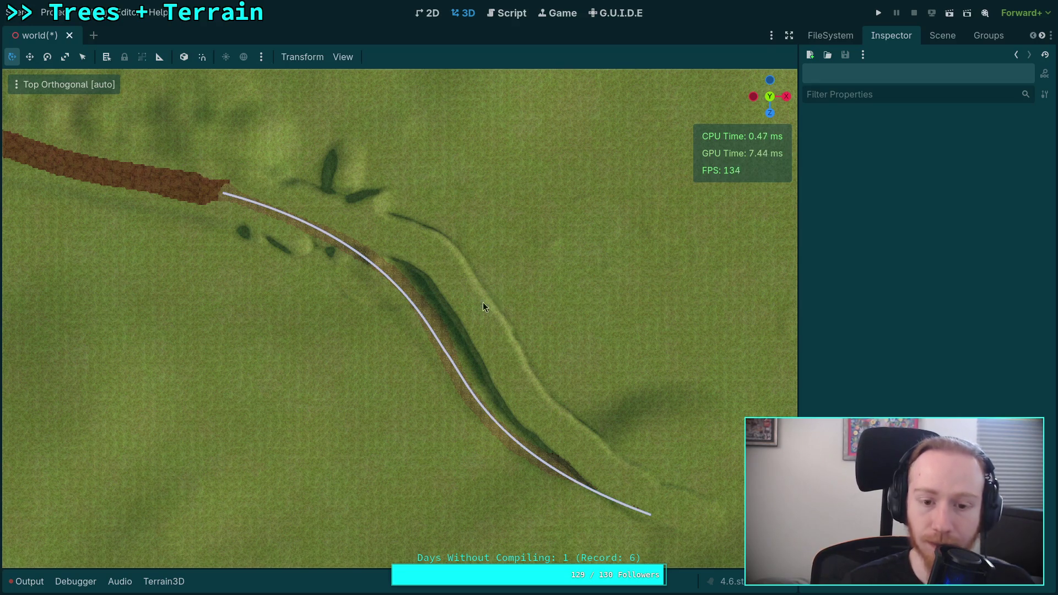
- Open the Terrain3D panel and select the Terrain3D node for painting
scroll(418, 299, "up", 5)
left_click_drag(418, 299, 499, 422)
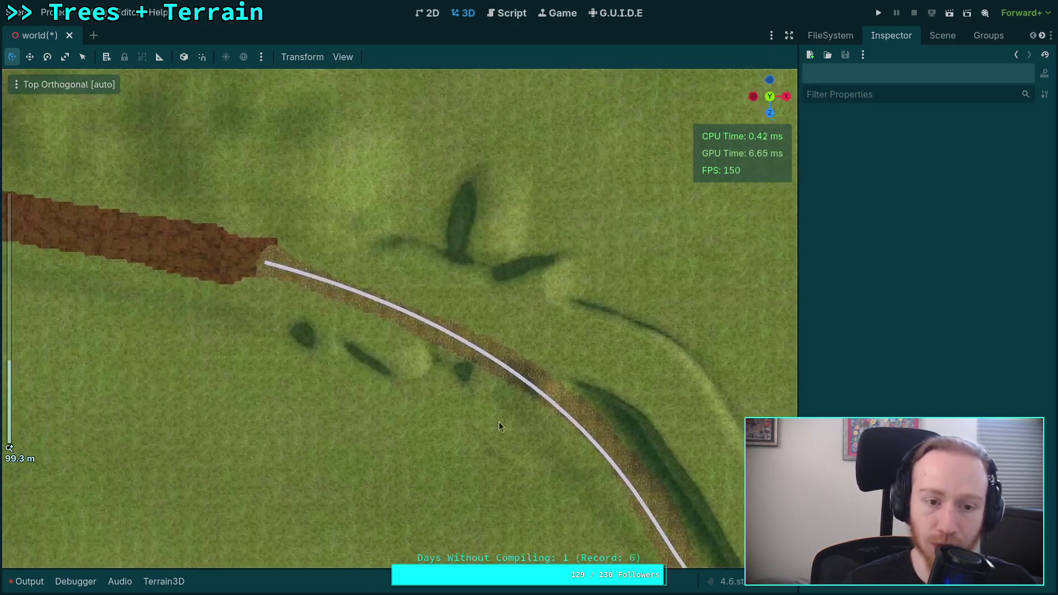
left_click(178, 583)
left_click(187, 509)
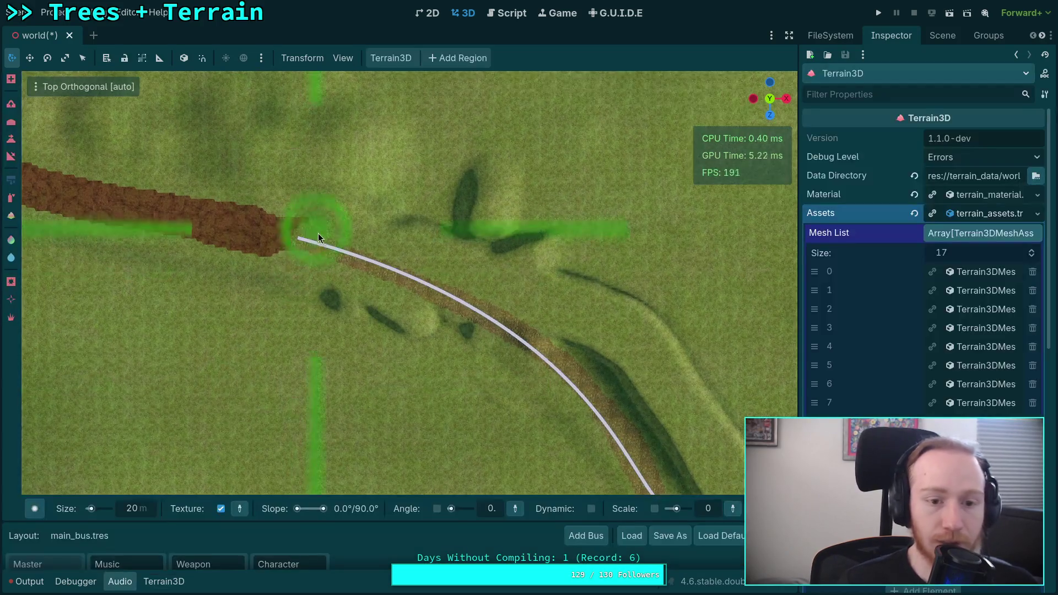
scroll(309, 283, "up", 2)
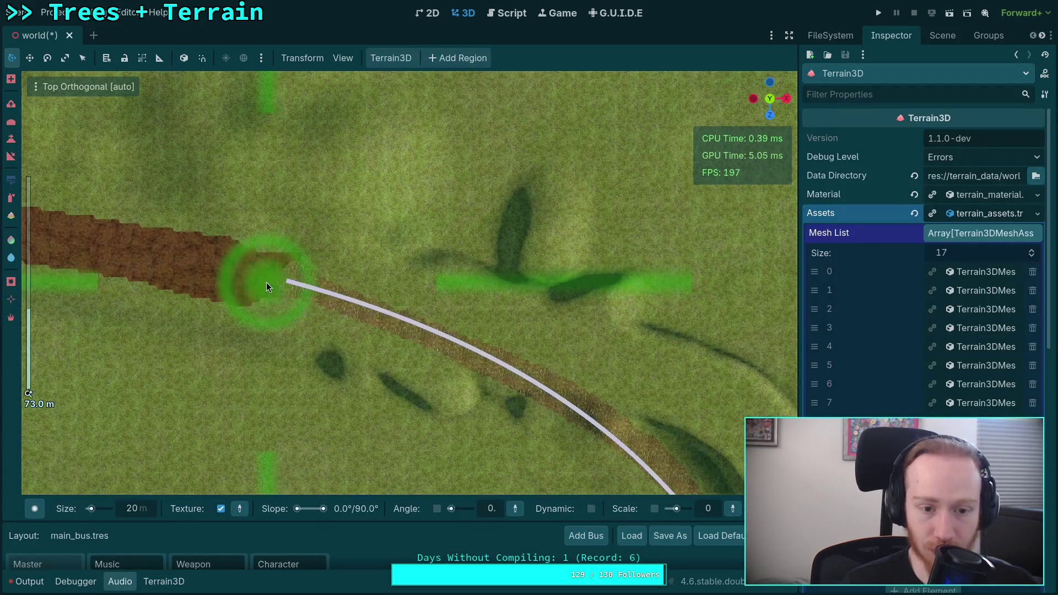
- Paint the dirt texture along the curve from its start to its end point
left_click(282, 283)
mouse_move(282, 282)
left_mouse_down()
mouse_move(438, 335)
mouse_move(533, 386)
mouse_move(274, 202)
mouse_move(385, 266)
mouse_move(484, 378)
mouse_move(423, 266)
left_mouse_up()
mouse_move(382, 207)
left_mouse_down()
mouse_move(495, 389)
mouse_move(328, 196)
mouse_move(454, 320)
mouse_move(571, 384)
mouse_move(699, 434)
left_mouse_up()
scroll(699, 434, "down", 3)
scroll(518, 339, "up", 5)
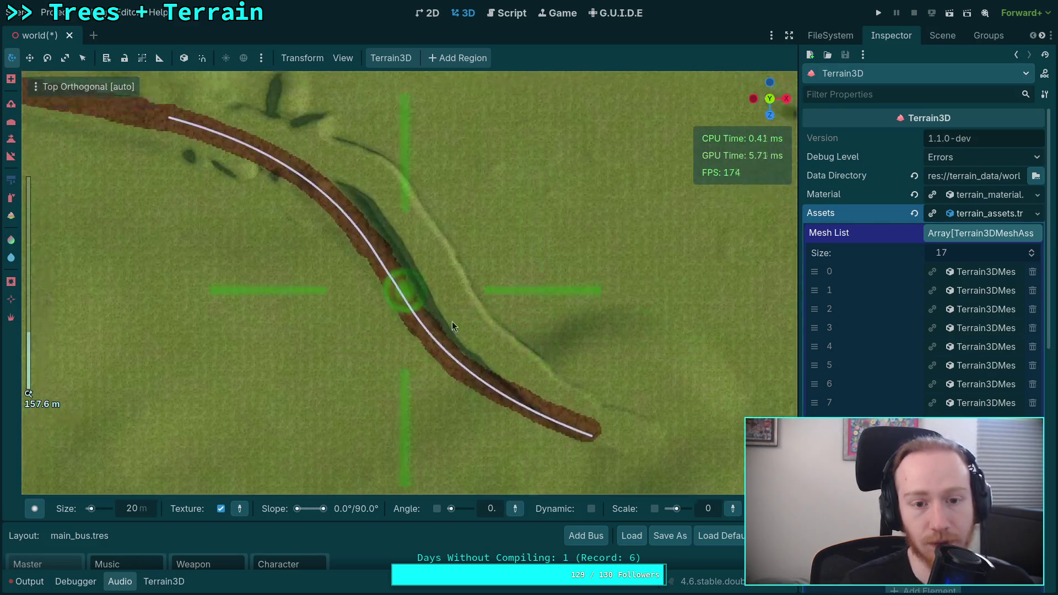
mouse_move(362, 363)
left_mouse_down()
mouse_move(448, 246)
mouse_move(462, 312)
mouse_move(531, 292)
left_mouse_up()
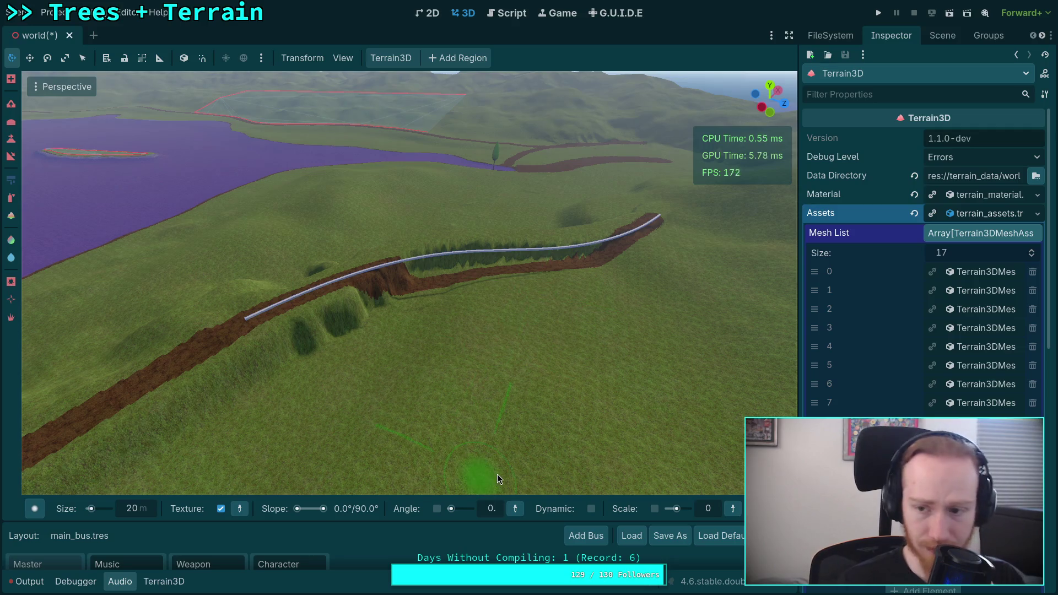
- Collapse the asset properties and switch the Terrain3D tool to height sculpting
left_click(987, 234)
left_click(992, 215)
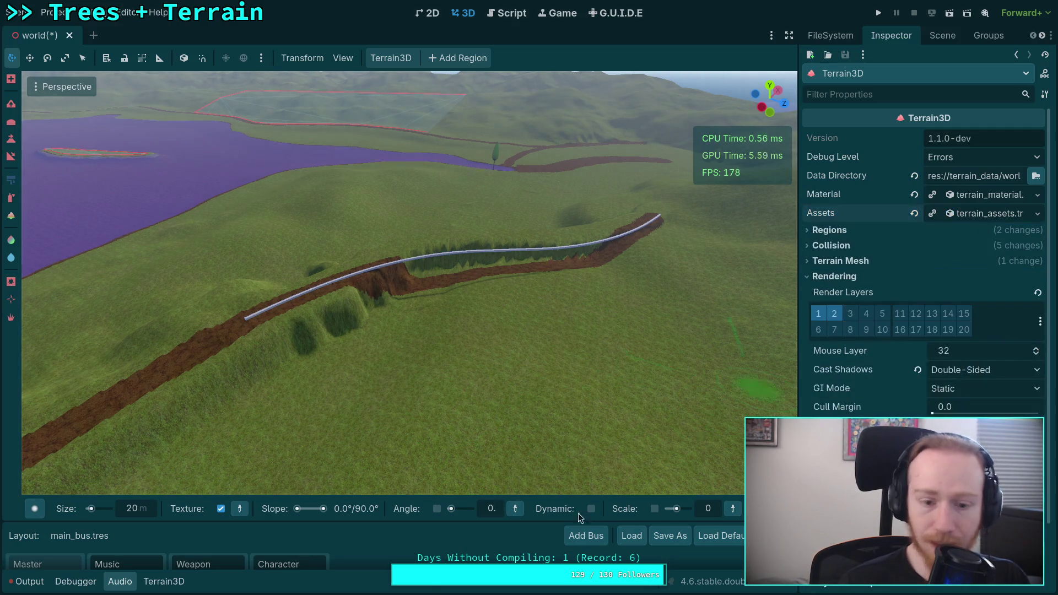
left_click(164, 581)
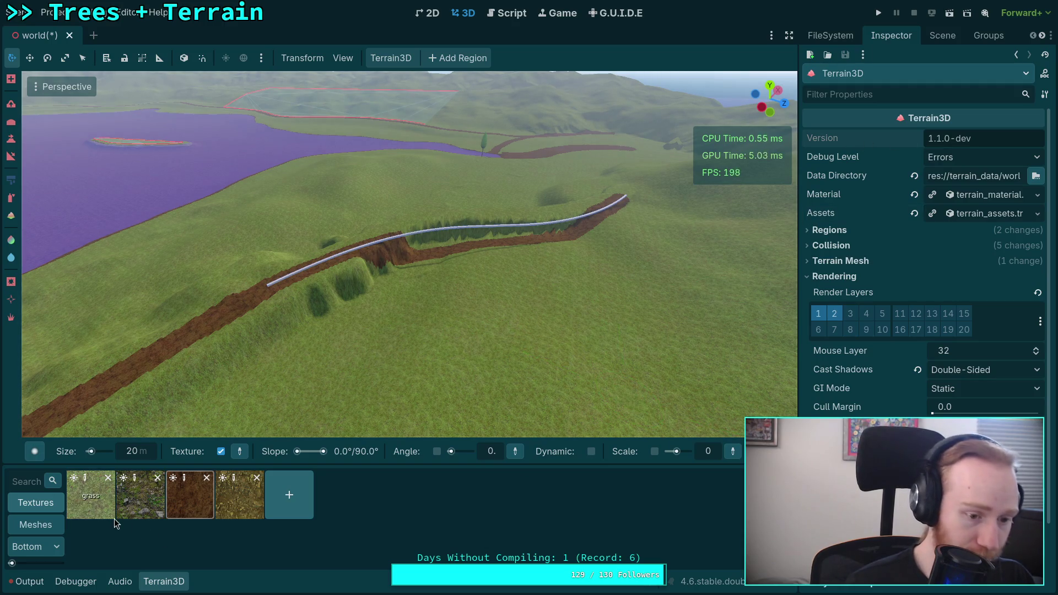
left_click(11, 140)
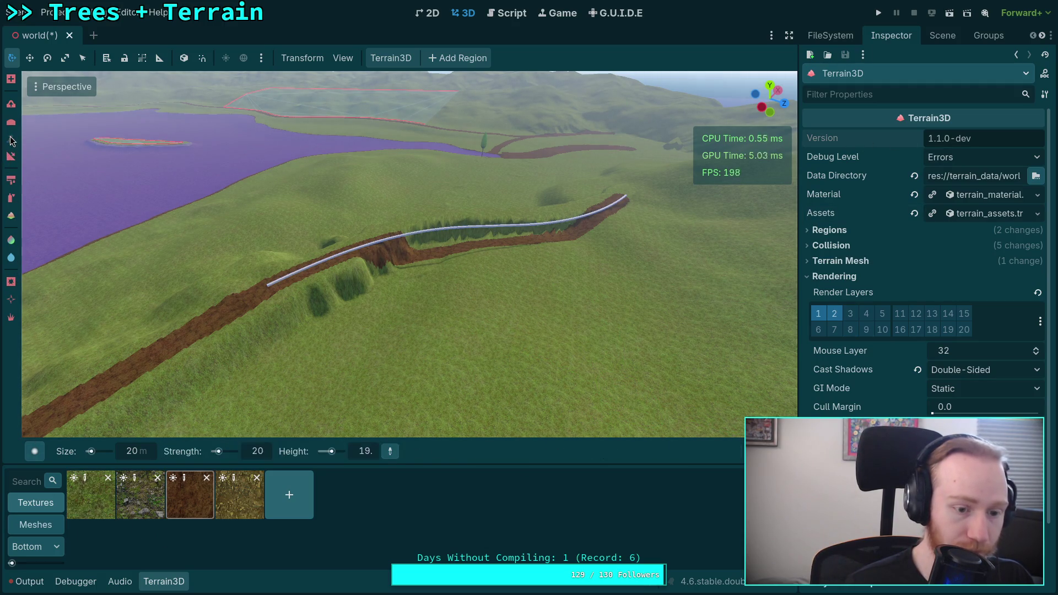
left_click(165, 582)
- Move the camera down into the trench and set the brush Size to 25 m
scroll(414, 356, "up", 3)
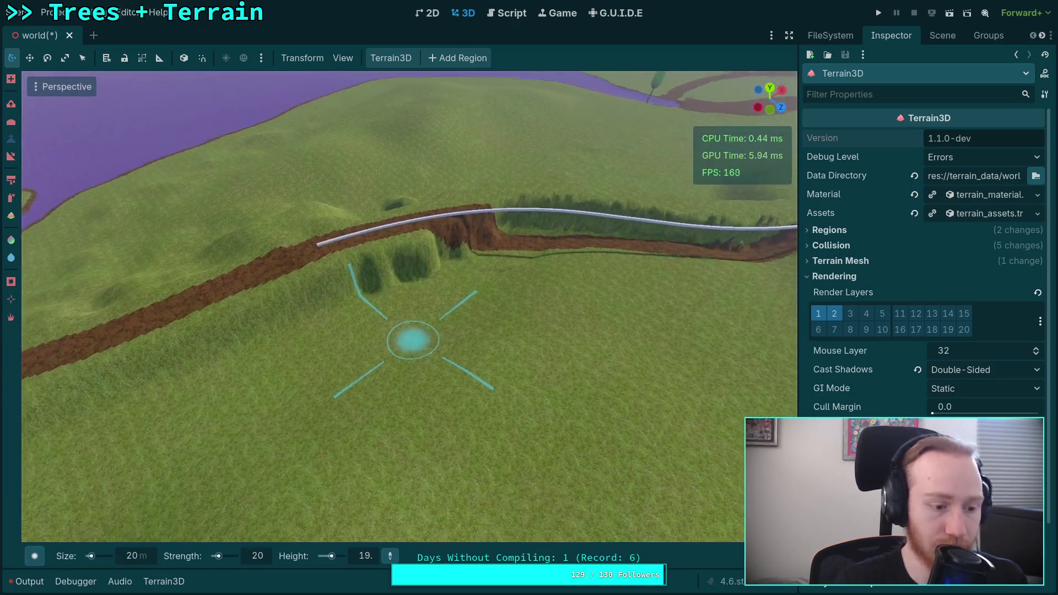
key("w")
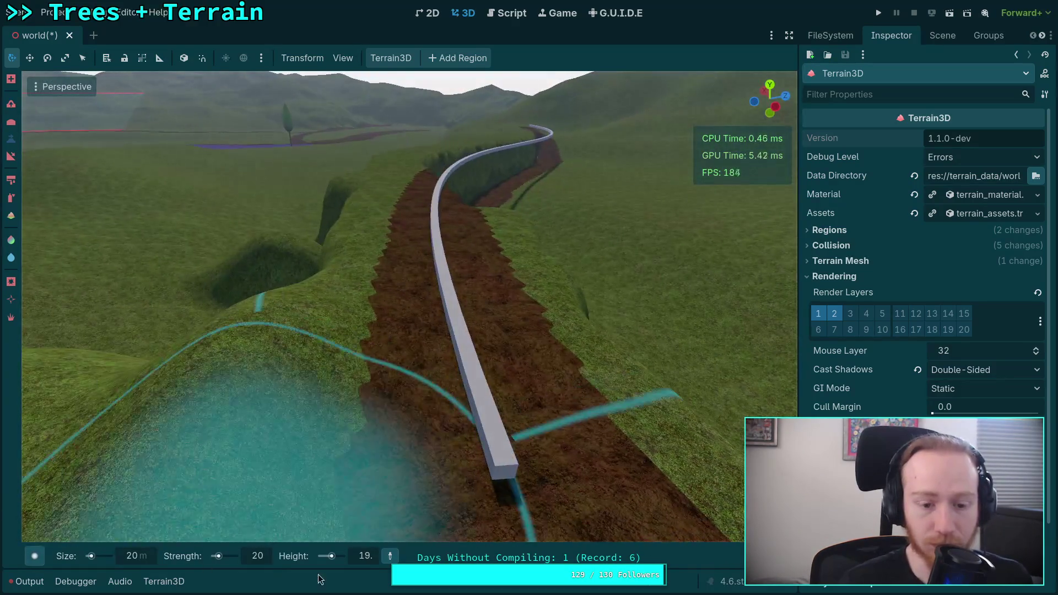
key("w")
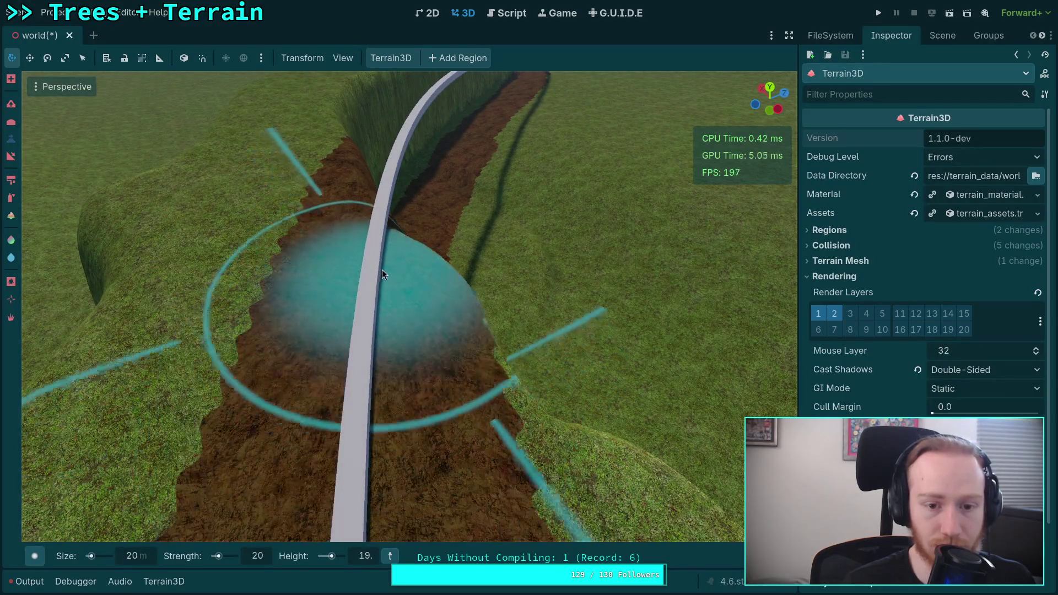
left_click(145, 565)
type("5")
key("Return")
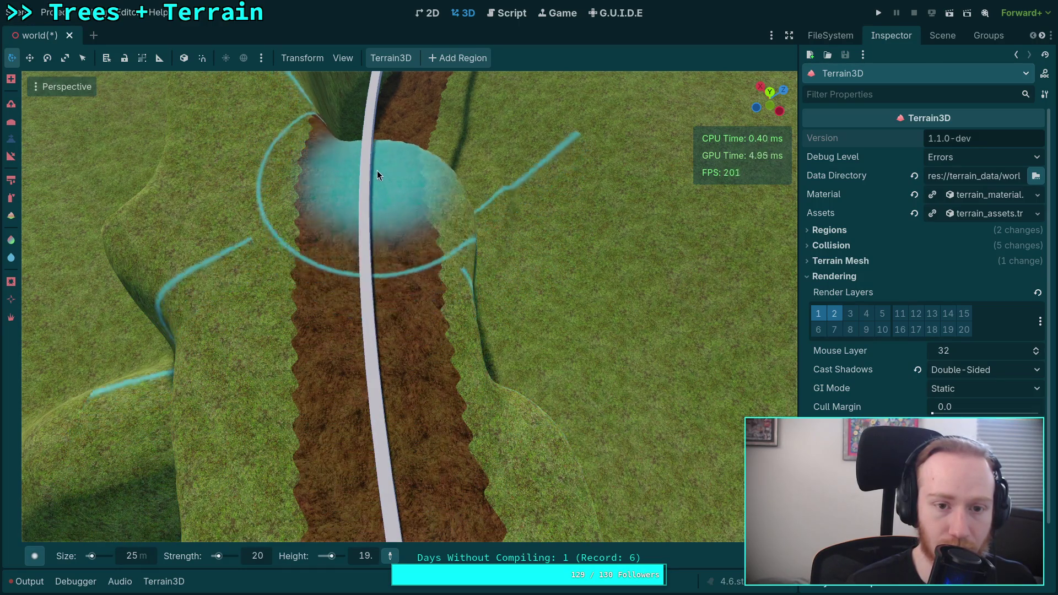
- Flatten and widen the trench floor, levelling the mound at its end
mouse_move(362, 144)
left_mouse_down()
mouse_move(481, 435)
mouse_move(464, 368)
mouse_move(494, 312)
mouse_move(475, 216)
mouse_move(442, 218)
mouse_move(409, 301)
mouse_move(369, 208)
mouse_move(367, 331)
mouse_move(477, 398)
mouse_move(472, 307)
mouse_move(451, 266)
mouse_move(521, 252)
mouse_move(560, 314)
mouse_move(507, 188)
mouse_move(474, 181)
mouse_move(461, 216)
mouse_move(569, 395)
mouse_move(498, 248)
mouse_move(559, 439)
mouse_move(488, 352)
mouse_move(473, 441)
mouse_move(625, 413)
mouse_move(544, 201)
mouse_move(478, 190)
mouse_move(500, 298)
mouse_move(468, 458)
mouse_move(454, 366)
mouse_move(524, 393)
mouse_move(555, 440)
mouse_move(499, 304)
mouse_move(465, 269)
mouse_move(441, 297)
mouse_move(468, 354)
left_mouse_up()
scroll(468, 354, "up", 3)
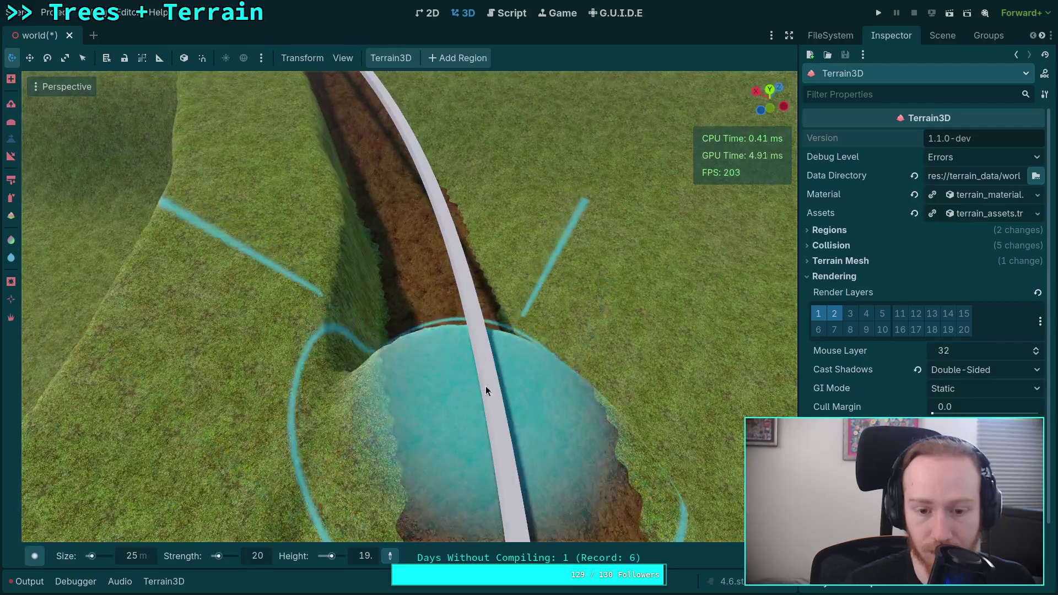
mouse_move(487, 390)
left_mouse_down()
mouse_move(452, 302)
mouse_move(414, 254)
mouse_move(516, 321)
mouse_move(515, 300)
mouse_move(590, 413)
mouse_move(390, 331)
mouse_move(413, 206)
mouse_move(436, 242)
mouse_move(402, 217)
mouse_move(374, 231)
mouse_move(411, 182)
mouse_move(422, 248)
left_mouse_up()
scroll(435, 242, "up", 2)
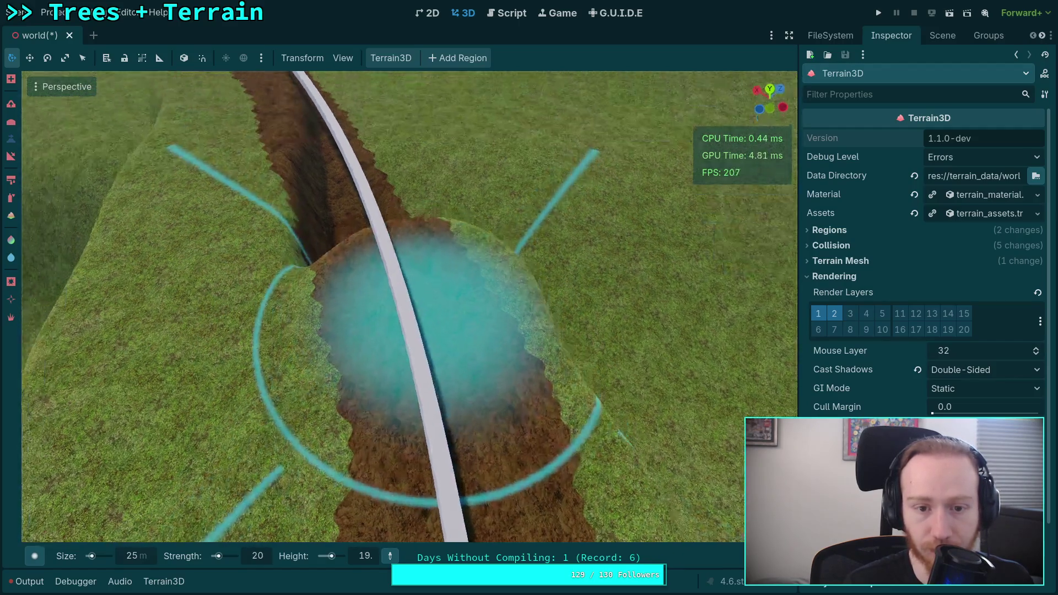
mouse_move(357, 282)
left_mouse_down()
mouse_move(389, 199)
mouse_move(461, 269)
left_mouse_up()
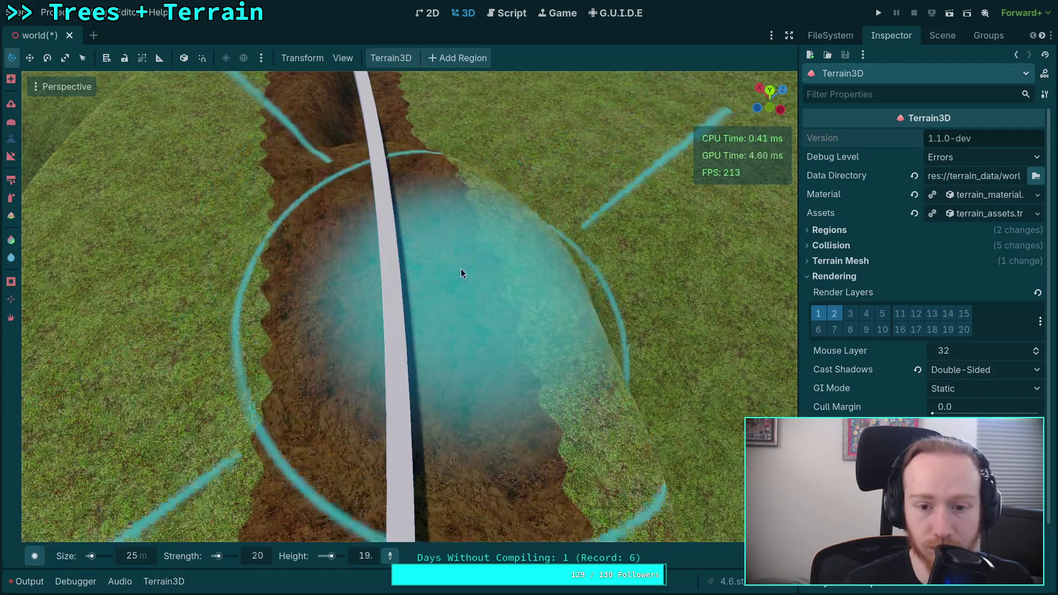
scroll(461, 274, "down", 3)
scroll(359, 203, "up", 3)
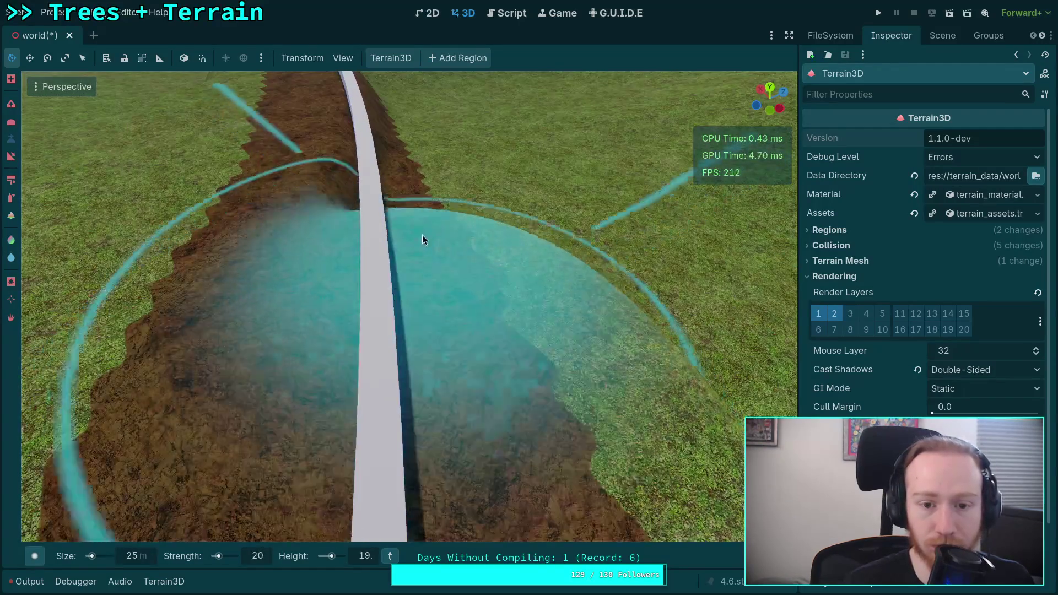
scroll(423, 234, "down", 3)
scroll(390, 179, "up", 3)
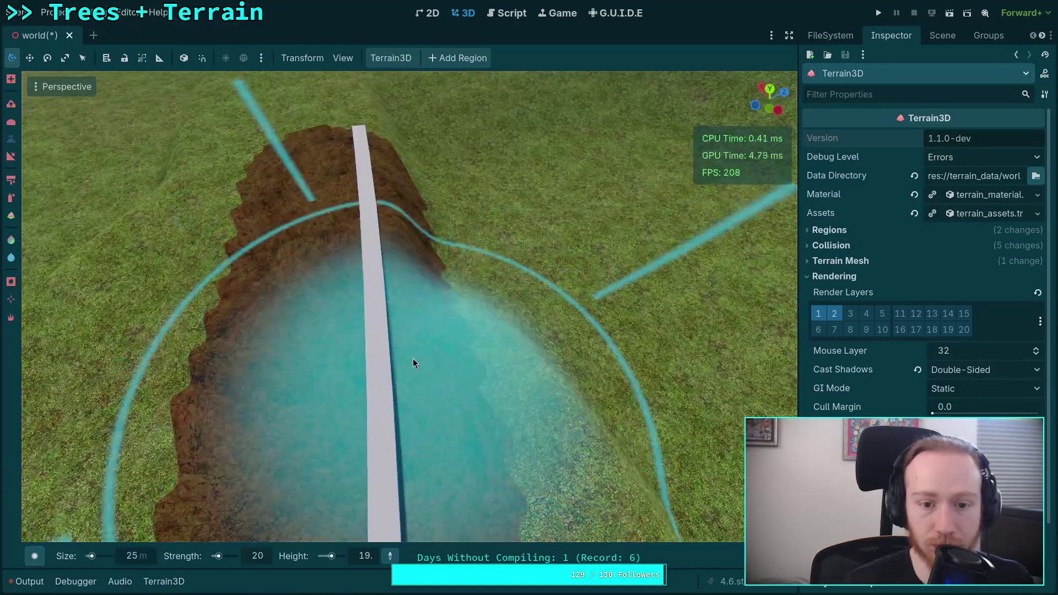
scroll(375, 162, "down", 3)
scroll(435, 256, "up", 3)
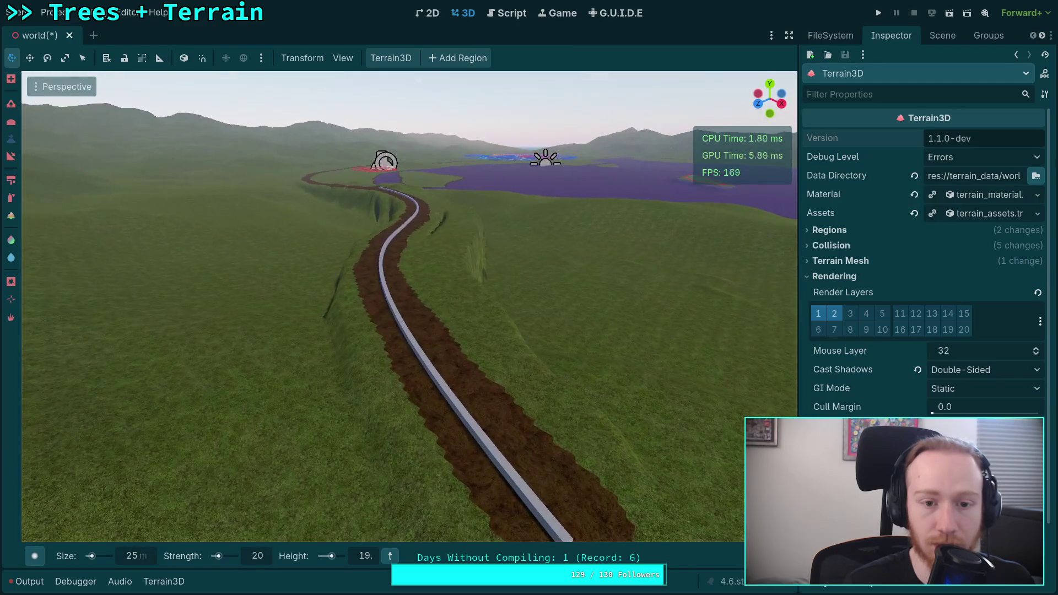
- Delete the CSGCurveBox3D node and its curve points, then reselect Terrain3D
left_click(944, 42)
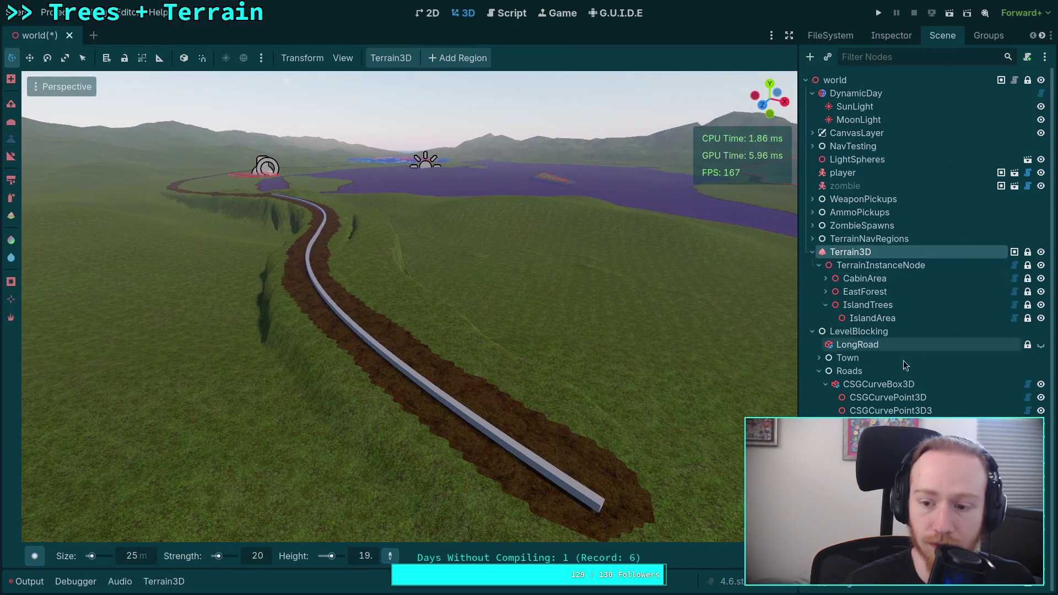
left_click(881, 387)
key("Delete")
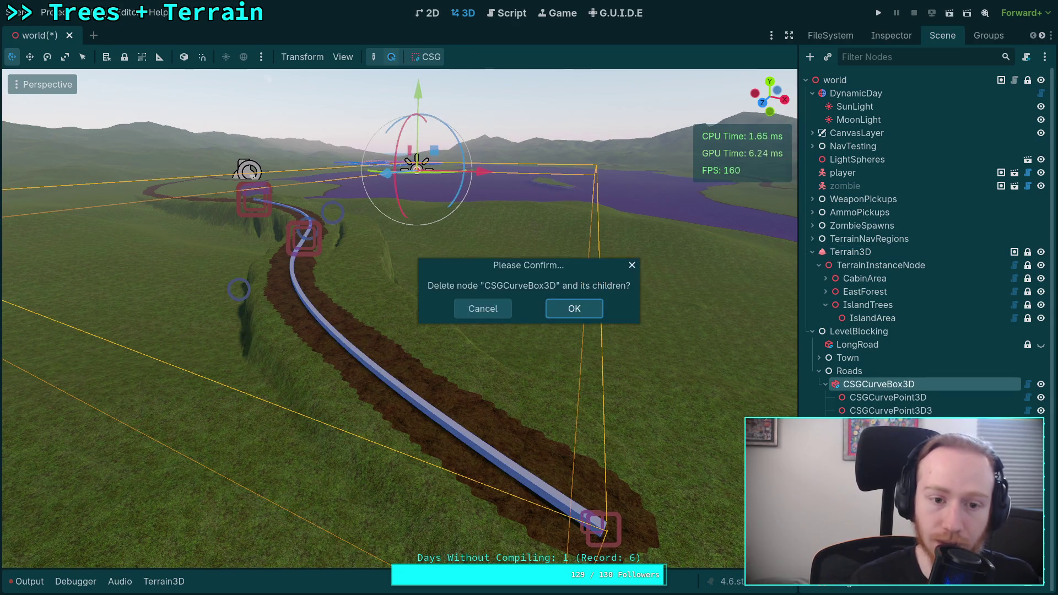
key("Return")
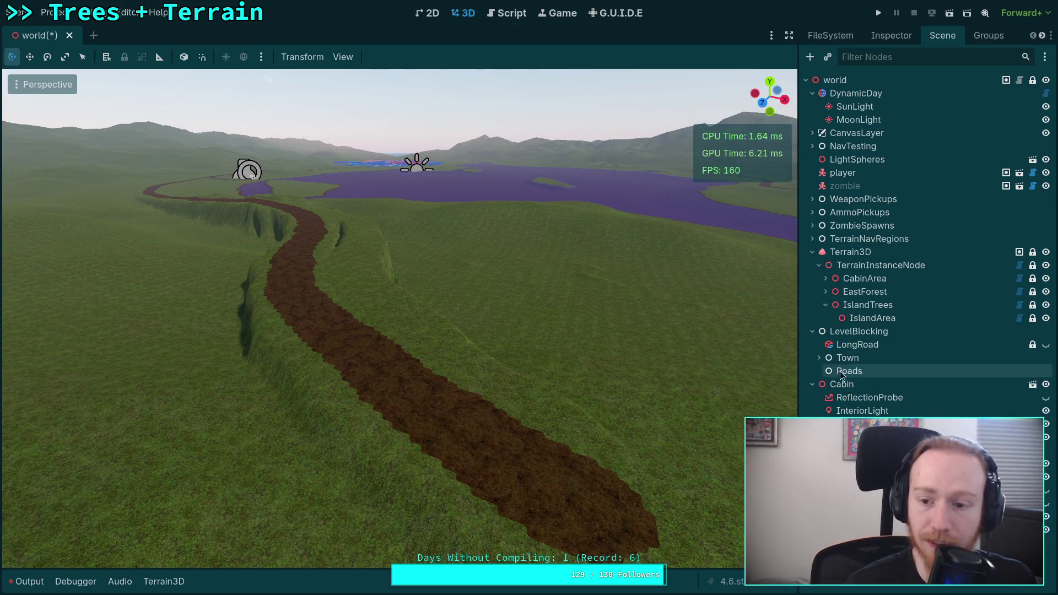
left_click(854, 373)
left_click(814, 385)
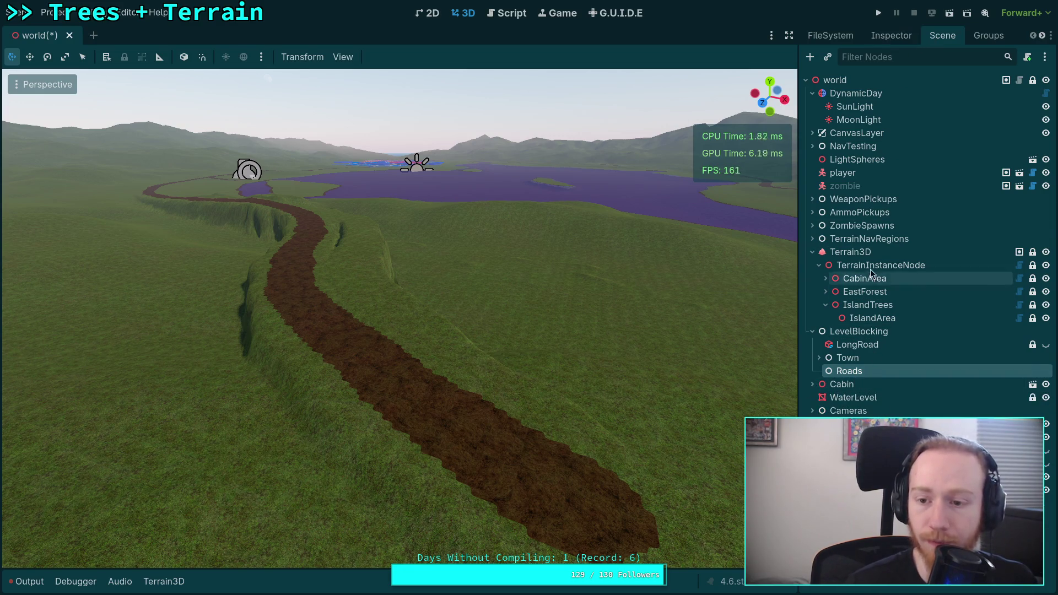
left_click(851, 252)
mouse_move(780, 312)
left_mouse_down()
mouse_move(449, 330)
mouse_move(544, 485)
mouse_move(339, 386)
left_mouse_up()
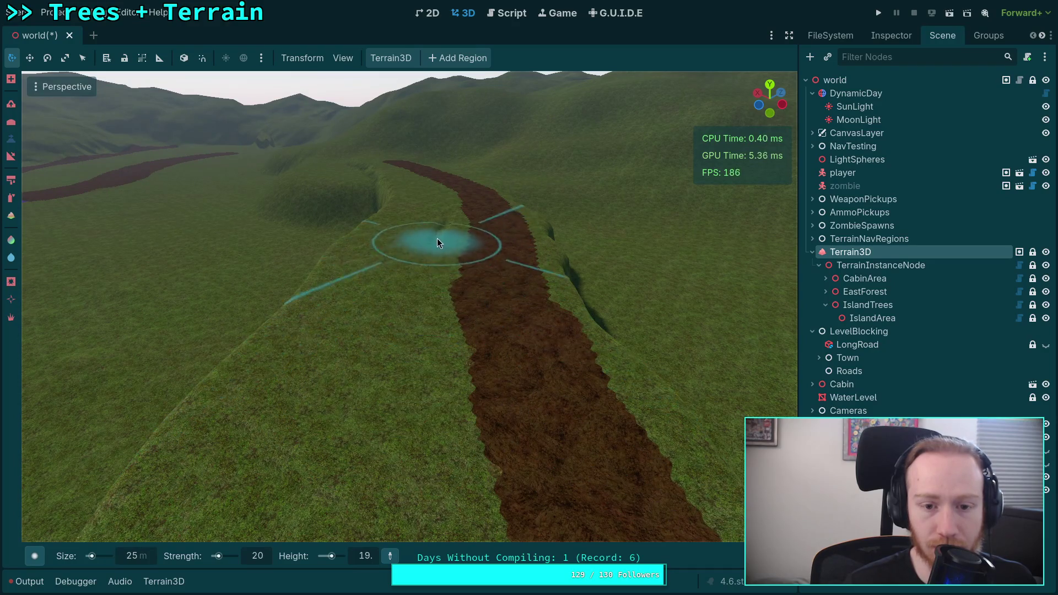
mouse_move(446, 265)
left_mouse_down()
mouse_move(397, 386)
mouse_move(451, 276)
mouse_move(456, 222)
mouse_move(447, 359)
mouse_move(402, 359)
mouse_move(408, 386)
mouse_move(419, 342)
mouse_move(391, 353)
mouse_move(380, 375)
mouse_move(425, 304)
left_mouse_up()
left_click_drag(432, 258, 425, 254)
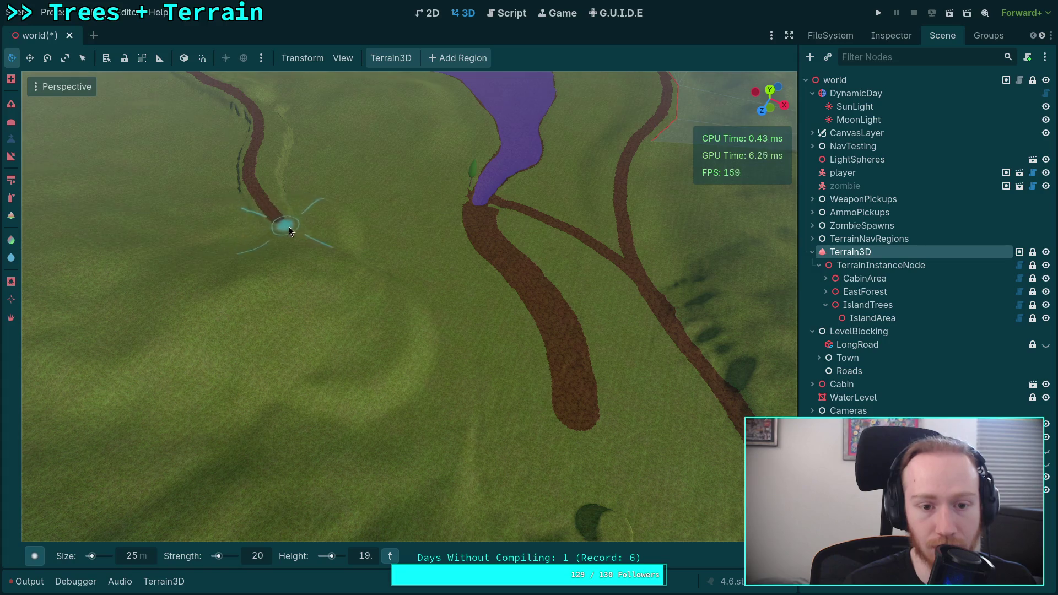
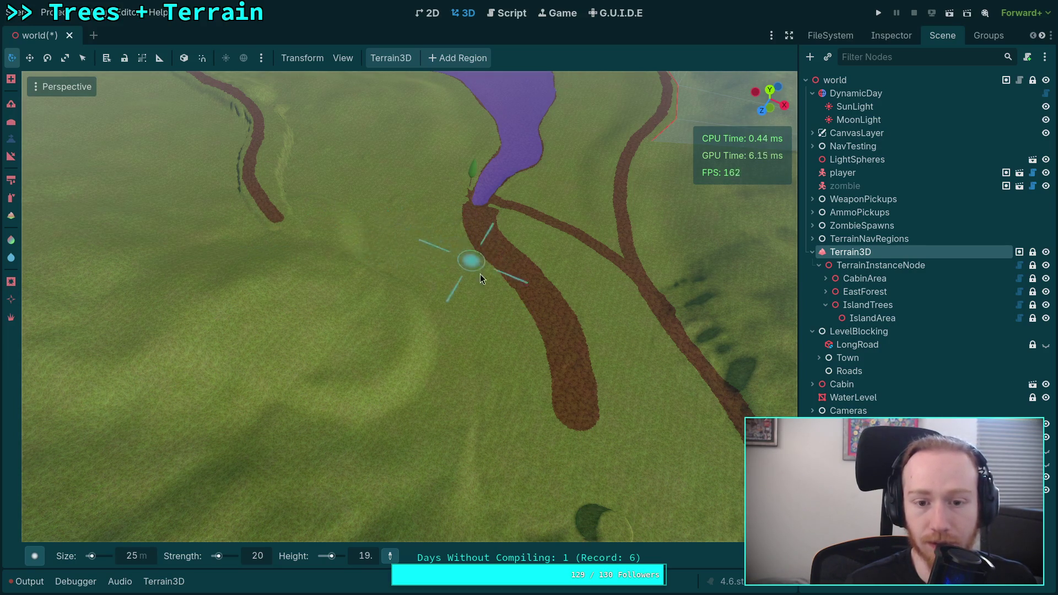
- Move close to the dirt path, select Terrain3D texture painting, and switch to the Y top view
left_click_drag(481, 274, 606, 287)
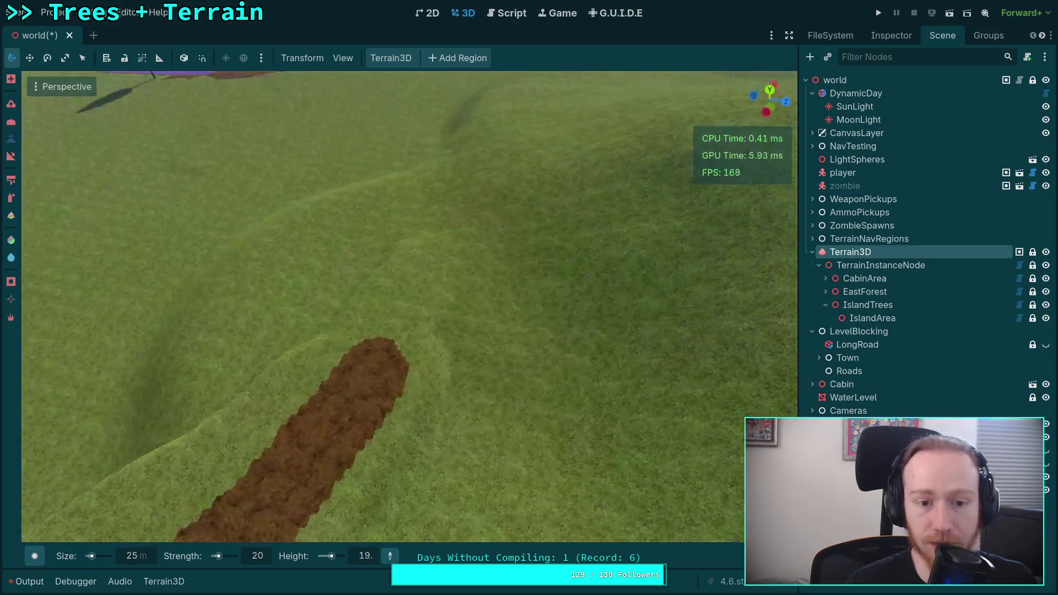
left_click(11, 180)
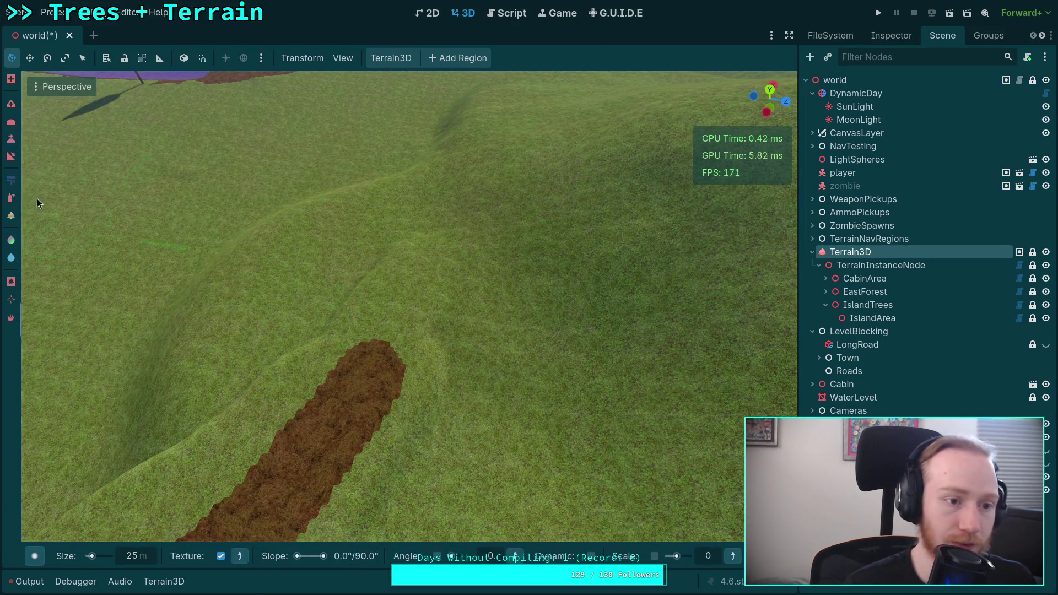
mouse_move(414, 401)
left_mouse_down()
mouse_move(422, 378)
mouse_move(437, 378)
left_mouse_up()
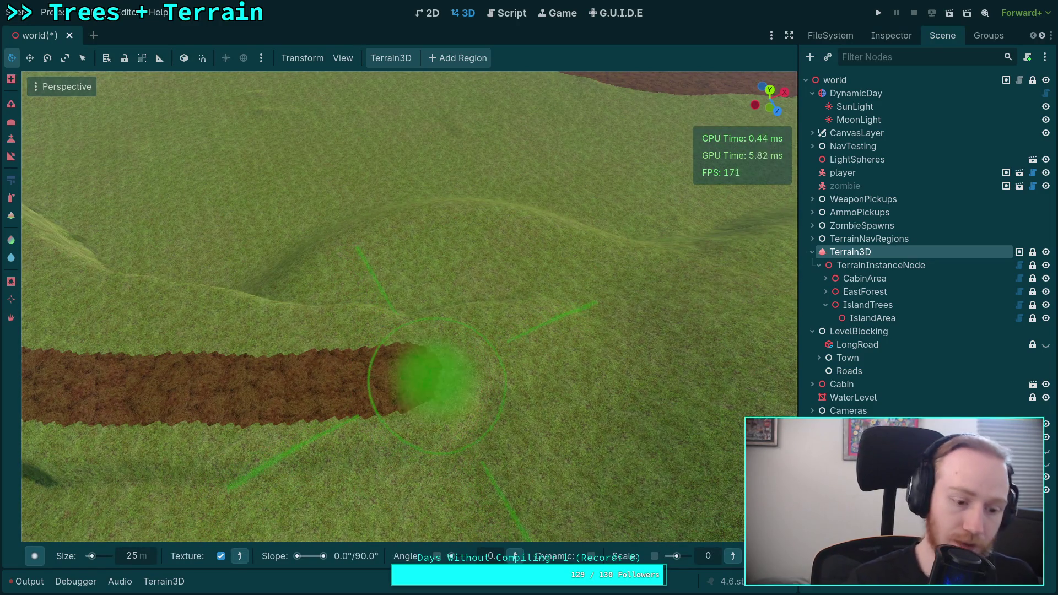
scroll(130, 556, "down", 5)
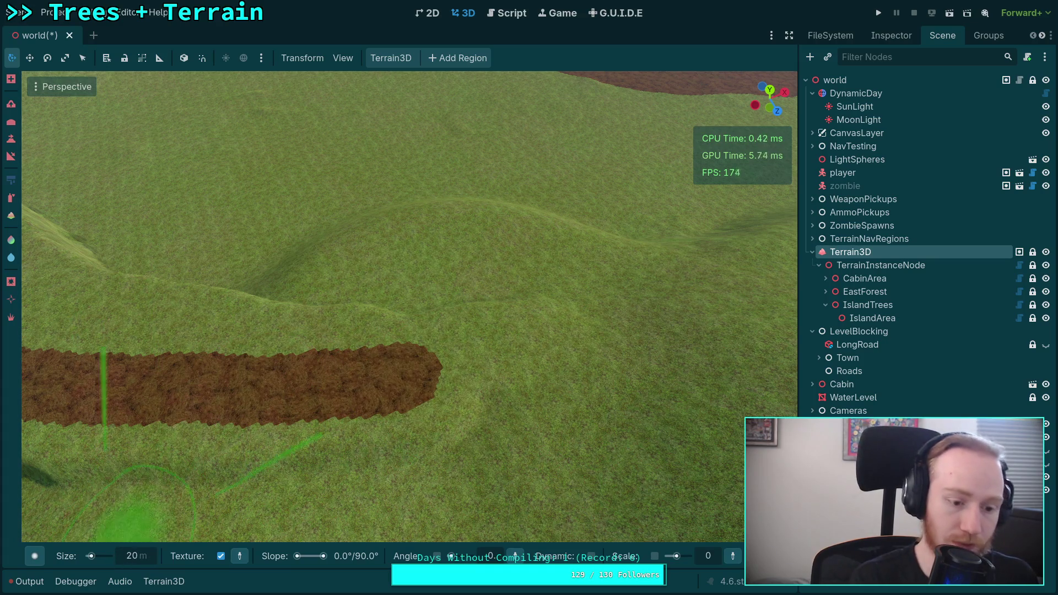
mouse_move(237, 453)
left_mouse_down()
mouse_move(177, 380)
mouse_move(187, 417)
left_mouse_up()
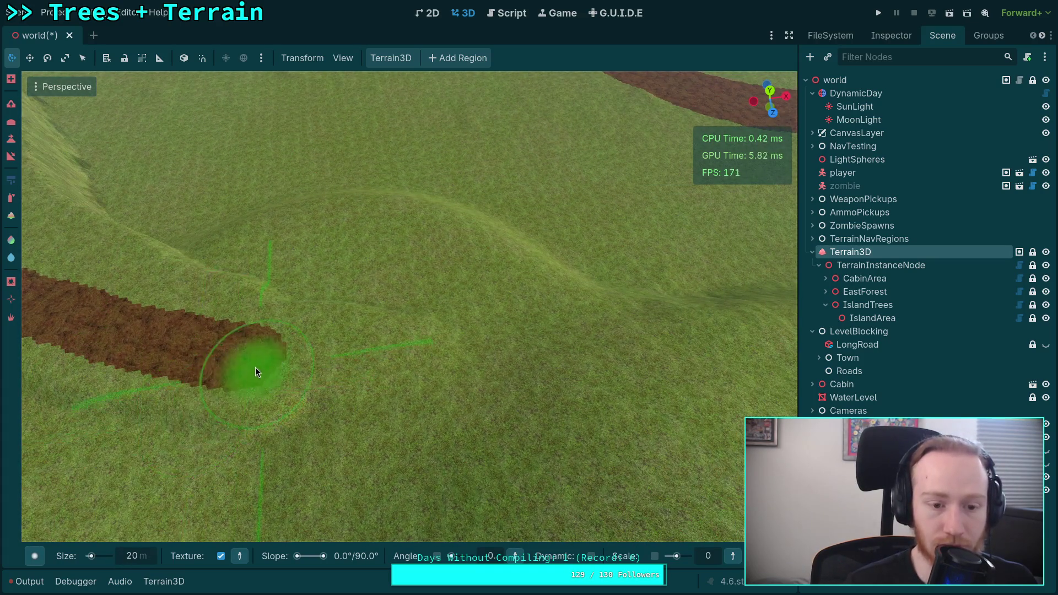
left_click_drag(252, 362, 622, 179)
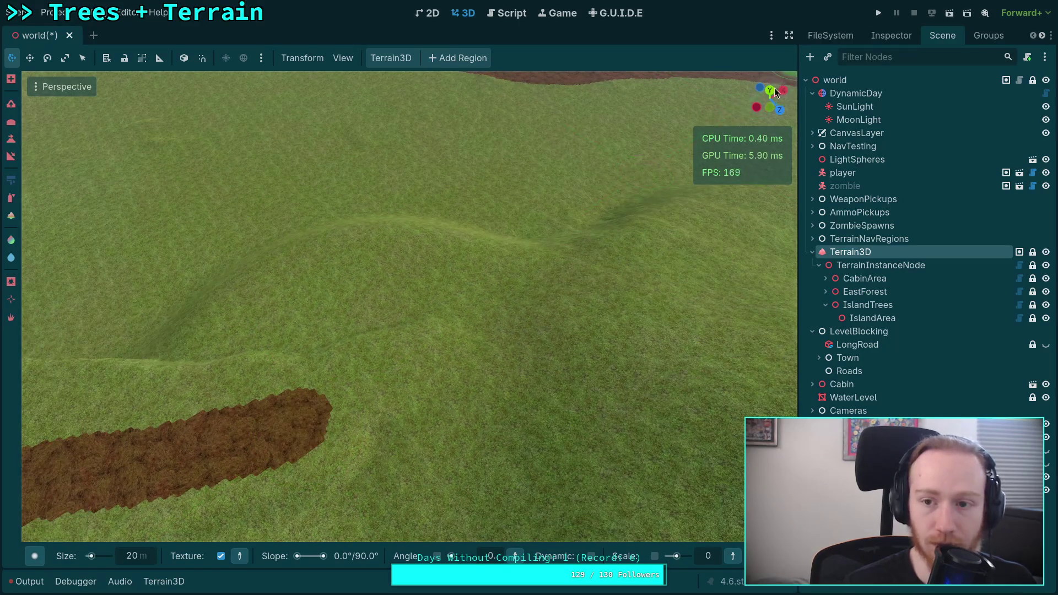
left_click(775, 91)
scroll(445, 329, "up", 5)
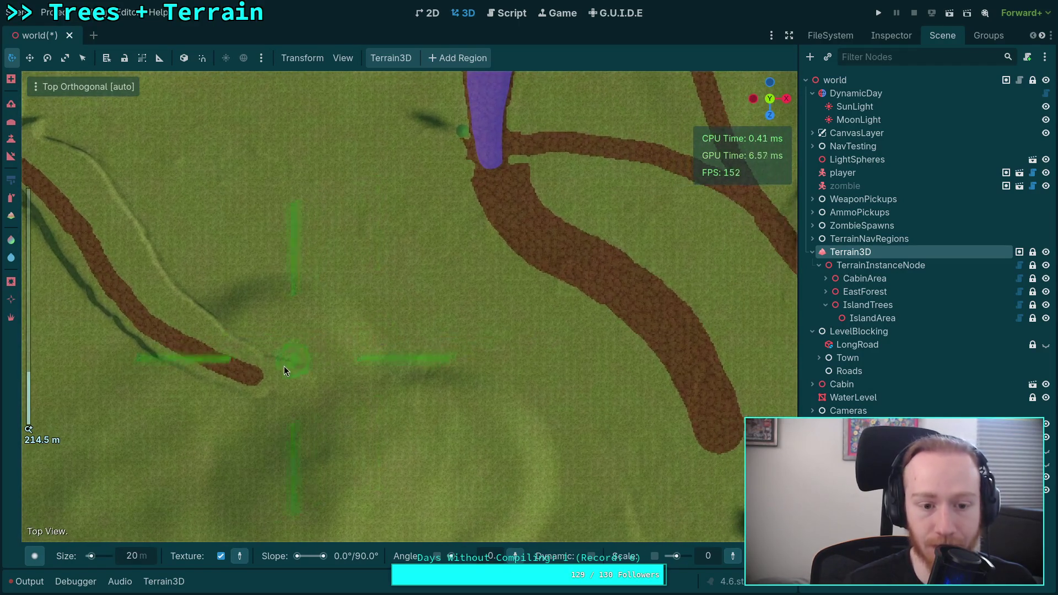
- Paint dirt past the path's tip, undoing the two strokes that went wrong
left_click_drag(261, 377, 276, 378)
key("ctrl+z")
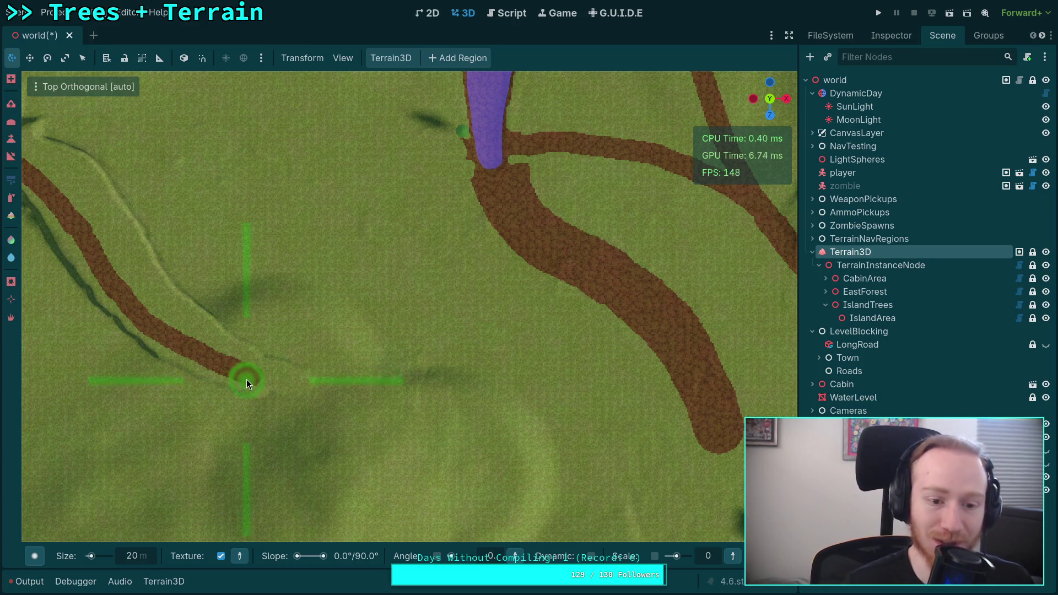
mouse_move(254, 378)
left_mouse_down()
mouse_move(331, 374)
mouse_move(442, 323)
mouse_move(513, 326)
mouse_move(586, 378)
mouse_move(624, 453)
mouse_move(346, 307)
mouse_move(526, 398)
mouse_move(469, 356)
mouse_move(418, 351)
mouse_move(435, 368)
left_mouse_up()
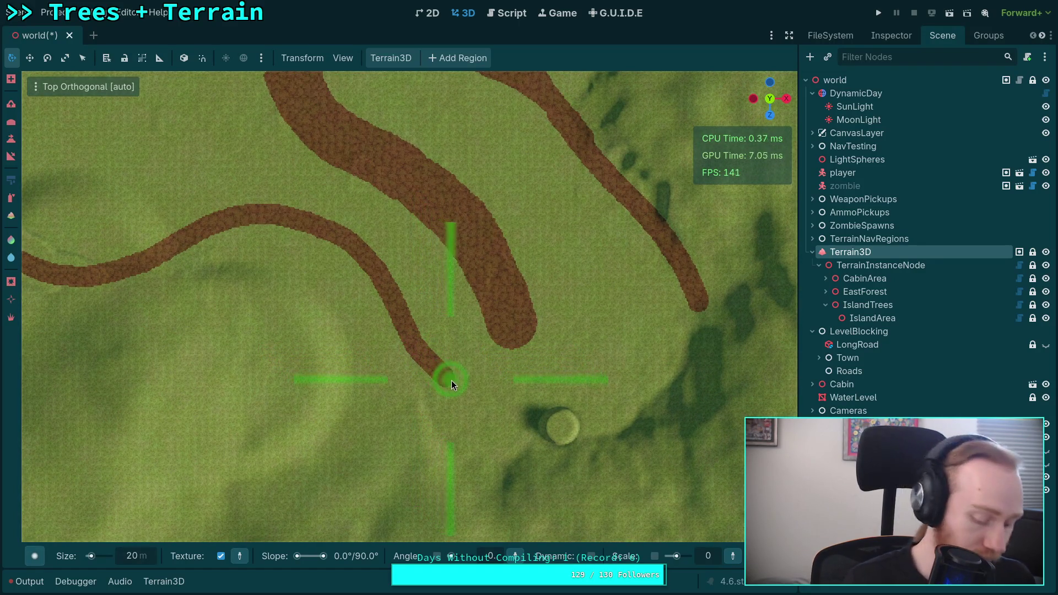
key("ctrl+z")
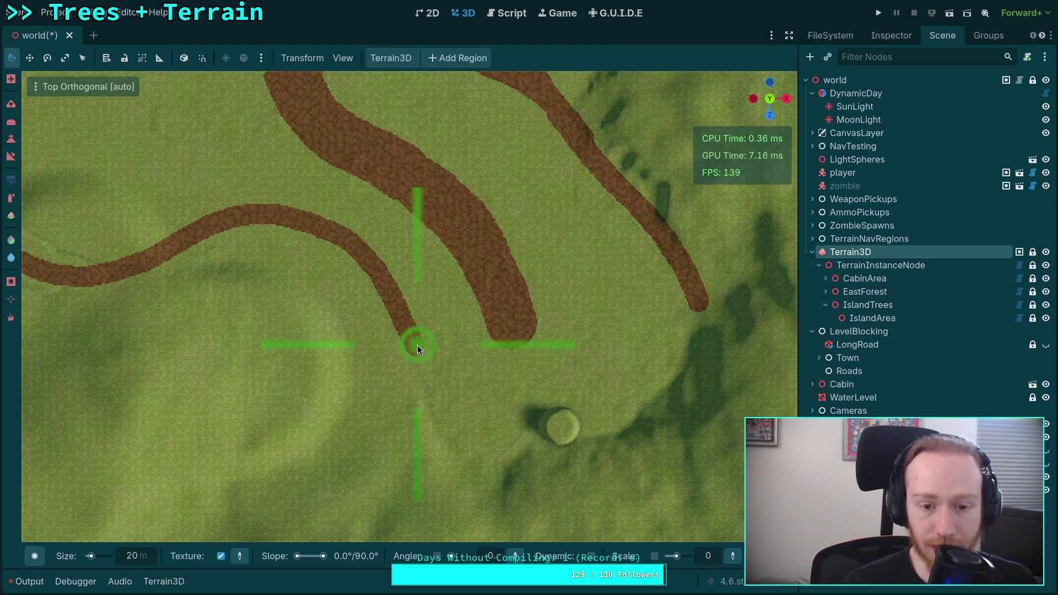
- Extend the path's tip down and right to the round pit, then select the grass texture
left_click_drag(416, 345, 424, 359)
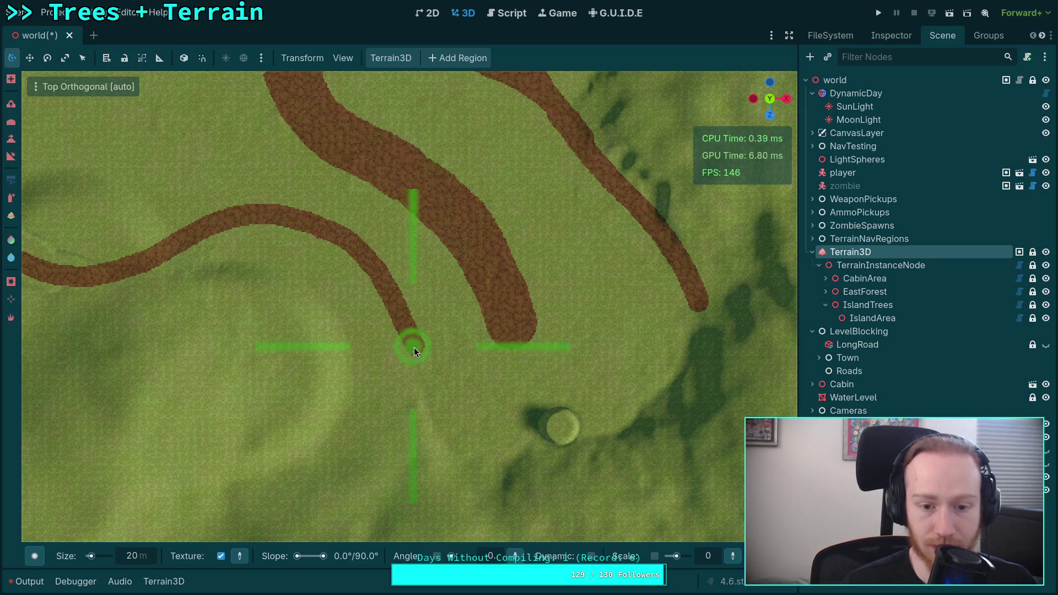
left_click_drag(417, 351, 434, 381)
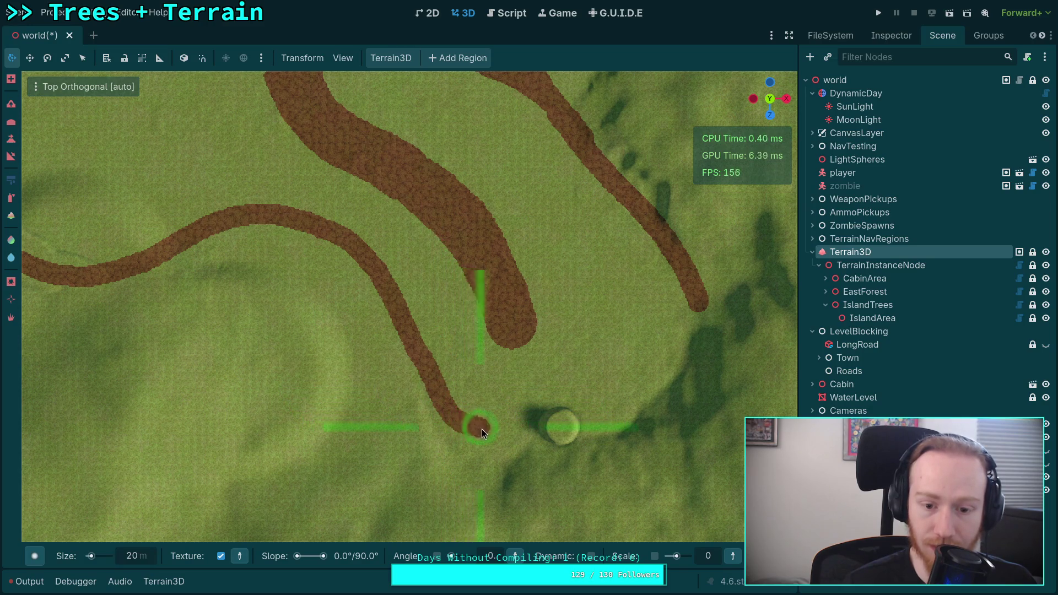
mouse_move(482, 429)
left_mouse_down()
mouse_move(560, 432)
mouse_move(648, 481)
mouse_move(423, 332)
mouse_move(458, 366)
mouse_move(374, 349)
mouse_move(419, 389)
left_mouse_up()
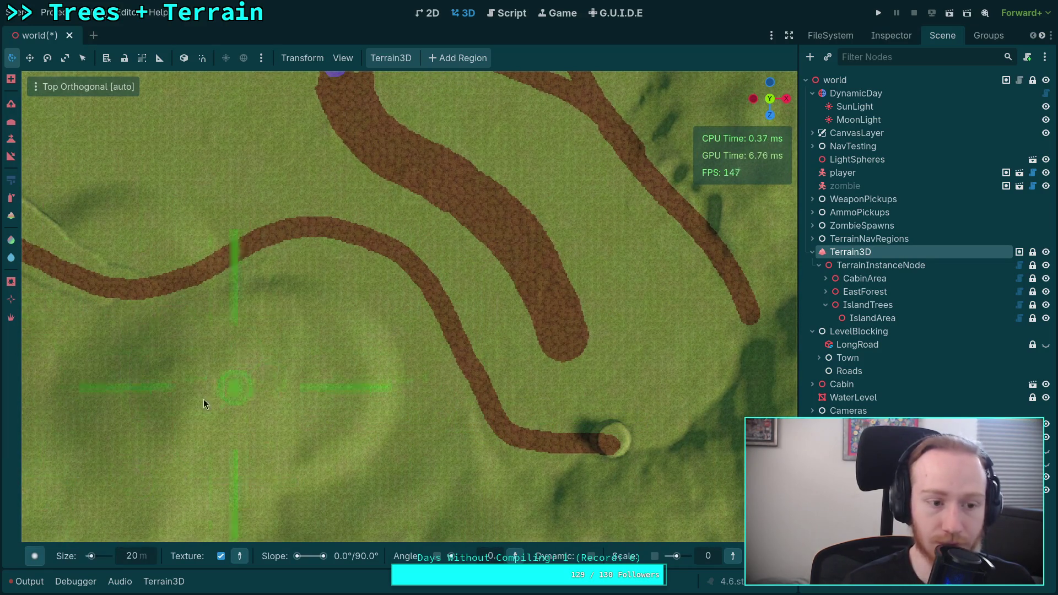
left_click(164, 581)
left_click(91, 495)
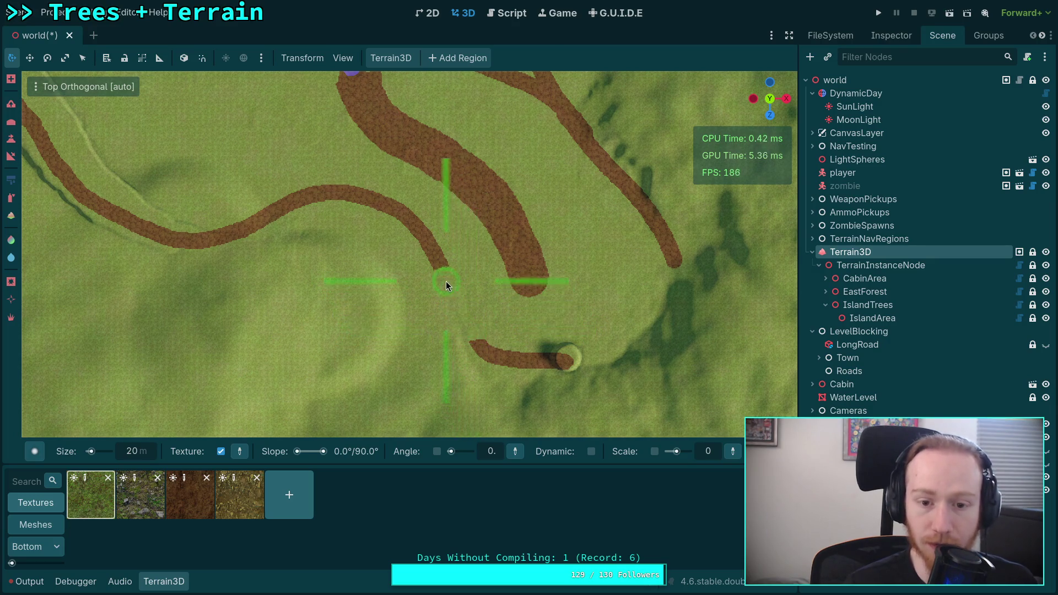
- Paint grass over the stray path tip and rework the path's end toward the round pit
mouse_move(419, 249)
left_mouse_down()
mouse_move(428, 255)
mouse_move(420, 231)
mouse_move(352, 197)
mouse_move(354, 187)
mouse_move(343, 194)
left_mouse_up()
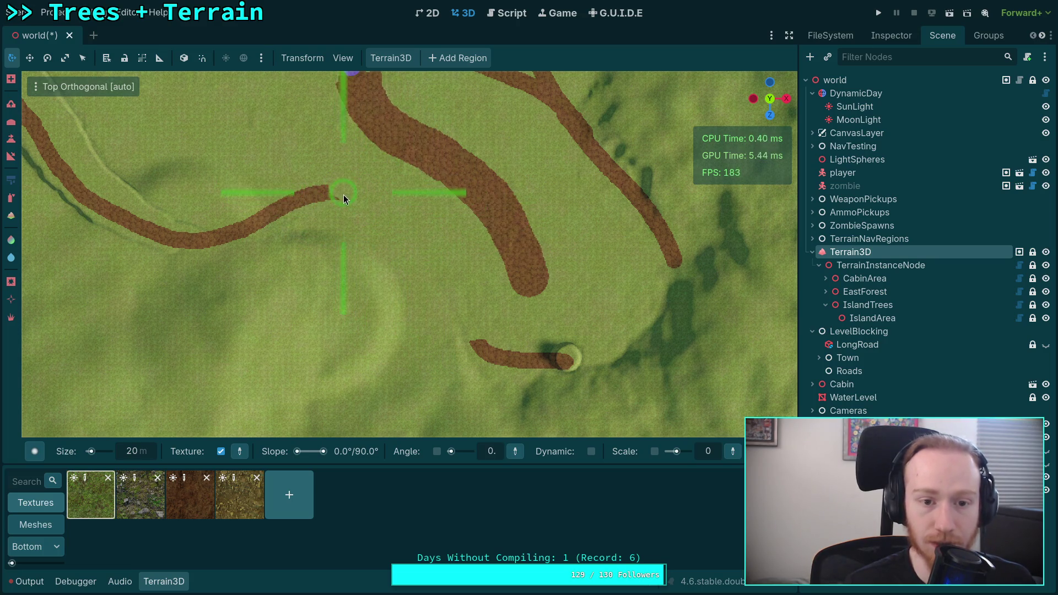
left_click(170, 574)
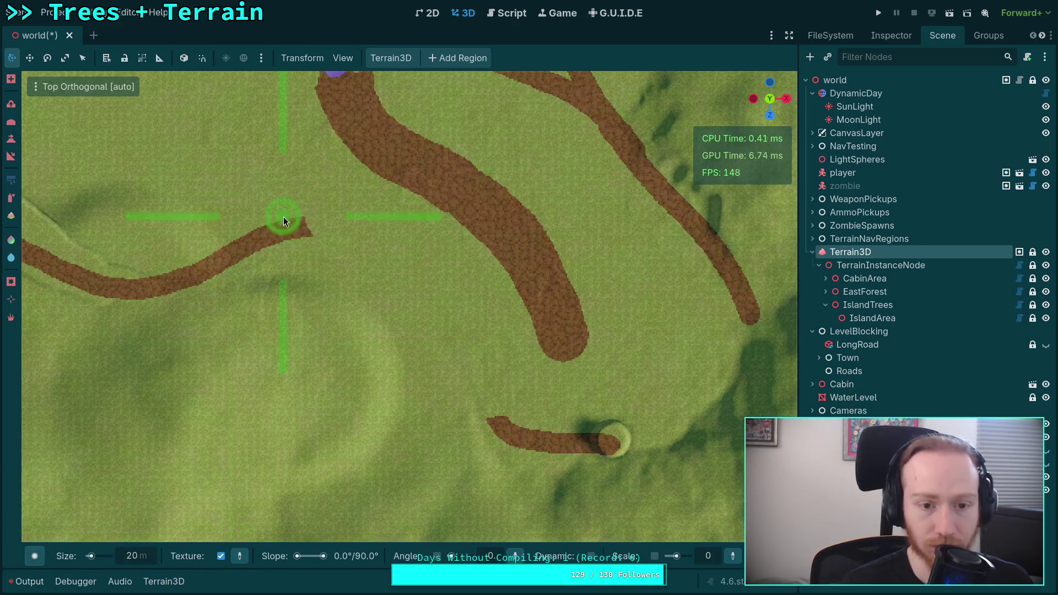
mouse_move(303, 227)
left_mouse_down()
mouse_move(343, 223)
mouse_move(415, 246)
mouse_move(478, 329)
left_mouse_up()
left_click_drag(480, 335, 498, 420)
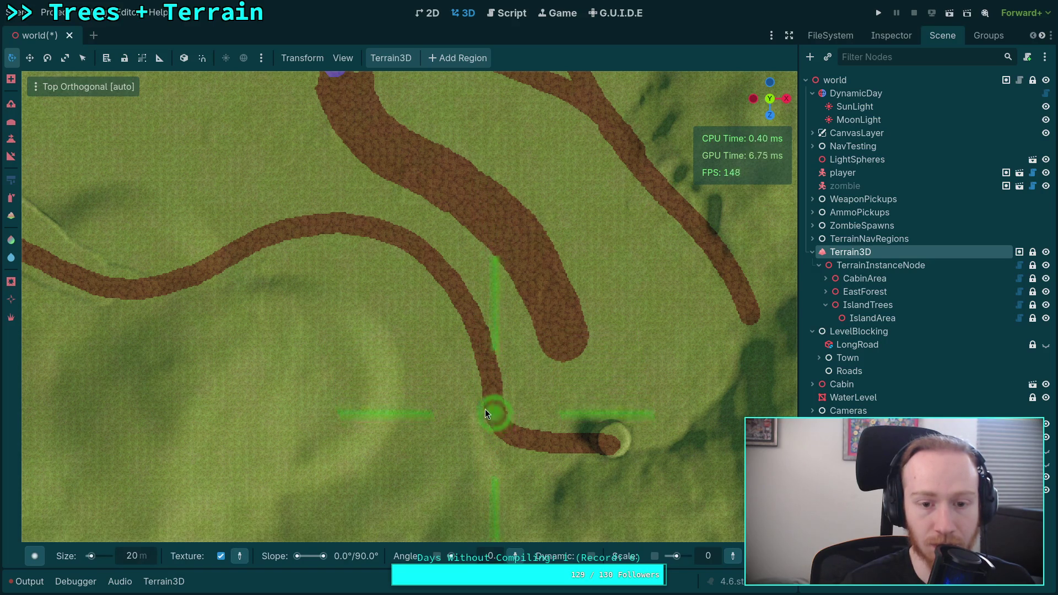
- Cover the path junction near the water with grass
scroll(457, 380, "left", 3)
scroll(474, 385, "left", 3)
scroll(207, 366, "right", 5)
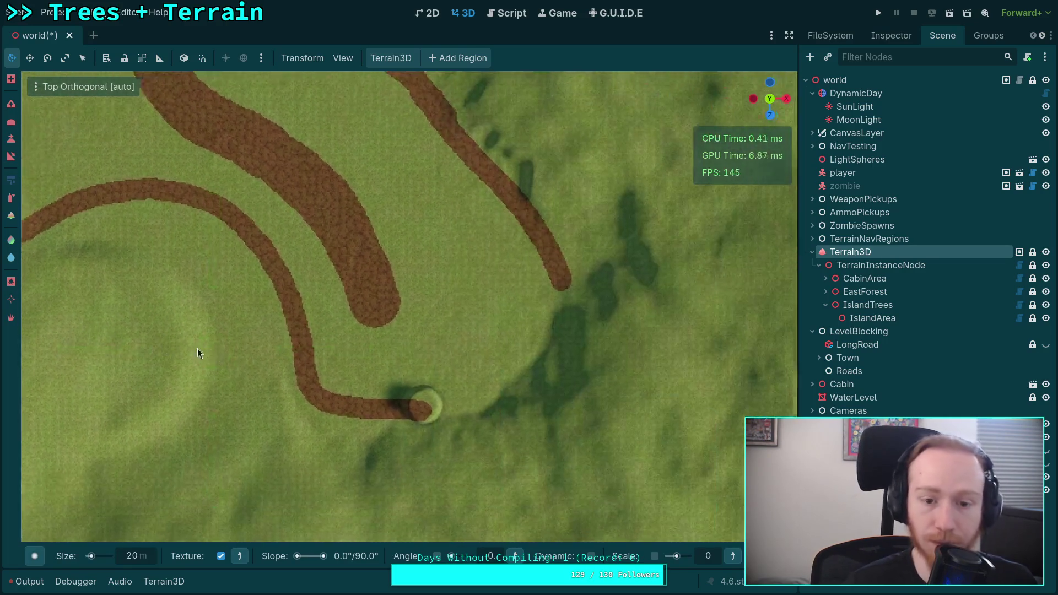
scroll(435, 408, "up", 5)
scroll(479, 414, "left", 4)
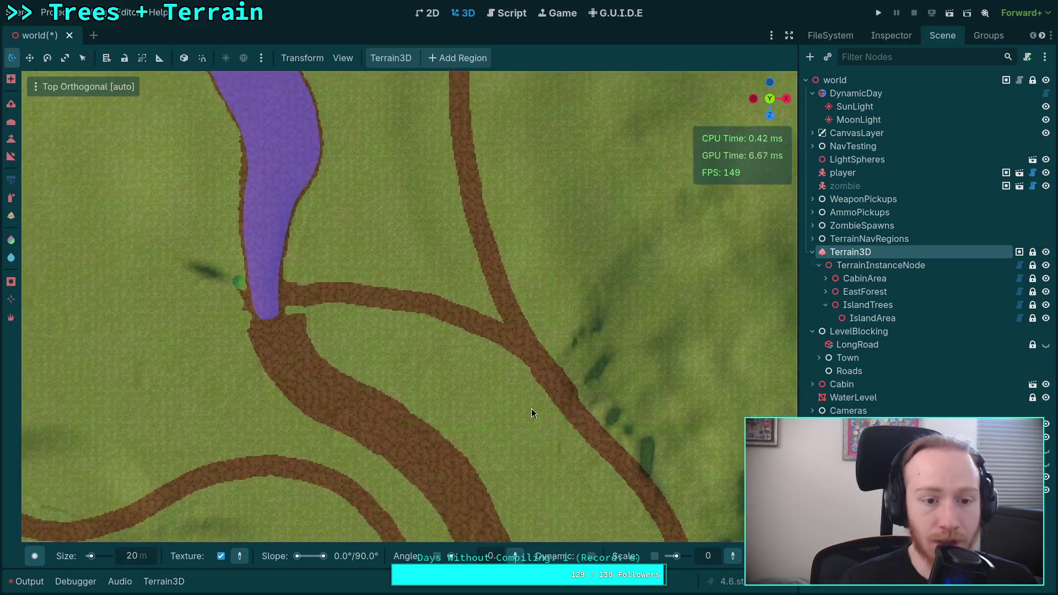
left_click(163, 581)
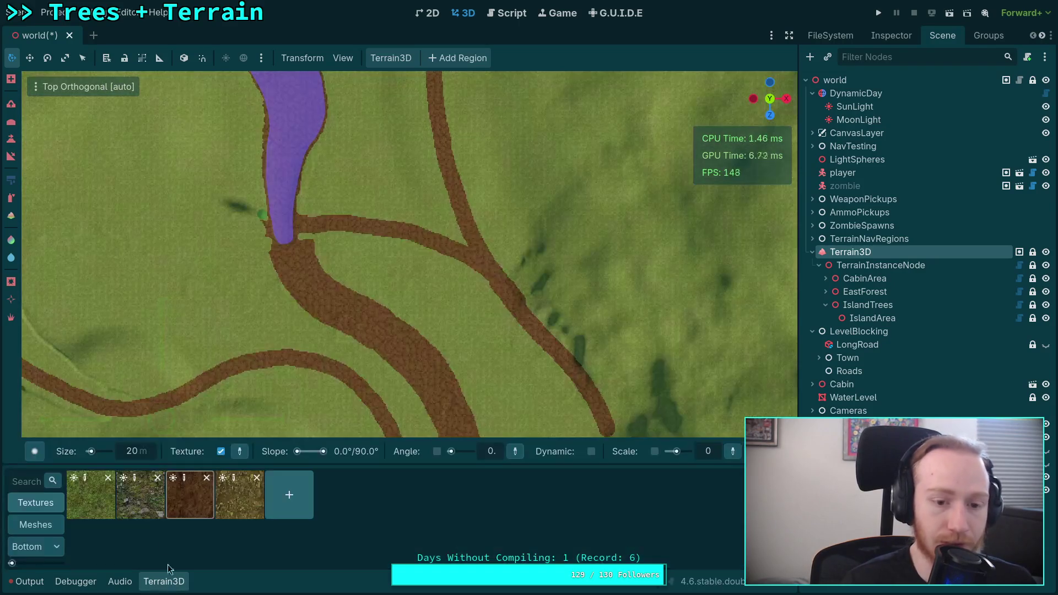
left_click(164, 582)
mouse_move(303, 258)
left_mouse_down()
mouse_move(279, 263)
mouse_move(283, 276)
mouse_move(309, 269)
mouse_move(399, 296)
left_mouse_up()
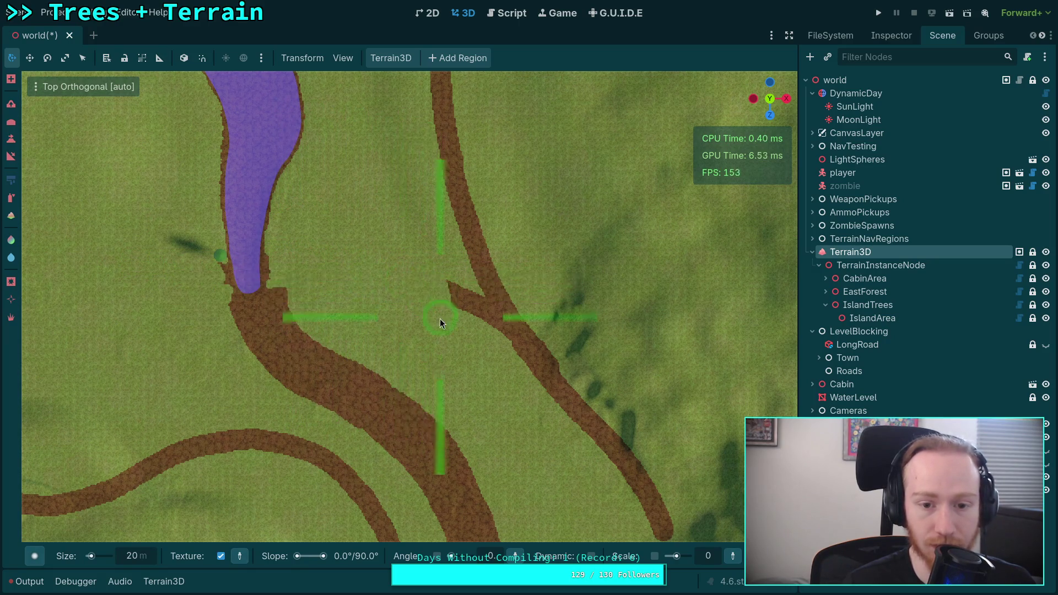
- Trim the diagonal branch's tip near the water back to grass
scroll(440, 318, "up", 4)
scroll(482, 243, "down", 3)
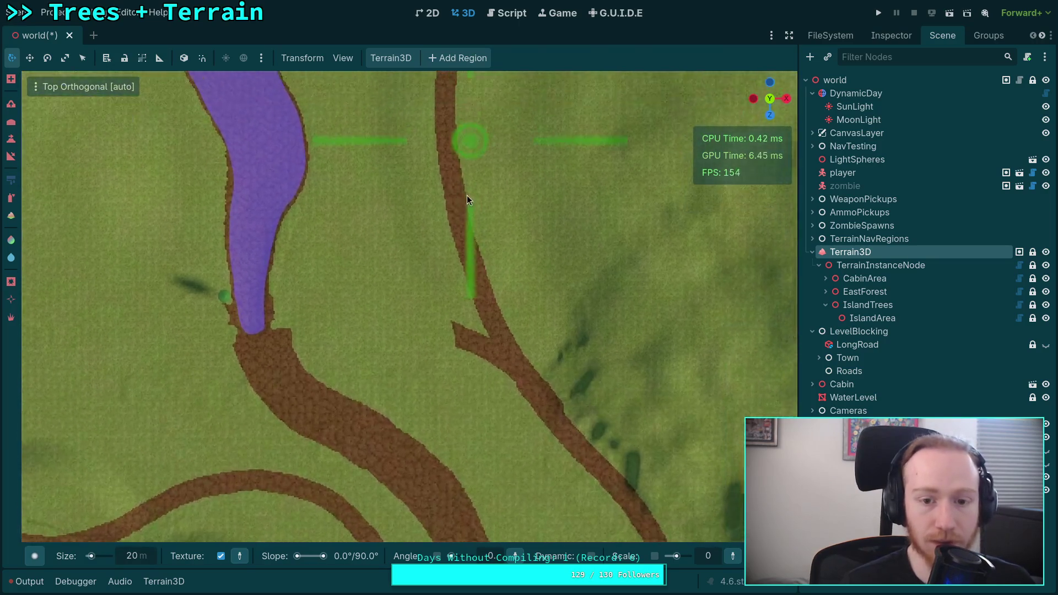
scroll(467, 195, "up", 2)
scroll(461, 147, "down", 3)
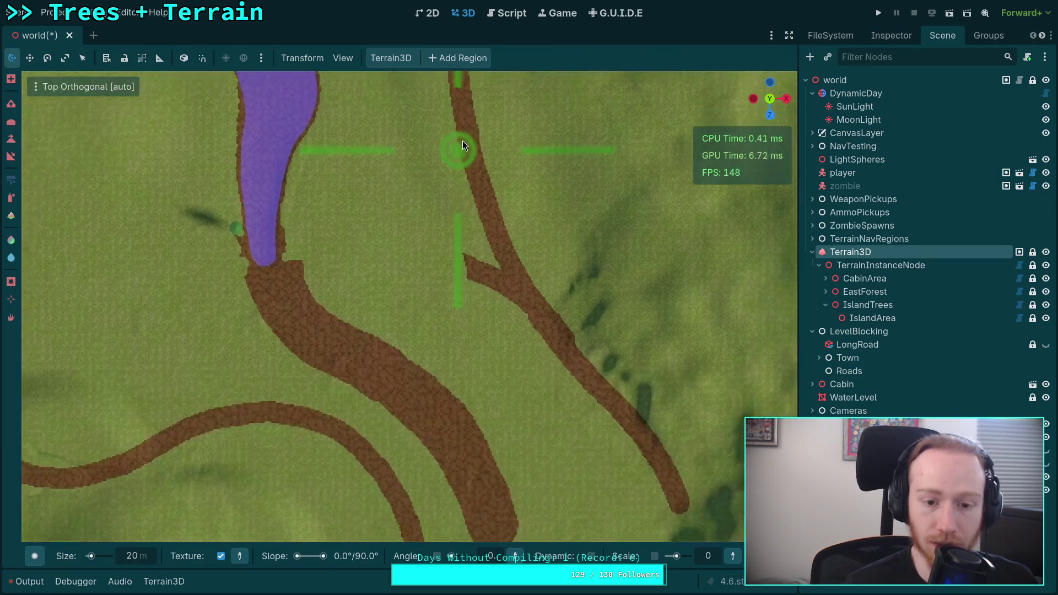
scroll(477, 135, "up", 3)
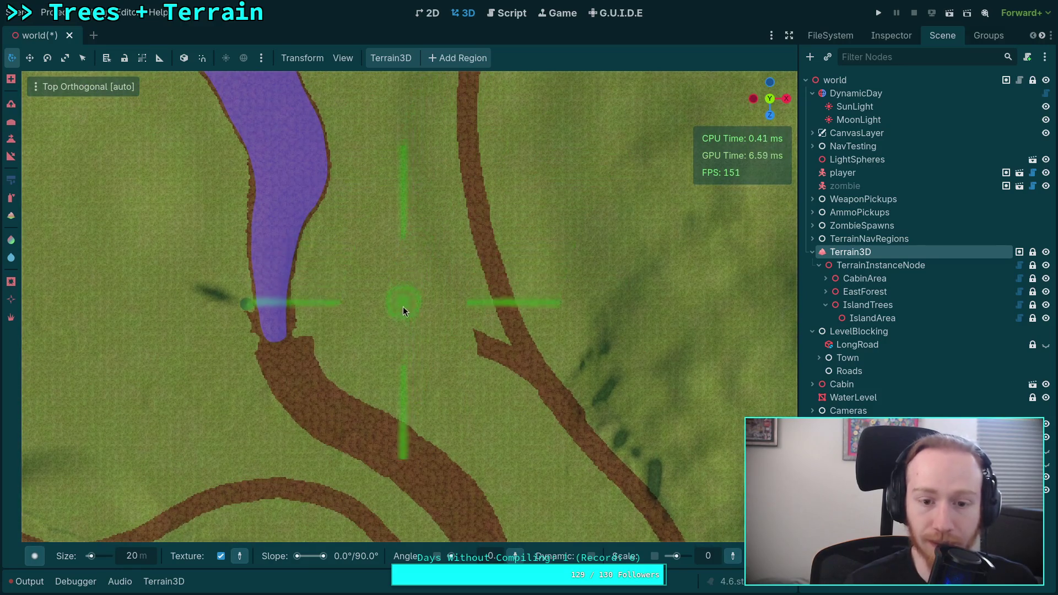
mouse_move(411, 369)
left_mouse_down()
mouse_move(449, 304)
mouse_move(392, 124)
mouse_move(496, 314)
mouse_move(307, 224)
mouse_move(343, 155)
mouse_move(457, 415)
mouse_move(282, 107)
mouse_move(471, 457)
left_mouse_up()
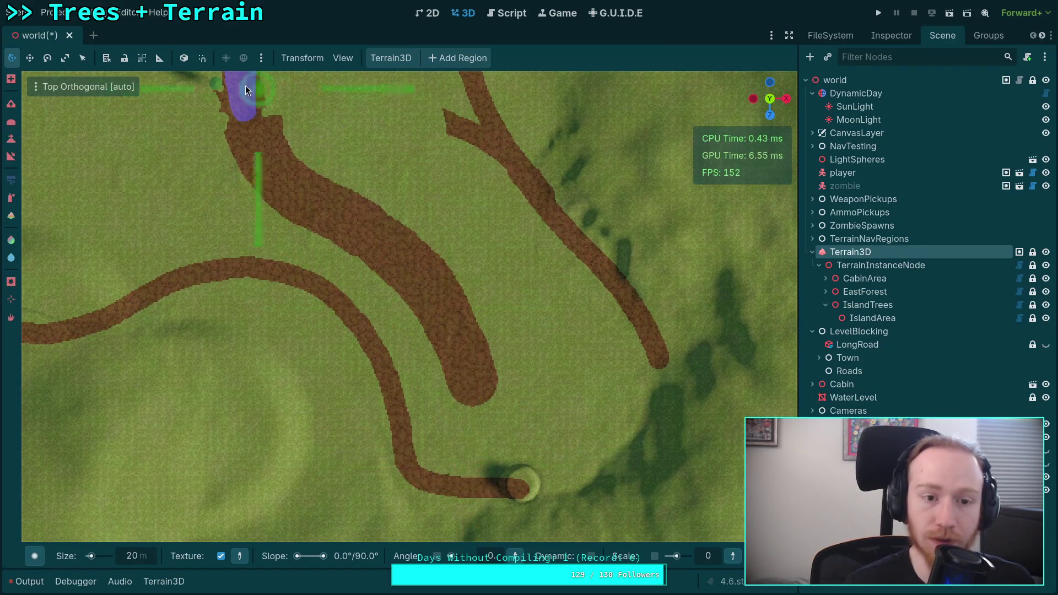
mouse_move(387, 302)
left_mouse_down()
mouse_move(409, 371)
mouse_move(423, 352)
mouse_move(368, 309)
mouse_move(540, 323)
left_mouse_up()
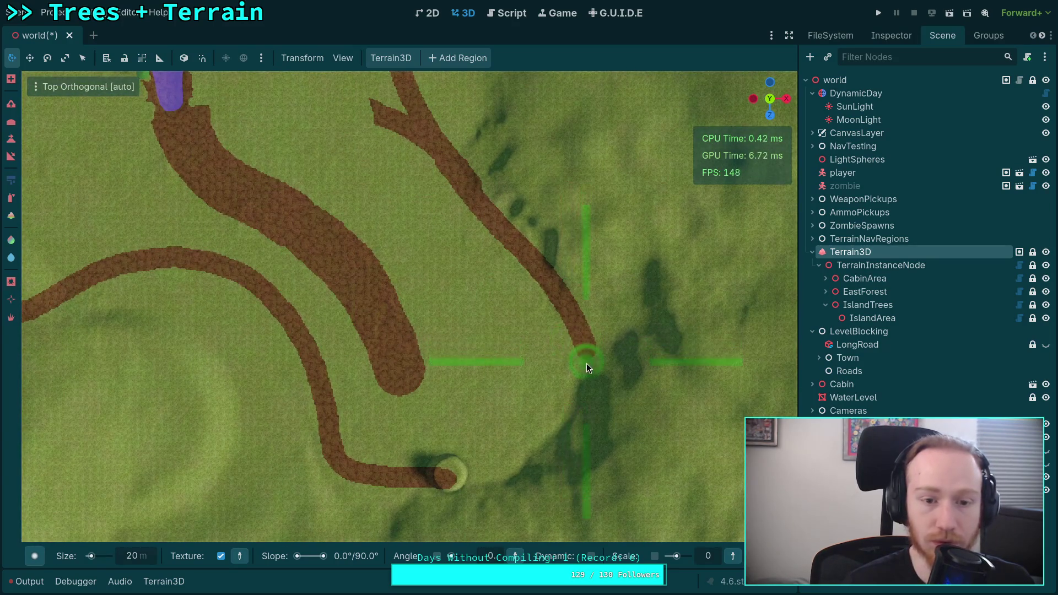
mouse_move(587, 363)
left_mouse_down()
mouse_move(585, 382)
mouse_move(568, 326)
mouse_move(537, 315)
mouse_move(547, 282)
mouse_move(538, 236)
mouse_move(498, 339)
mouse_move(500, 315)
mouse_move(482, 290)
mouse_move(432, 269)
mouse_move(386, 227)
mouse_move(420, 236)
mouse_move(457, 281)
left_mouse_up()
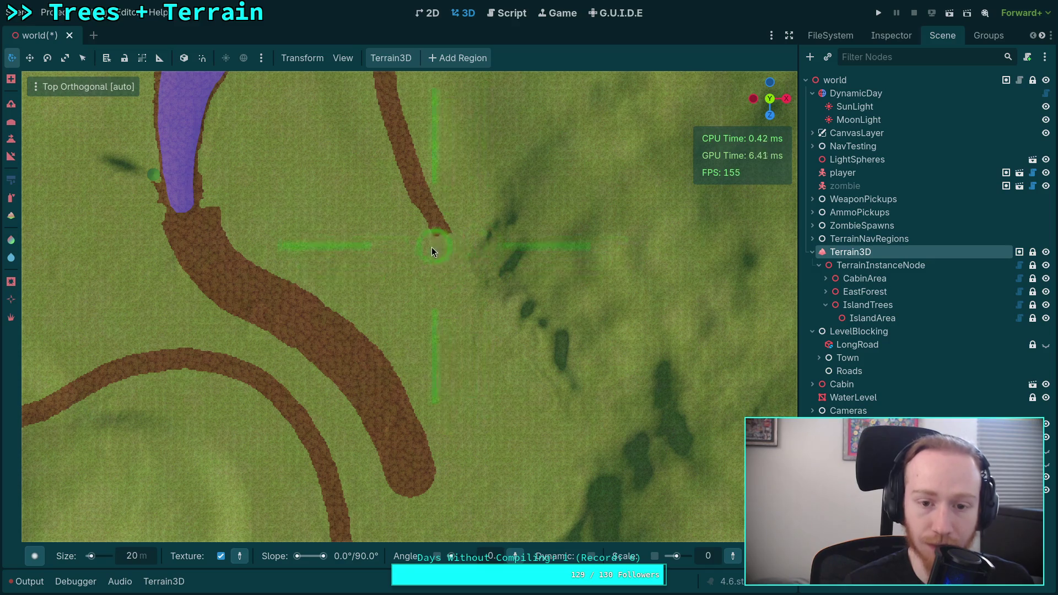
left_click_drag(454, 243, 451, 226)
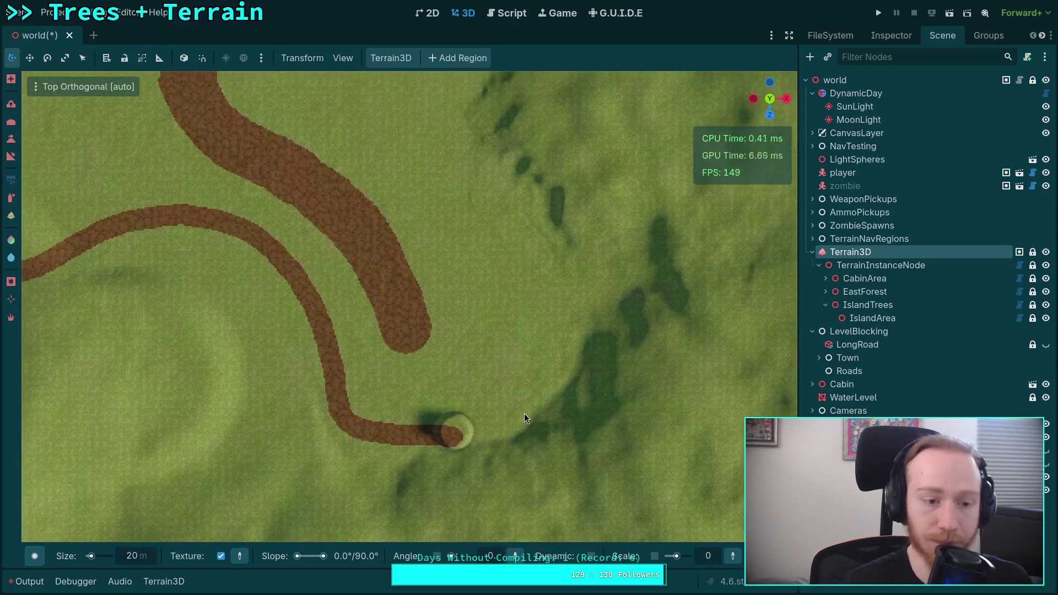
left_click(164, 582)
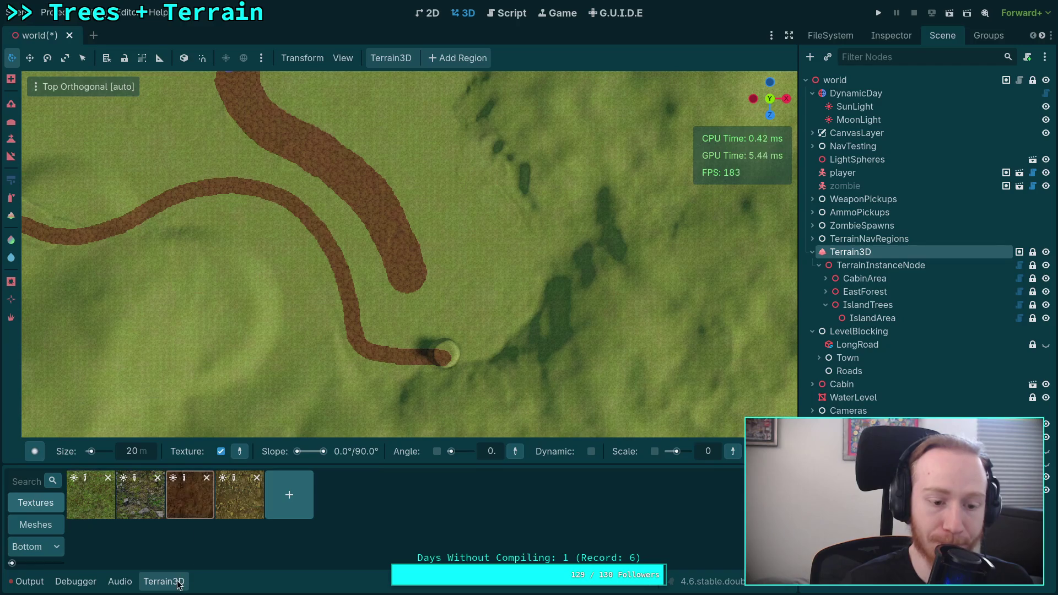
- Paint the dirt path south from the junction
left_click(176, 582)
left_click_drag(464, 467, 467, 430)
scroll(467, 430, "down", 5)
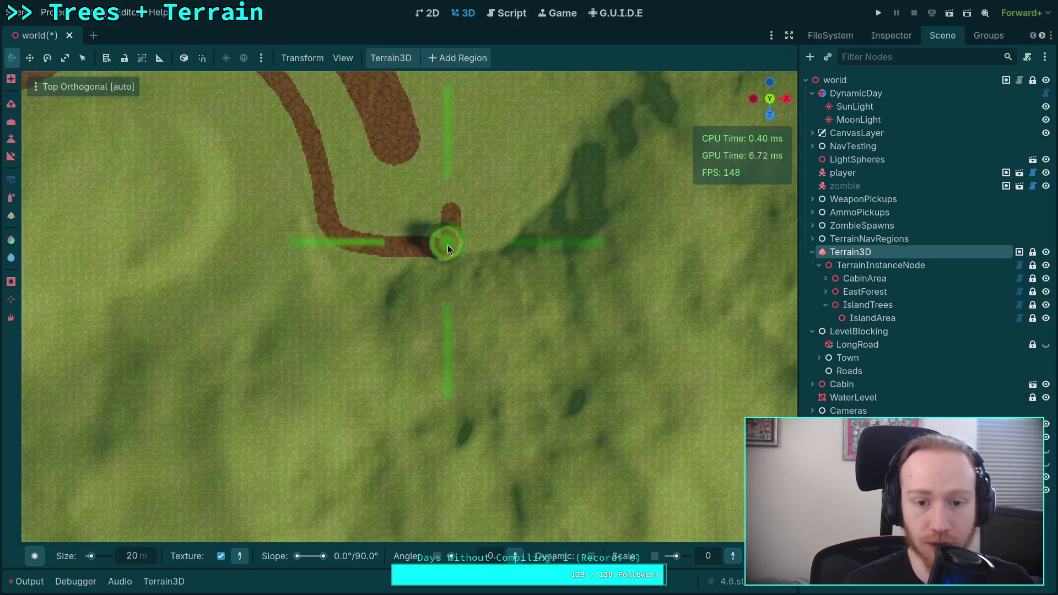
left_click_drag(452, 258, 462, 329)
scroll(454, 365, "down", 5)
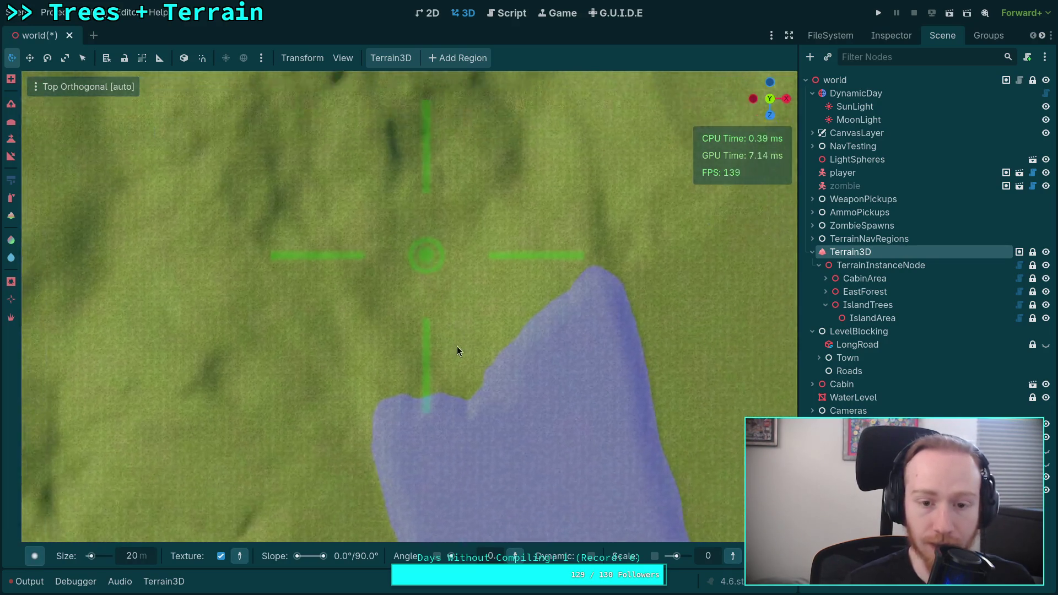
scroll(458, 346, "up", 5)
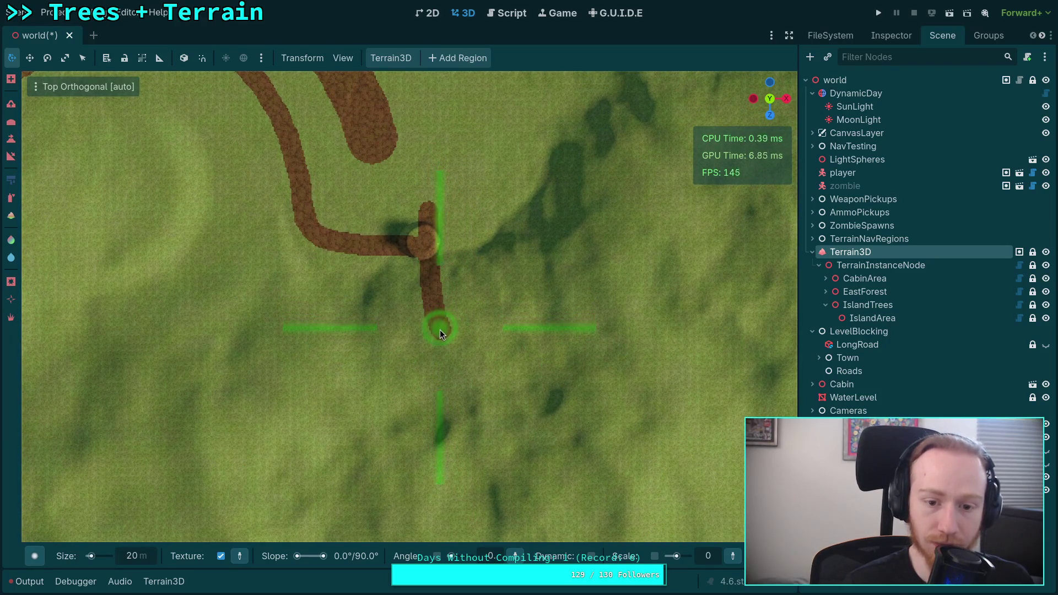
left_click_drag(440, 329, 448, 341)
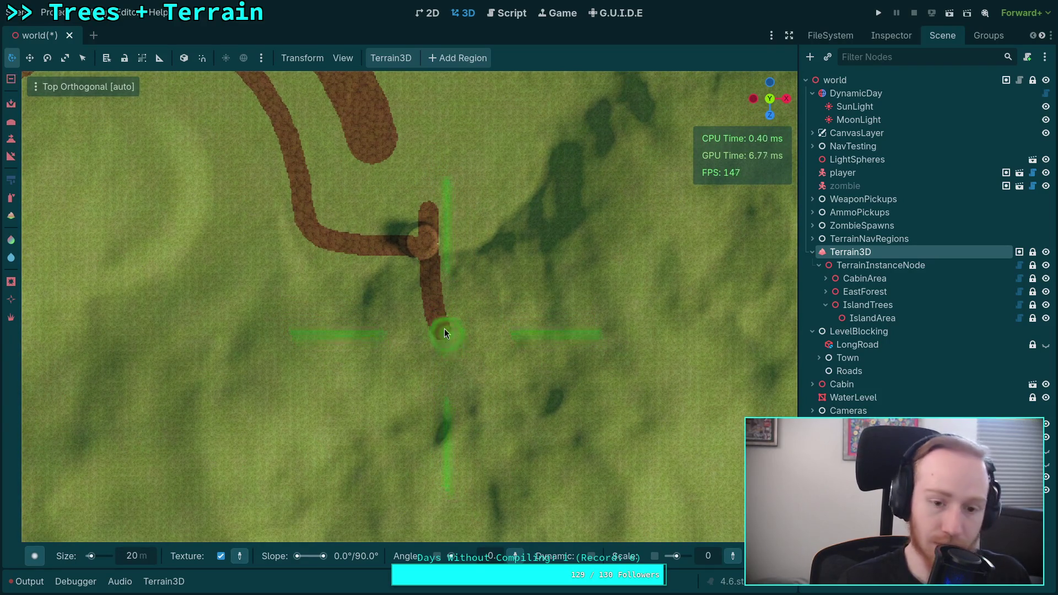
mouse_move(445, 336)
left_mouse_down()
mouse_move(525, 441)
mouse_move(442, 220)
mouse_move(474, 266)
mouse_move(484, 313)
mouse_move(483, 502)
mouse_move(451, 263)
left_mouse_up()
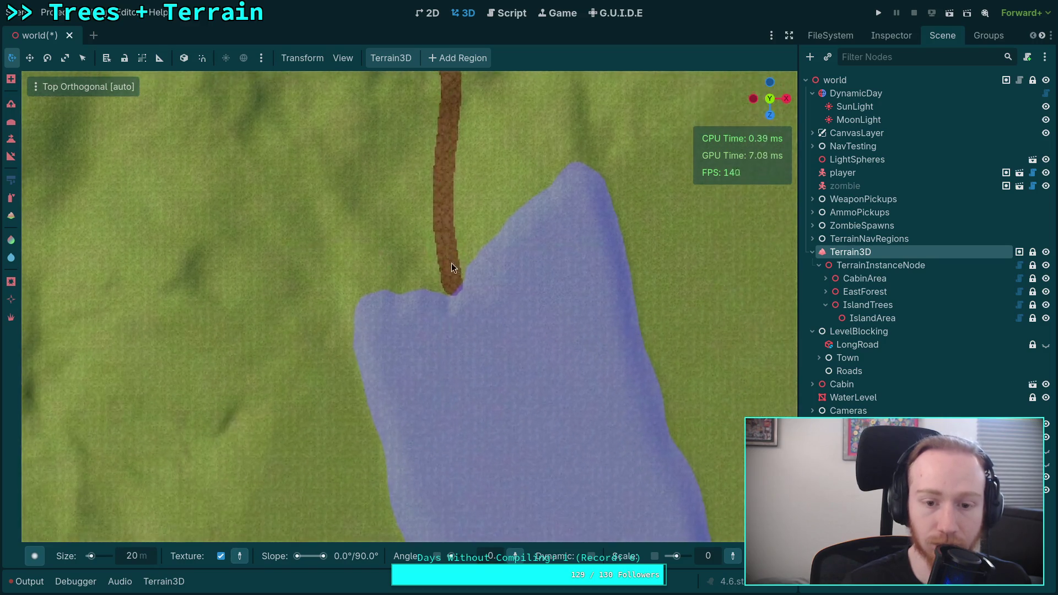
- Run the dirt path to the water's edge, add a short northern branch, and select grass
mouse_move(463, 320)
left_mouse_down()
mouse_move(491, 404)
mouse_move(446, 232)
mouse_move(474, 314)
mouse_move(472, 424)
mouse_move(465, 250)
mouse_move(439, 418)
mouse_move(415, 216)
mouse_move(406, 229)
mouse_move(419, 310)
mouse_move(469, 458)
mouse_move(443, 269)
mouse_move(496, 325)
mouse_move(520, 252)
mouse_move(476, 342)
mouse_move(517, 411)
mouse_move(490, 392)
mouse_move(477, 399)
mouse_move(448, 343)
mouse_move(456, 495)
mouse_move(432, 241)
mouse_move(444, 416)
left_mouse_up()
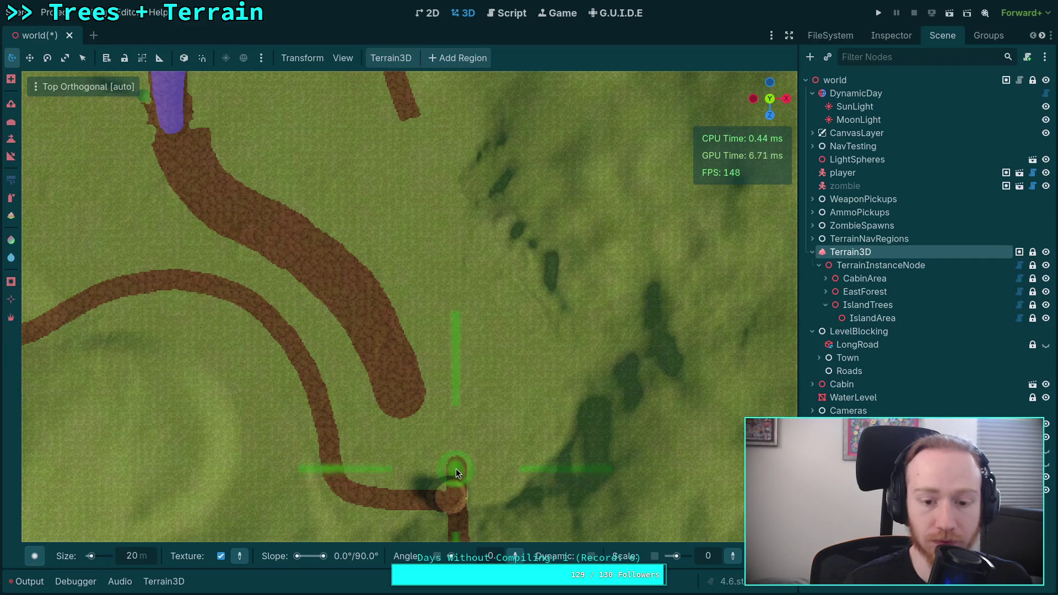
mouse_move(455, 464)
left_mouse_down()
mouse_move(495, 342)
mouse_move(494, 287)
mouse_move(479, 240)
mouse_move(413, 156)
mouse_move(498, 329)
left_mouse_up()
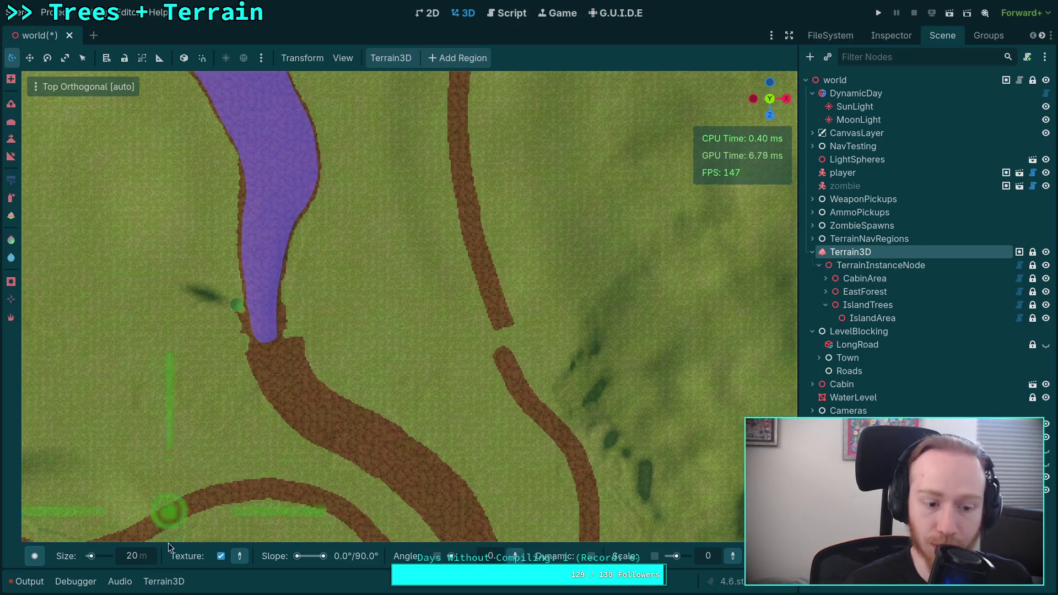
left_click(164, 582)
left_click(113, 509)
mouse_move(473, 203)
left_mouse_down()
mouse_move(504, 350)
mouse_move(471, 275)
mouse_move(468, 220)
left_mouse_up()
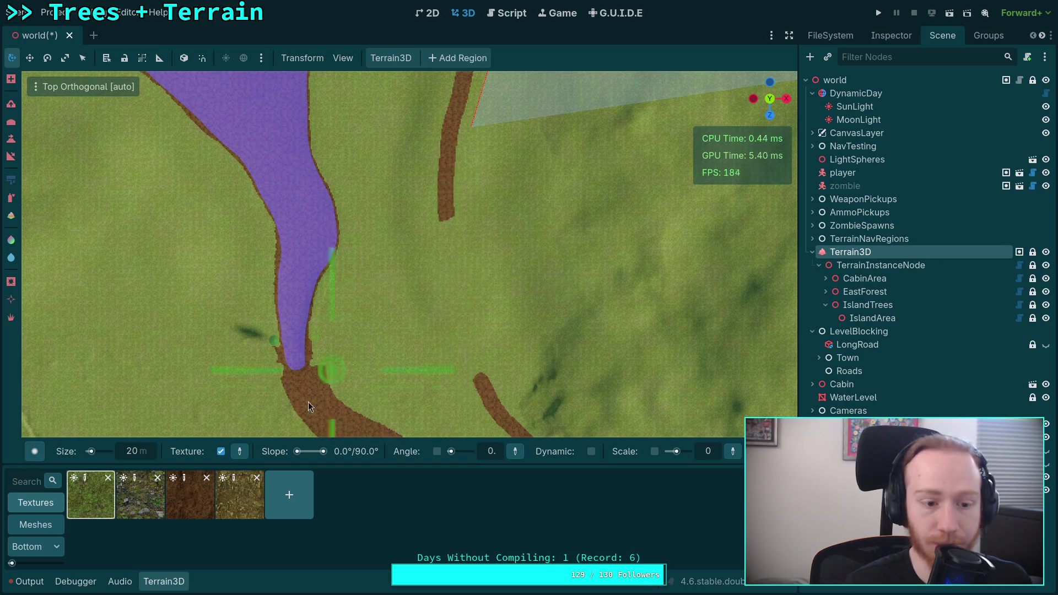
- Extend the dirt path curving left, then down-right from its end
left_click(179, 579)
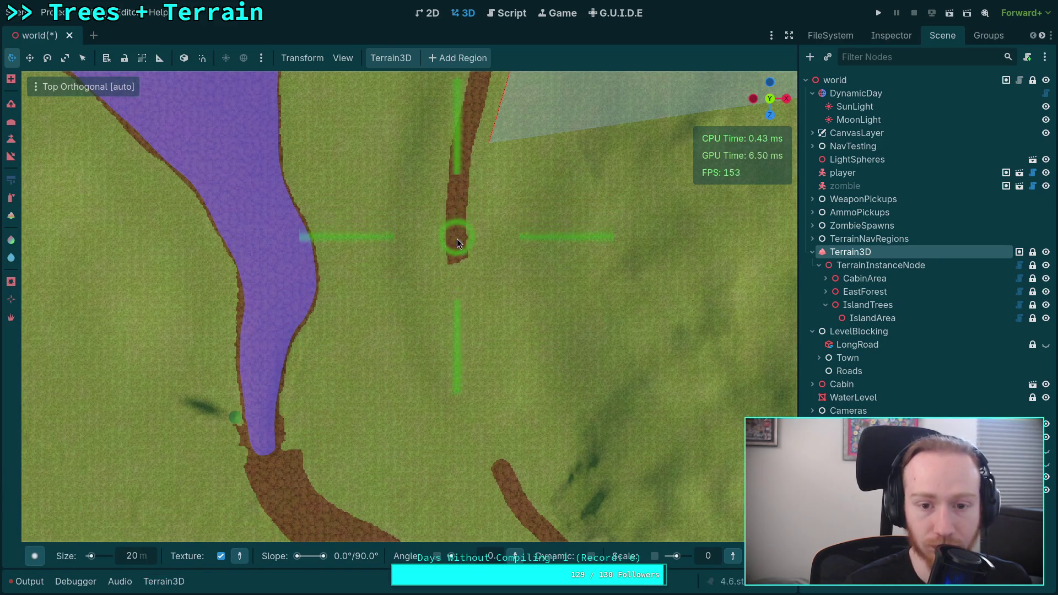
mouse_move(454, 273)
left_mouse_down()
mouse_move(415, 376)
mouse_move(422, 477)
left_mouse_up()
left_click_drag(397, 370, 326, 167)
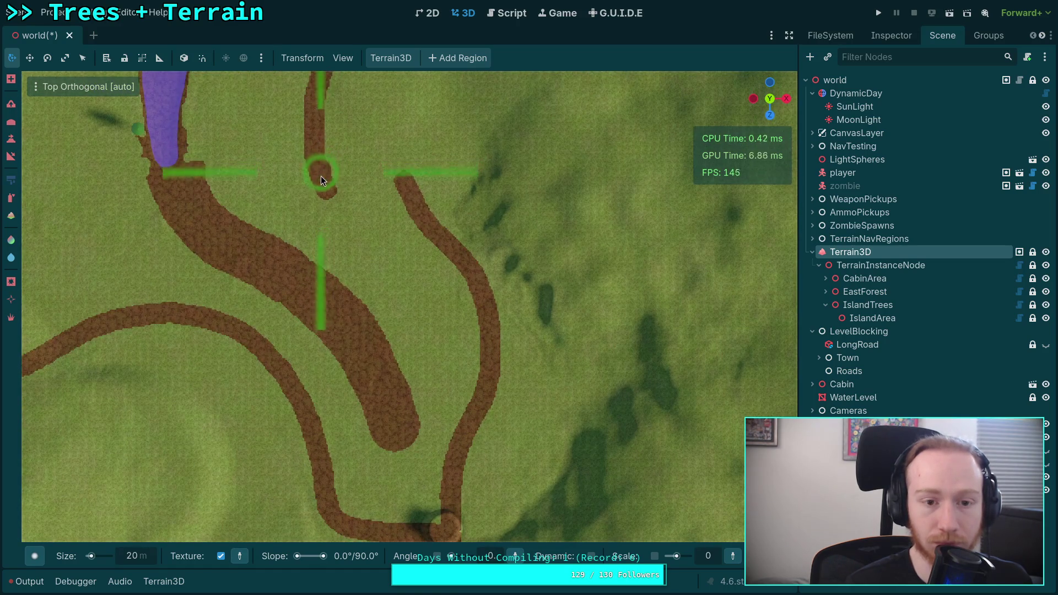
mouse_move(345, 222)
left_mouse_down()
mouse_move(451, 323)
mouse_move(470, 406)
left_mouse_up()
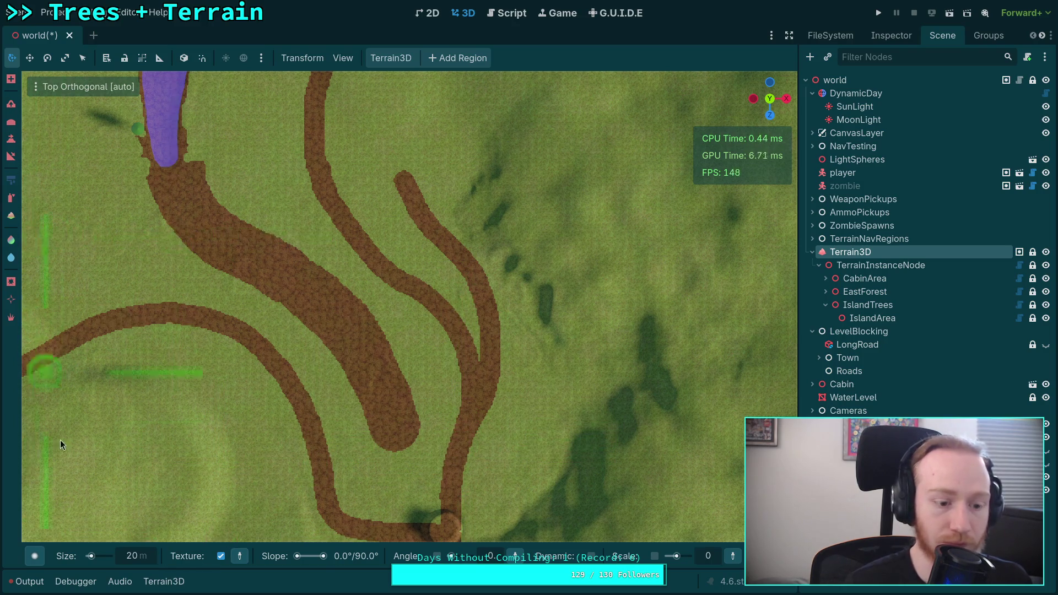
- Switch to grass and paint over part of the dirt path, then rework the right path's lower end
left_click(163, 583)
left_click(100, 520)
left_click(164, 581)
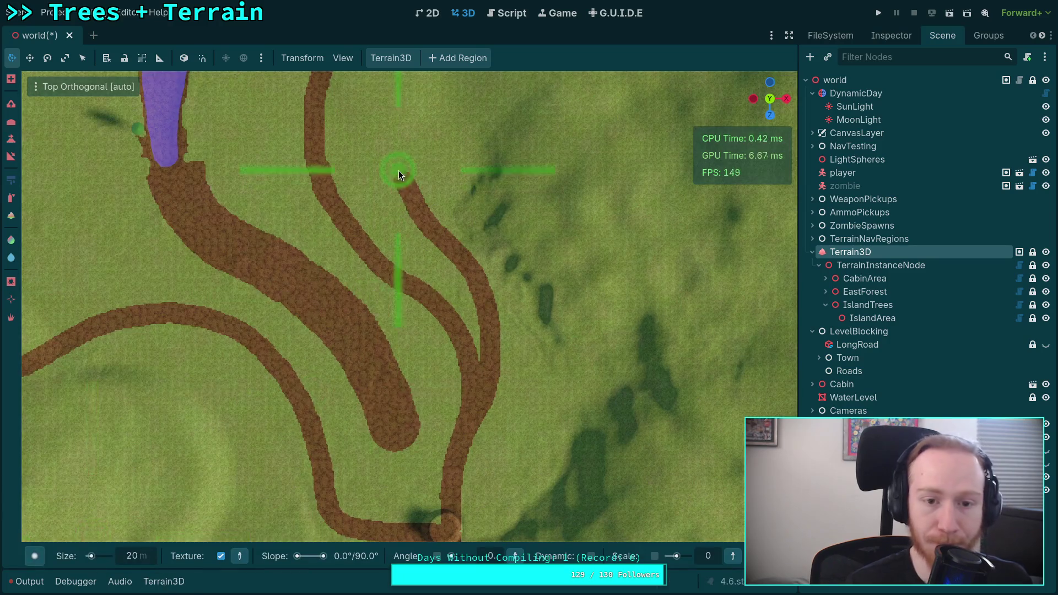
mouse_move(418, 197)
left_mouse_down()
mouse_move(406, 214)
mouse_move(467, 244)
mouse_move(450, 260)
mouse_move(471, 282)
mouse_move(488, 267)
mouse_move(474, 292)
mouse_move(496, 382)
mouse_move(493, 439)
mouse_move(504, 294)
mouse_move(482, 393)
mouse_move(487, 320)
mouse_move(433, 356)
left_mouse_up()
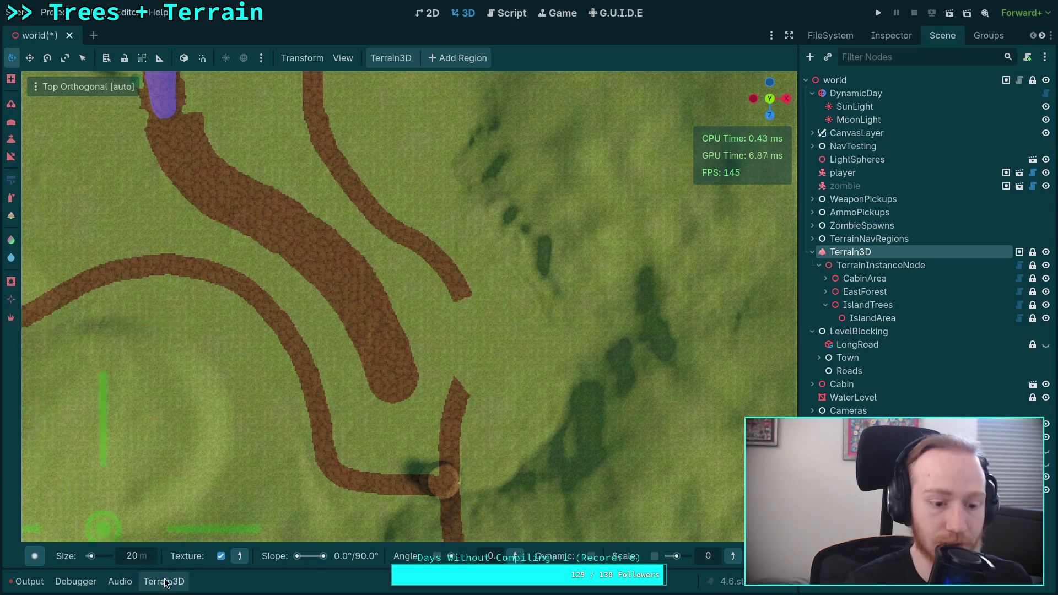
left_click(182, 582)
left_click(188, 581)
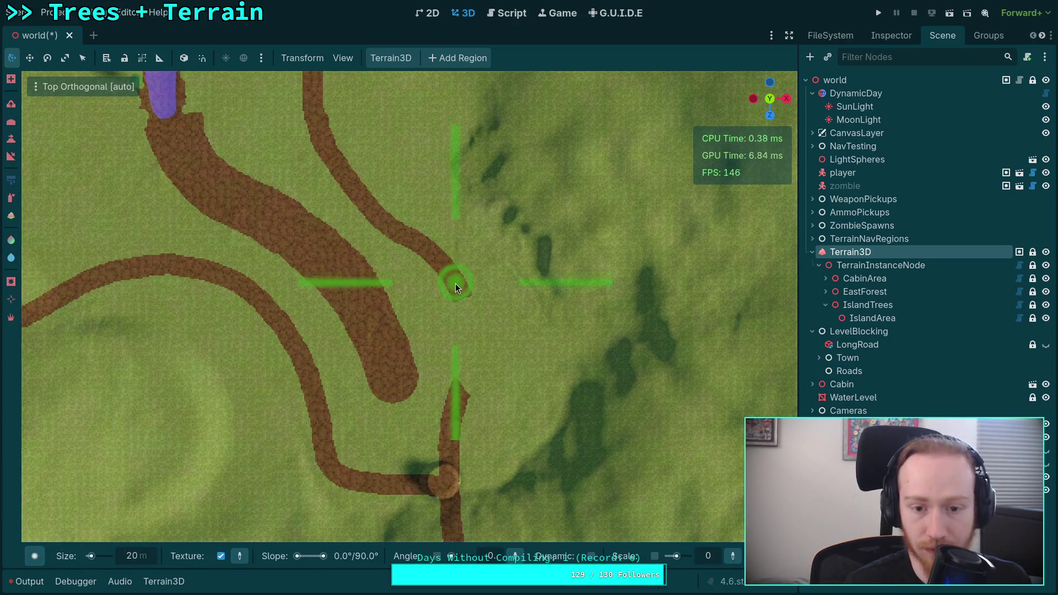
mouse_move(461, 296)
left_mouse_down()
mouse_move(471, 350)
mouse_move(454, 438)
left_mouse_up()
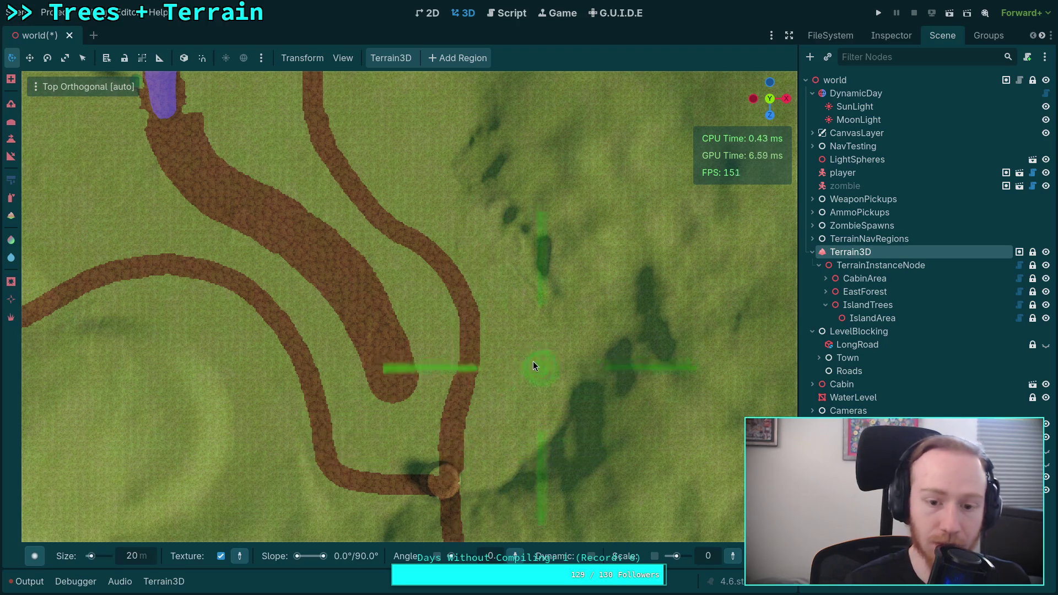
- Cover the road's thin tail with grass, then switch back to dirt and extend it downward
left_click(164, 582)
left_click(164, 582)
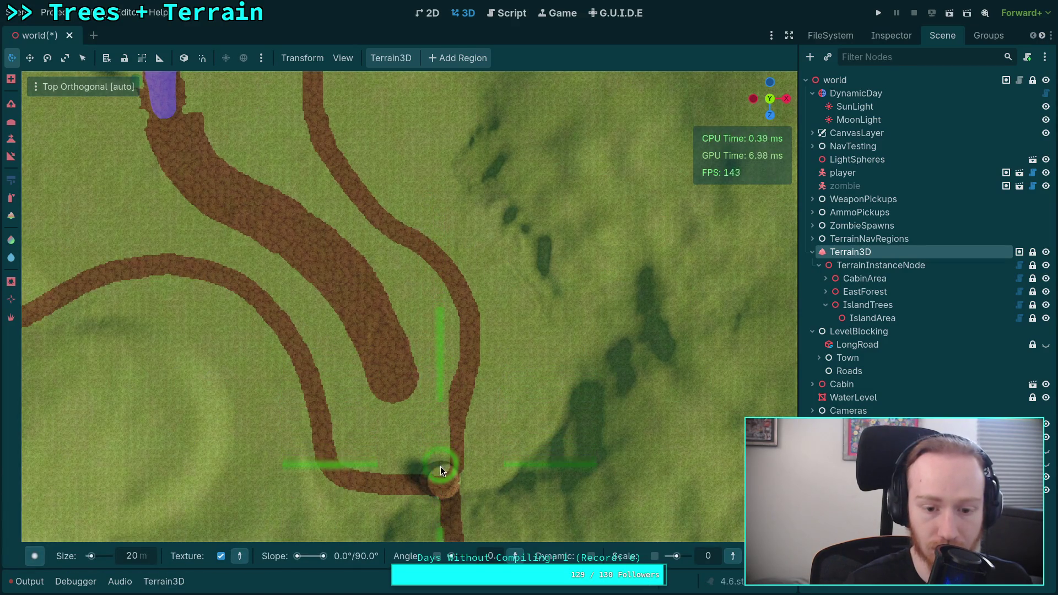
mouse_move(465, 472)
left_mouse_down()
mouse_move(448, 428)
mouse_move(474, 444)
mouse_move(446, 362)
mouse_move(468, 409)
left_mouse_up()
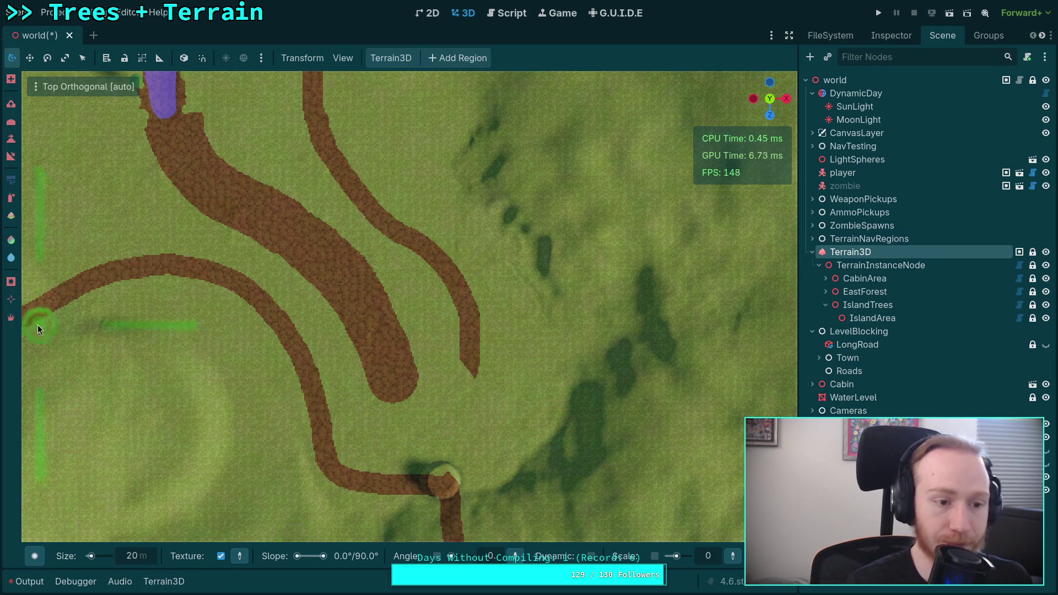
left_click(164, 581)
left_click(186, 520)
left_click(163, 581)
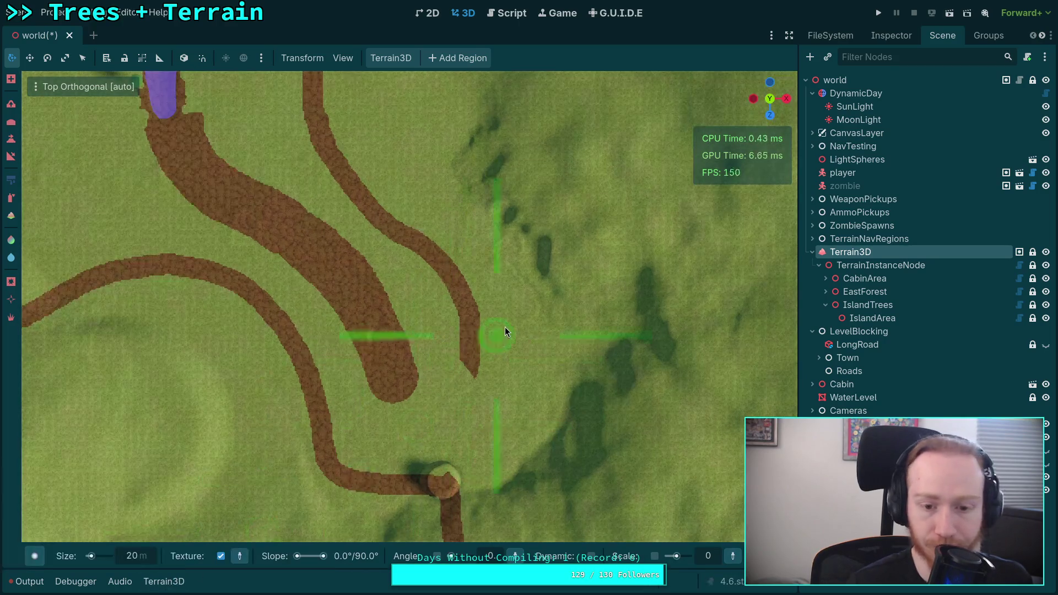
left_click_drag(471, 350, 451, 448)
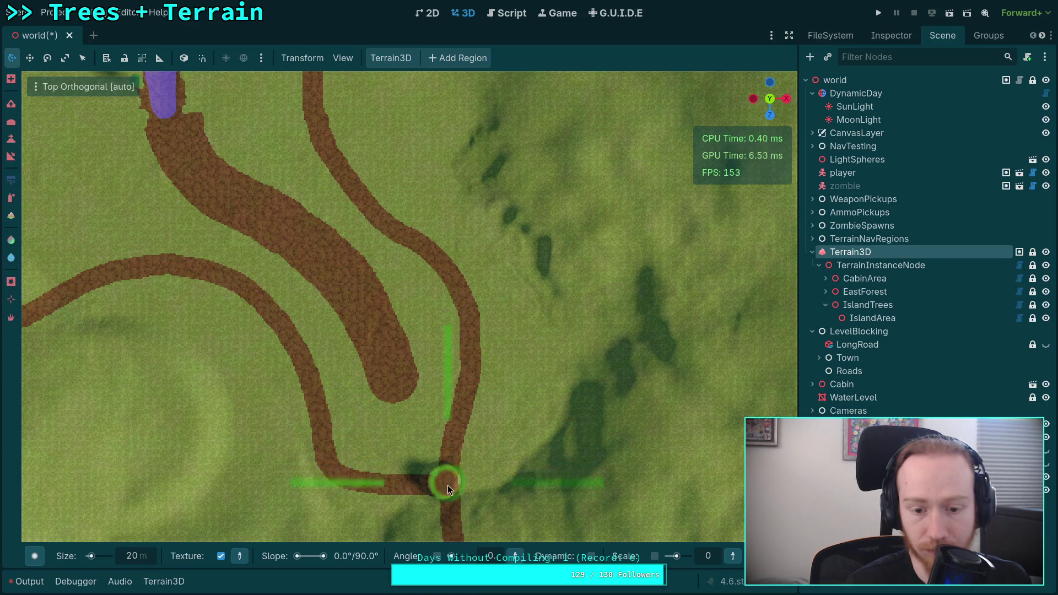
- Paint grass over the facing ends of the upper and lower dirt paths to widen the gap
scroll(524, 485, "down", 2)
scroll(544, 483, "up", 5)
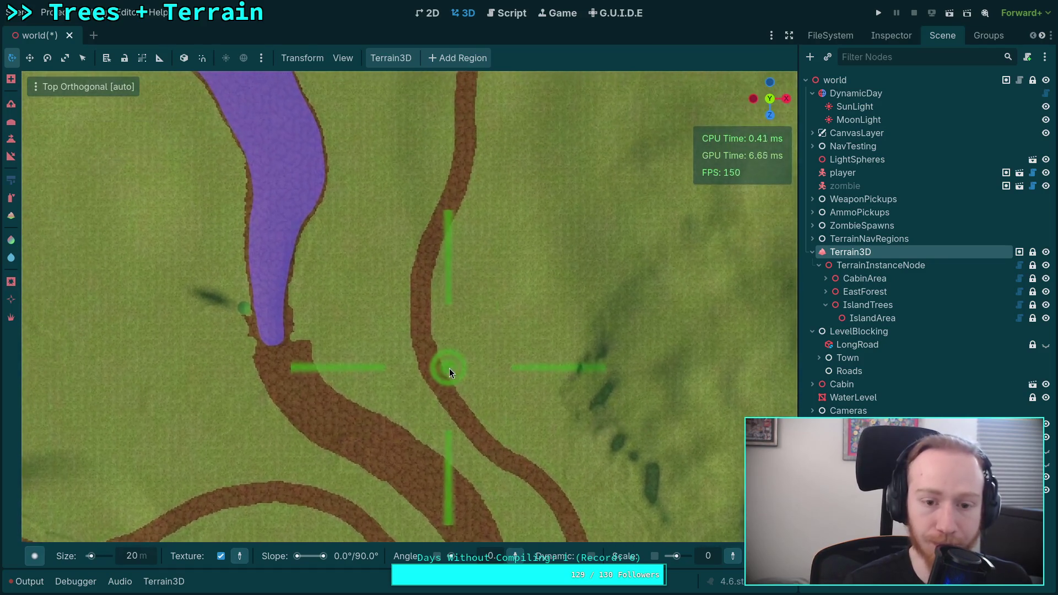
scroll(485, 366, "up", 4)
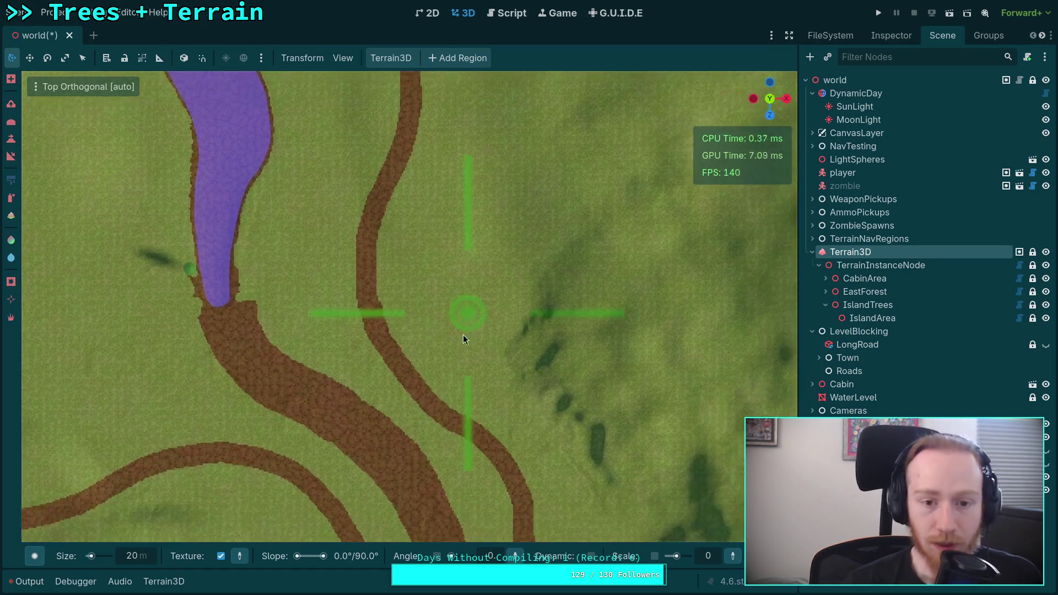
scroll(464, 321, "up", 3)
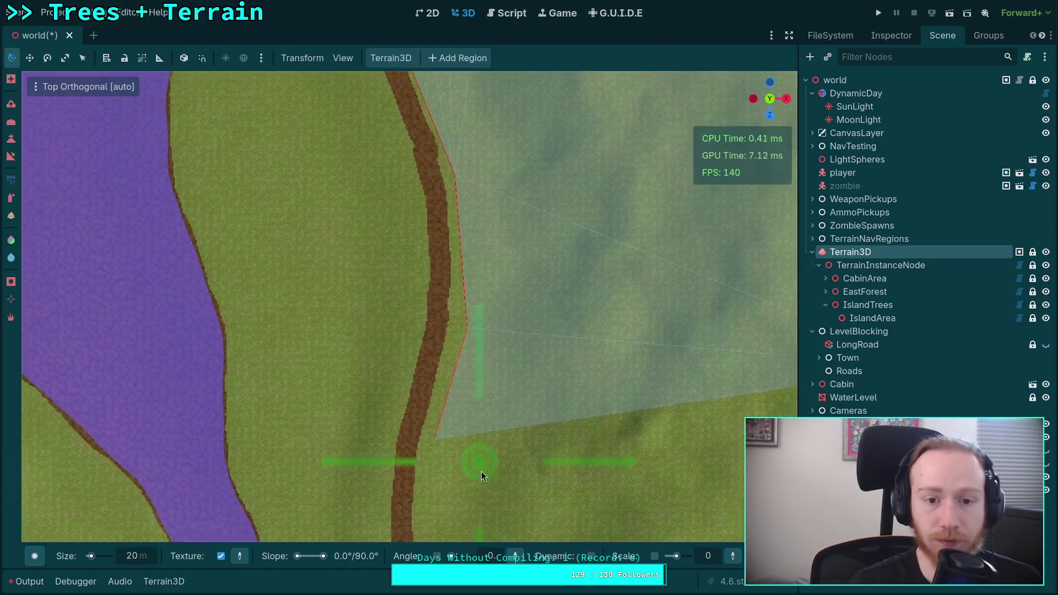
scroll(490, 243, "down", 3)
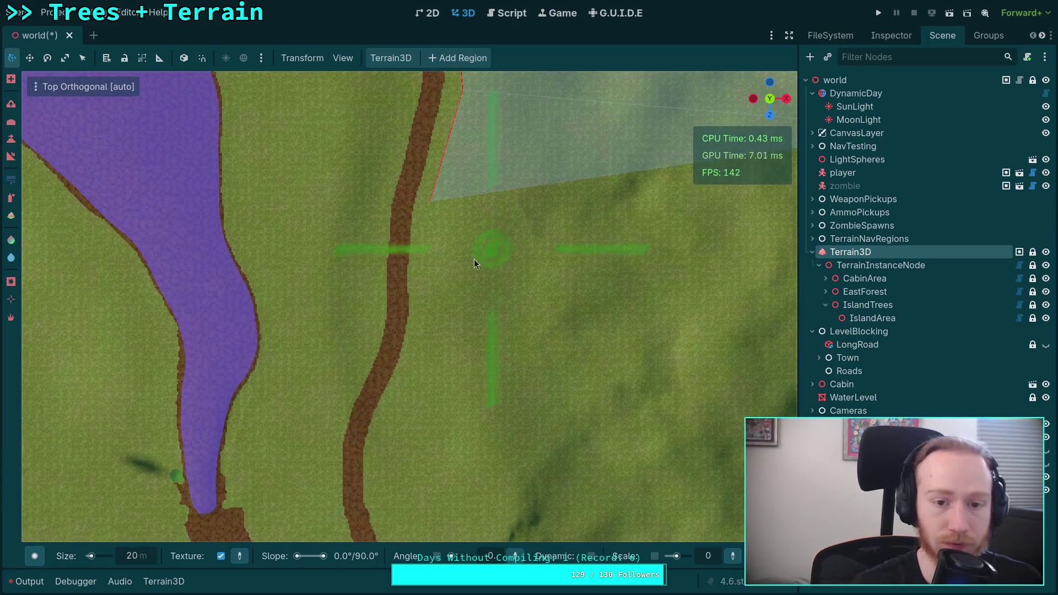
left_click(164, 582)
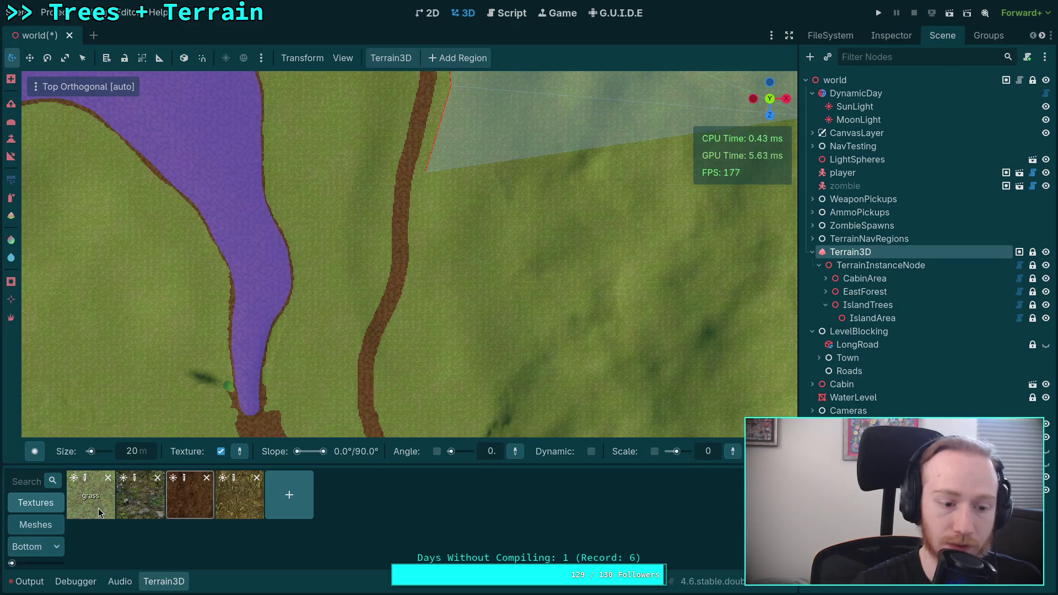
left_click(164, 582)
scroll(413, 322, "up", 2)
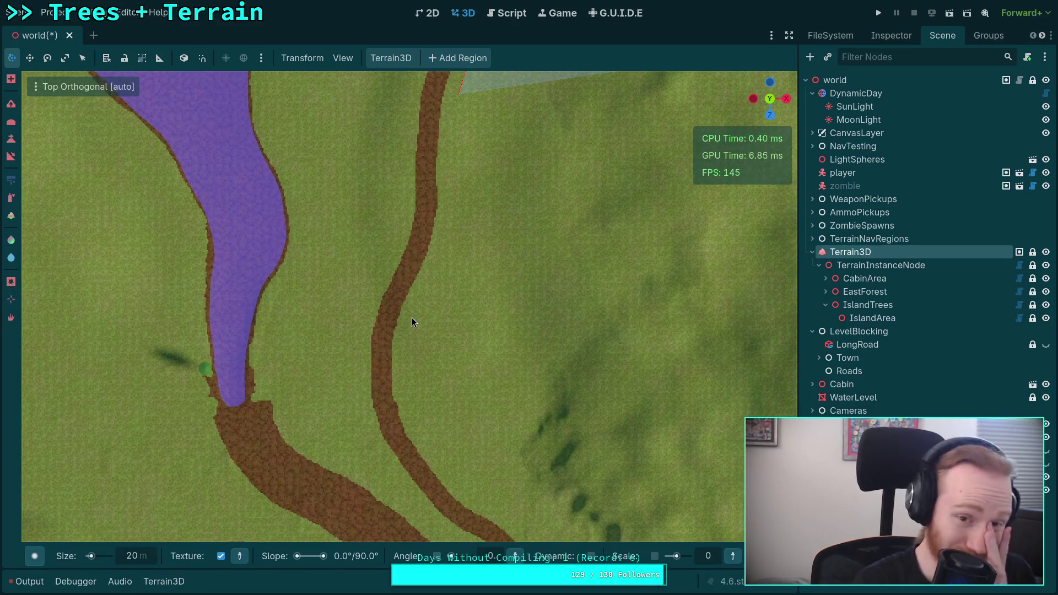
left_click(164, 581)
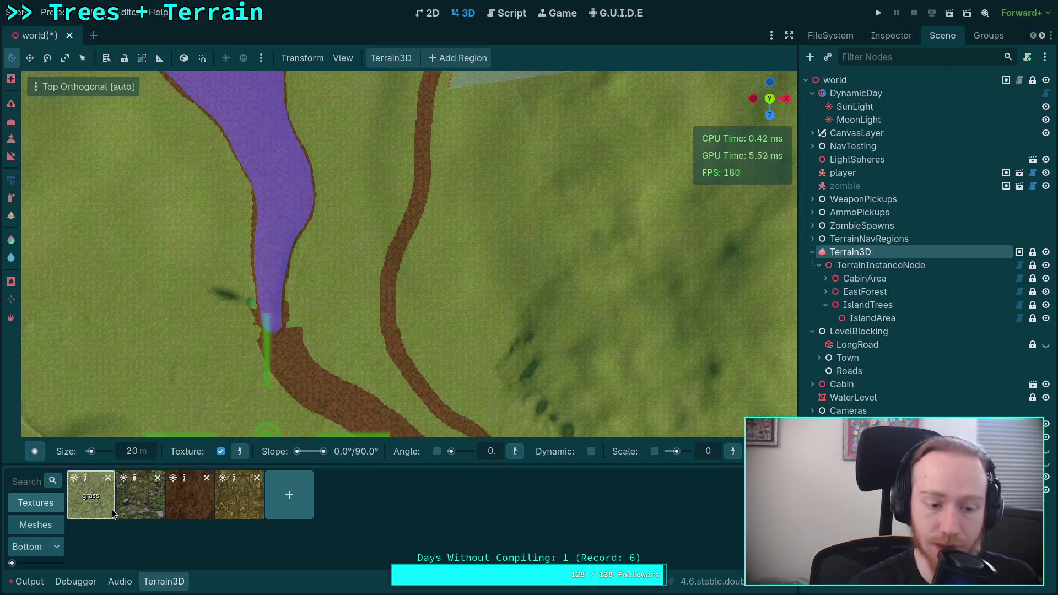
left_click(163, 581)
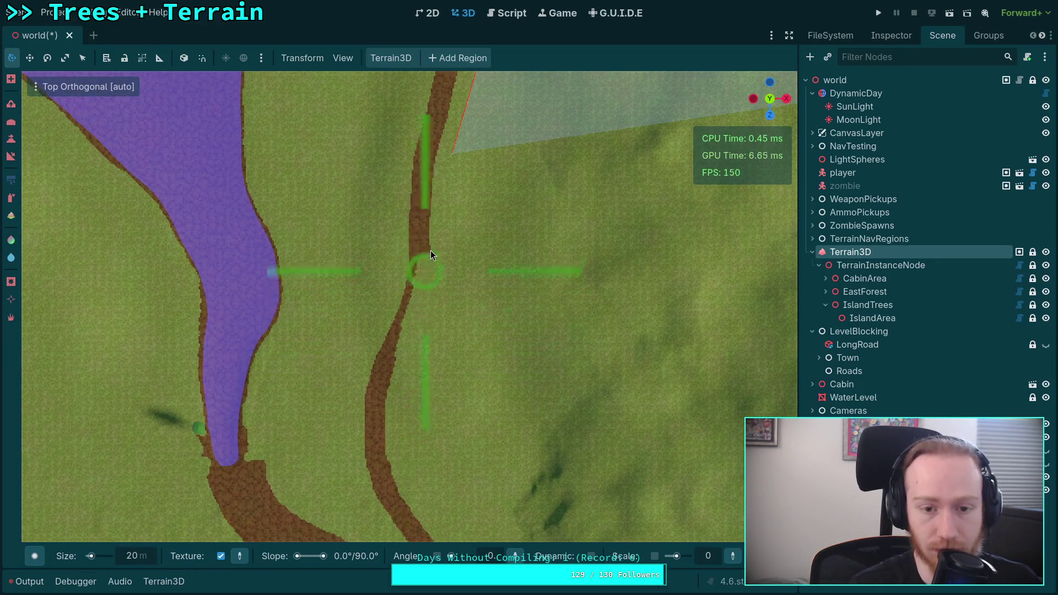
left_click_drag(418, 261, 450, 244)
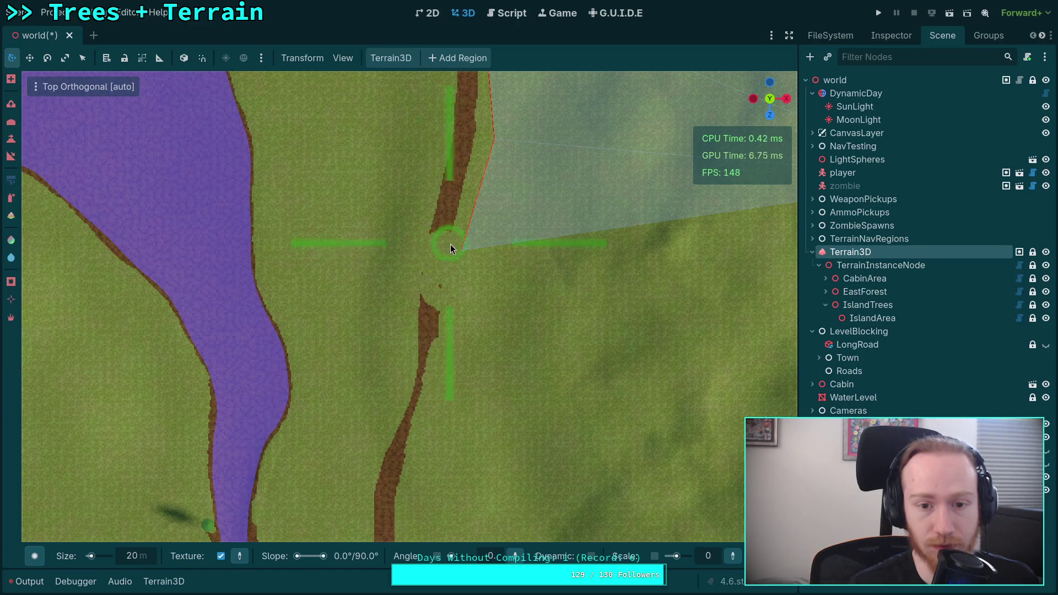
mouse_move(435, 289)
left_mouse_down()
mouse_move(449, 339)
mouse_move(427, 307)
mouse_move(408, 318)
mouse_move(396, 388)
left_mouse_up()
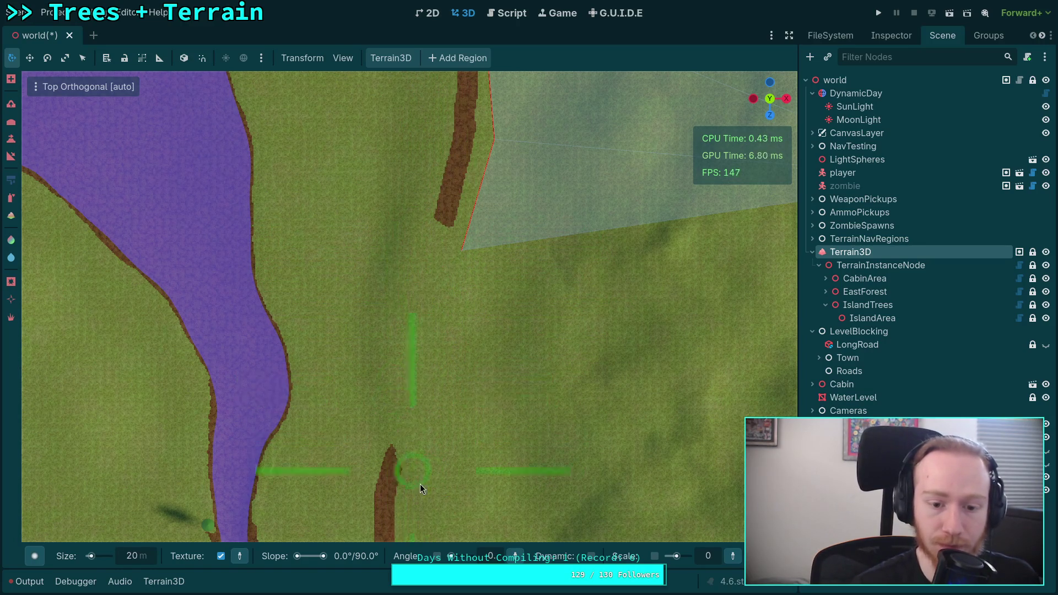
left_click_drag(420, 484, 372, 350)
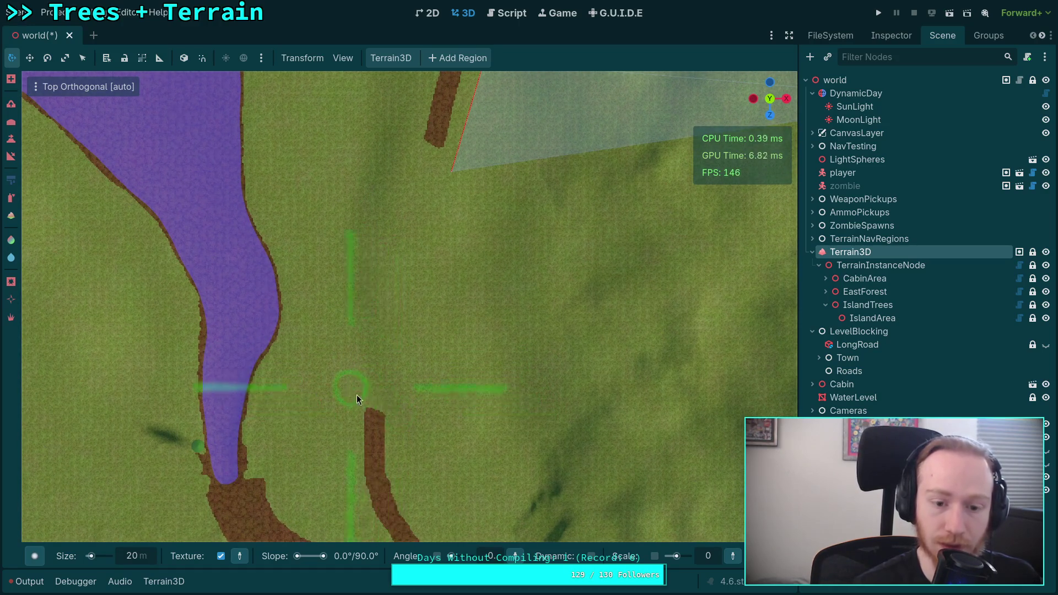
left_click(163, 582)
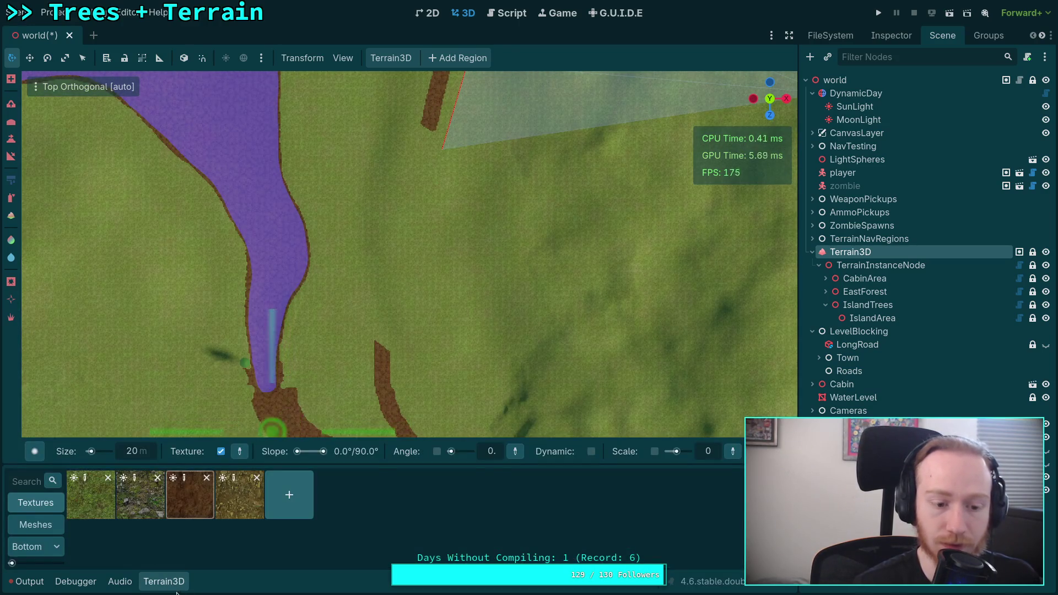
- Save the scene with Ctrl+S, then extend the dirt path down-left
key("ctrl+j")
key("ctrl+s")
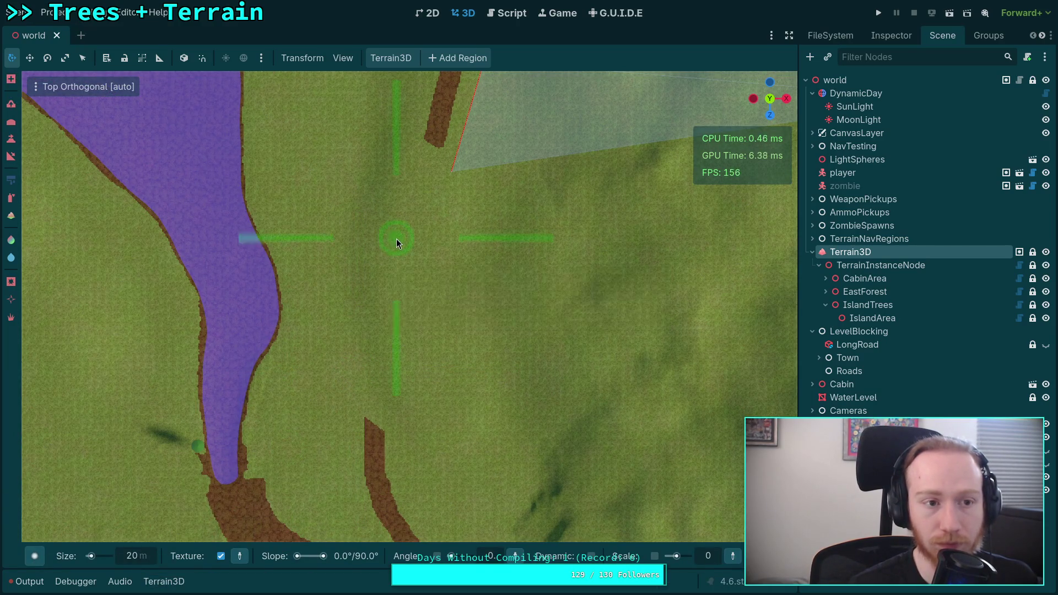
scroll(395, 239, "up", 2)
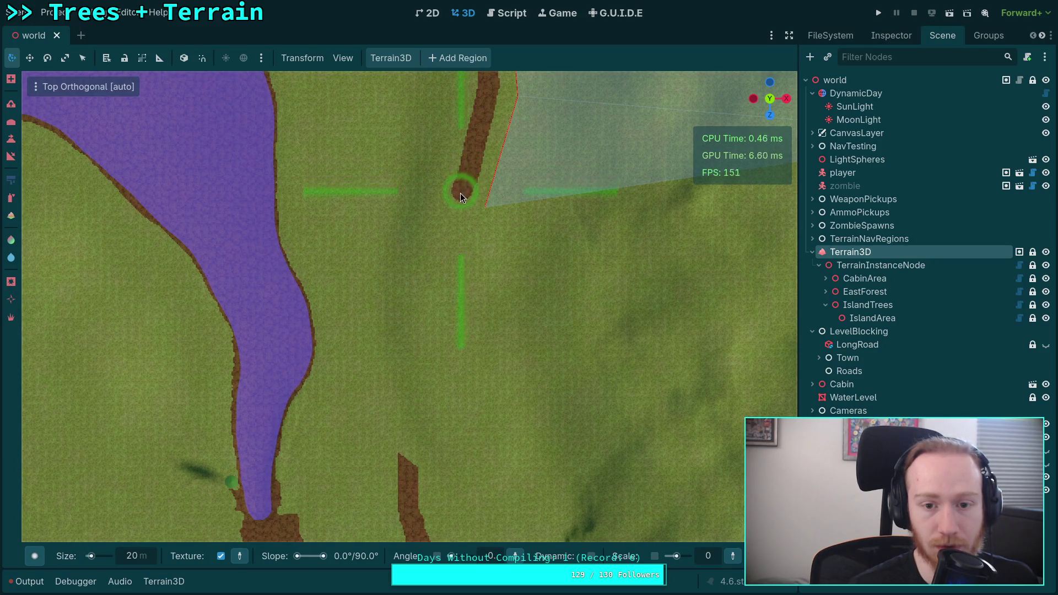
mouse_move(460, 193)
left_mouse_down()
mouse_move(395, 331)
mouse_move(410, 497)
mouse_move(404, 297)
left_mouse_up()
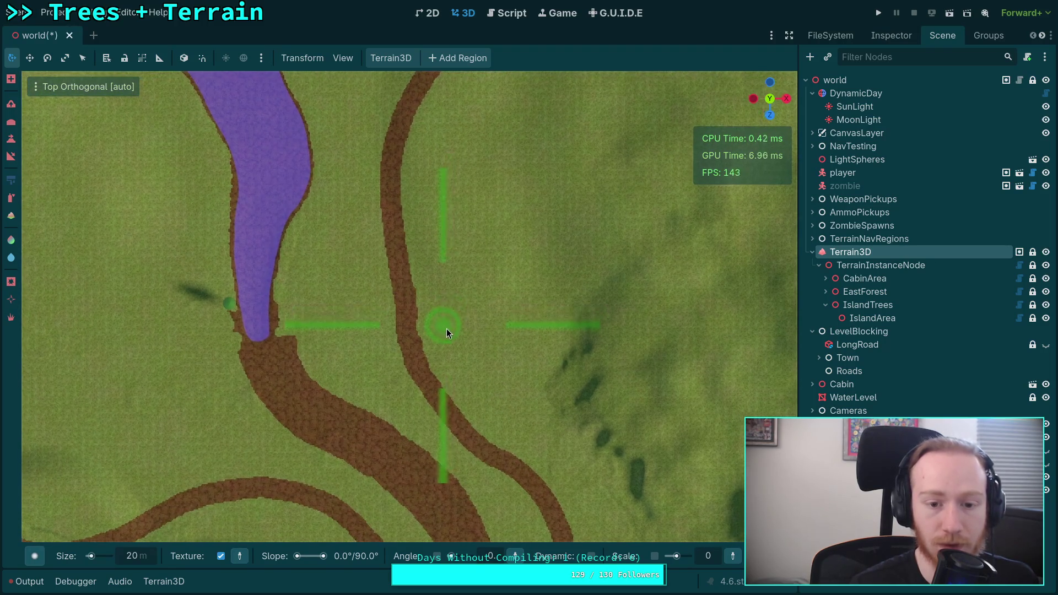
- Paint grass over the road near the crossroads
mouse_move(447, 328)
left_mouse_down()
mouse_move(471, 370)
mouse_move(383, 329)
mouse_move(399, 281)
mouse_move(390, 306)
left_mouse_up()
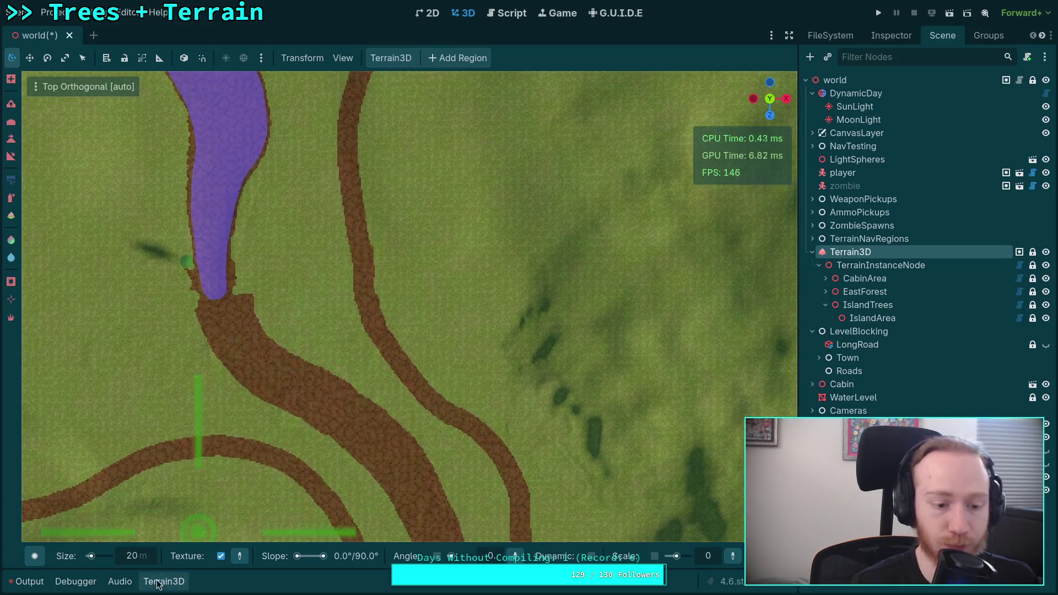
left_click(163, 581)
left_click(164, 581)
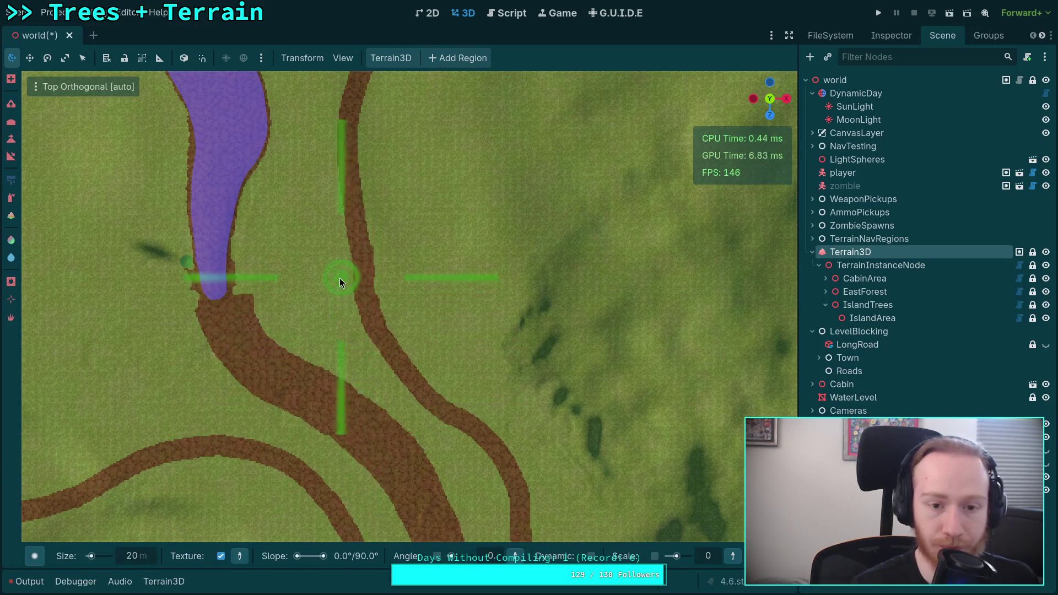
mouse_move(339, 278)
left_mouse_down()
mouse_move(391, 284)
mouse_move(370, 313)
mouse_move(374, 334)
mouse_move(339, 273)
mouse_move(382, 236)
mouse_move(367, 365)
mouse_move(405, 378)
left_mouse_up()
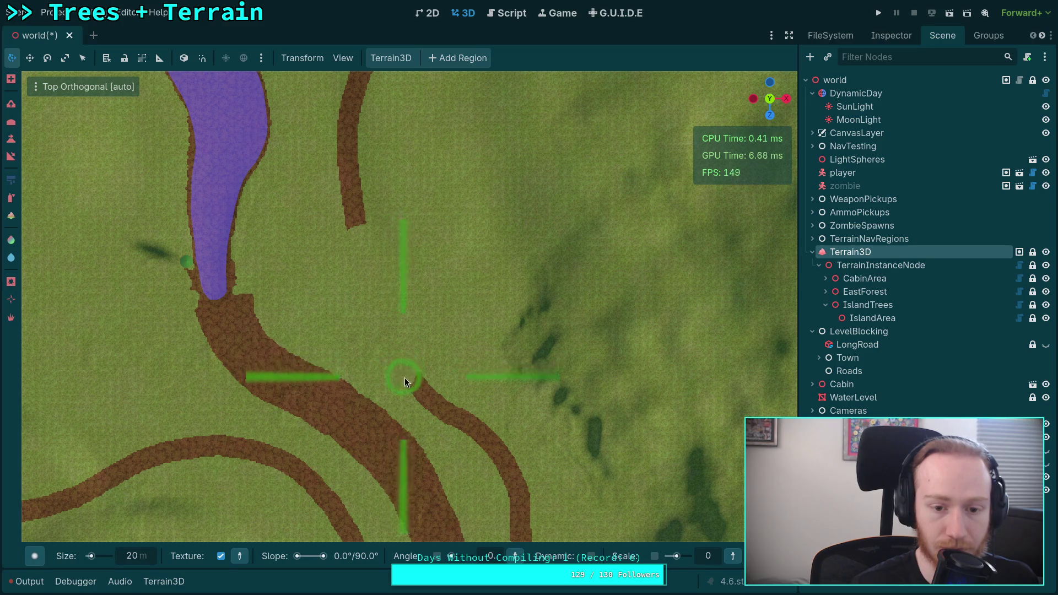
- Switch to the dirt texture and paint the road further down
left_click(143, 580)
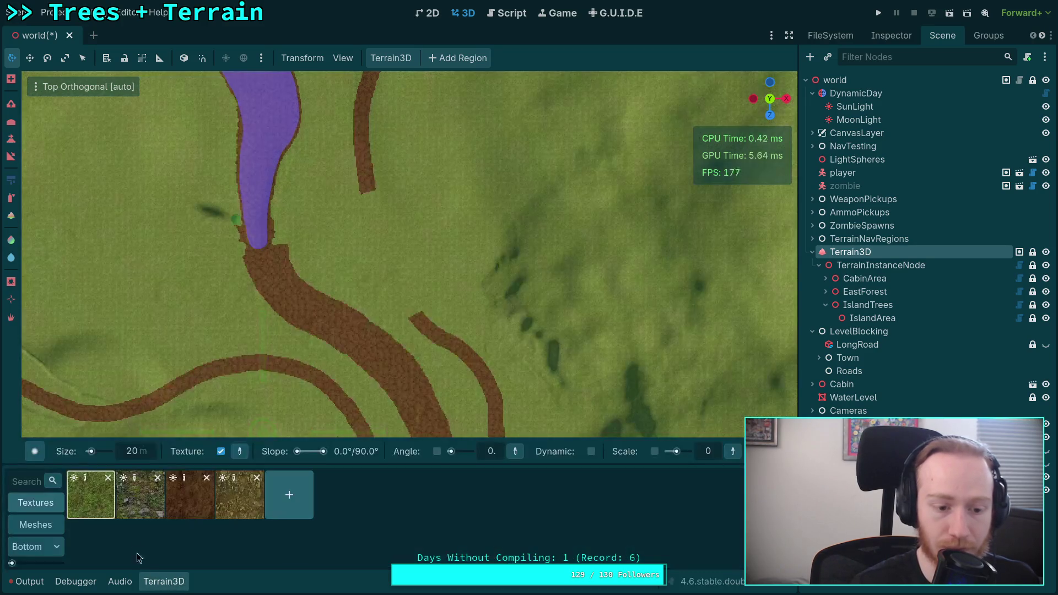
left_click(190, 495)
left_click(164, 582)
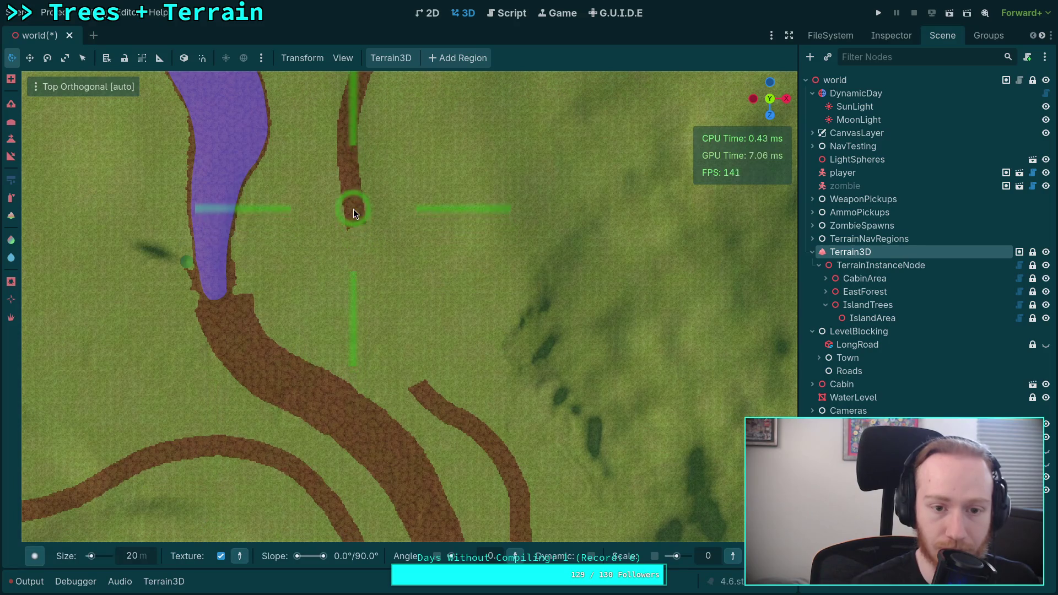
mouse_move(353, 210)
left_mouse_down()
mouse_move(385, 344)
mouse_move(417, 398)
mouse_move(448, 421)
left_mouse_up()
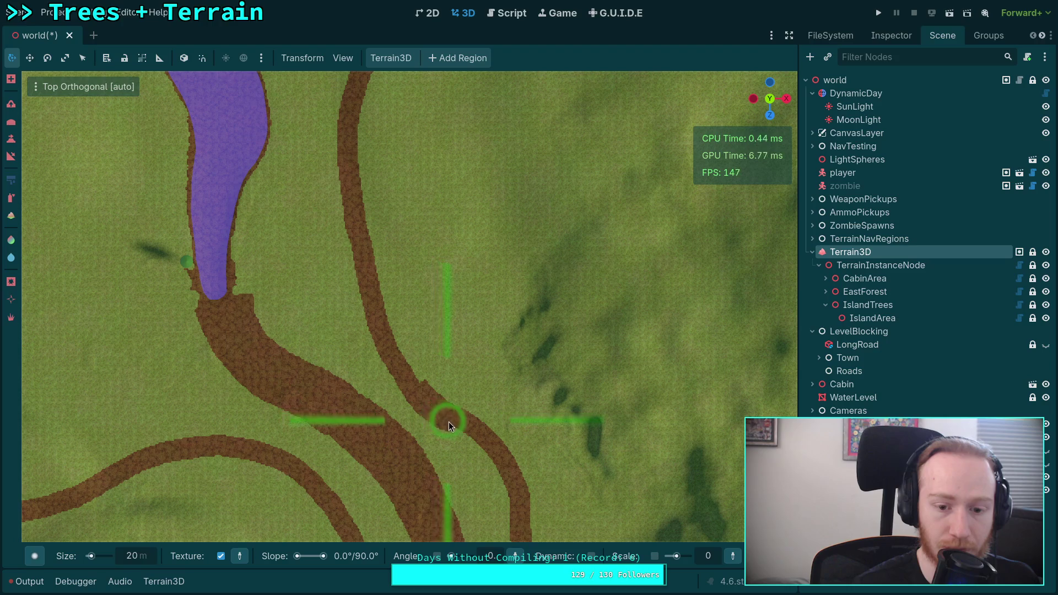
- Switch to grass and paint over the road so it stops short of the fork
left_click(164, 582)
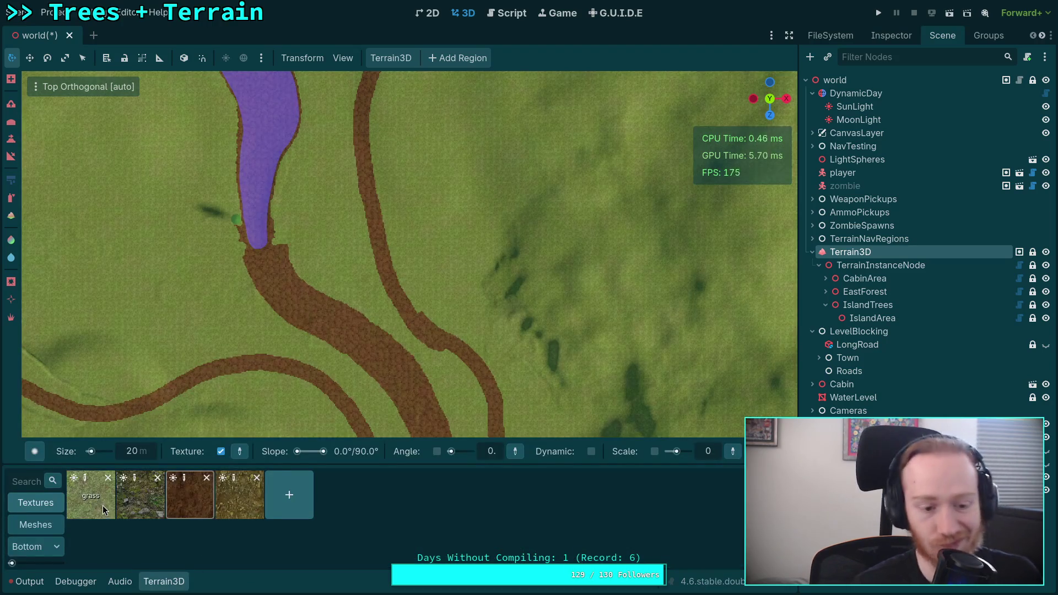
left_click(104, 510)
left_click(164, 581)
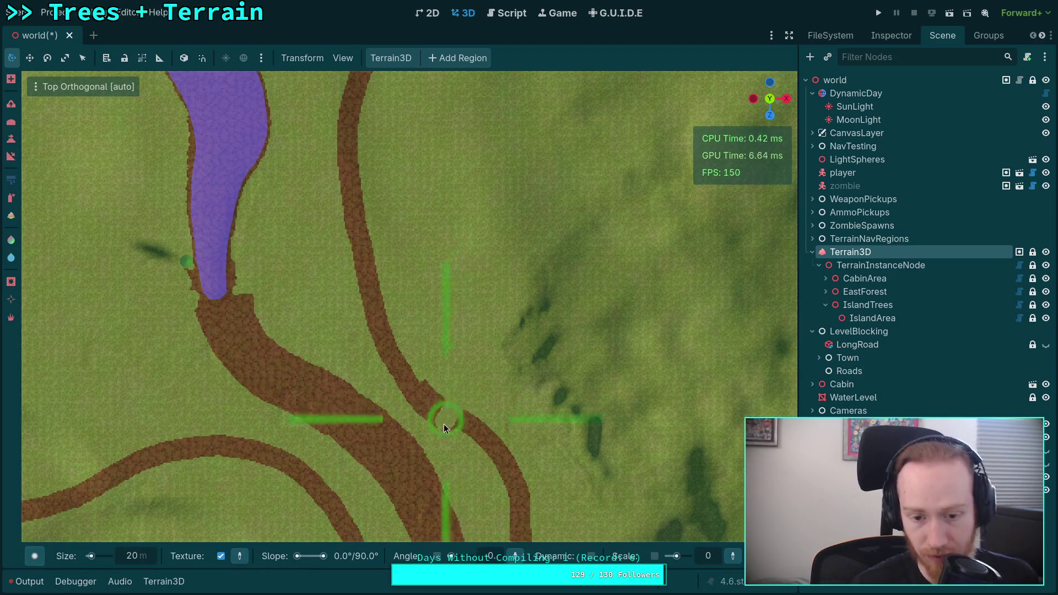
mouse_move(451, 431)
left_mouse_down()
mouse_move(455, 408)
mouse_move(422, 414)
mouse_move(379, 358)
mouse_move(357, 314)
mouse_move(363, 283)
left_mouse_up()
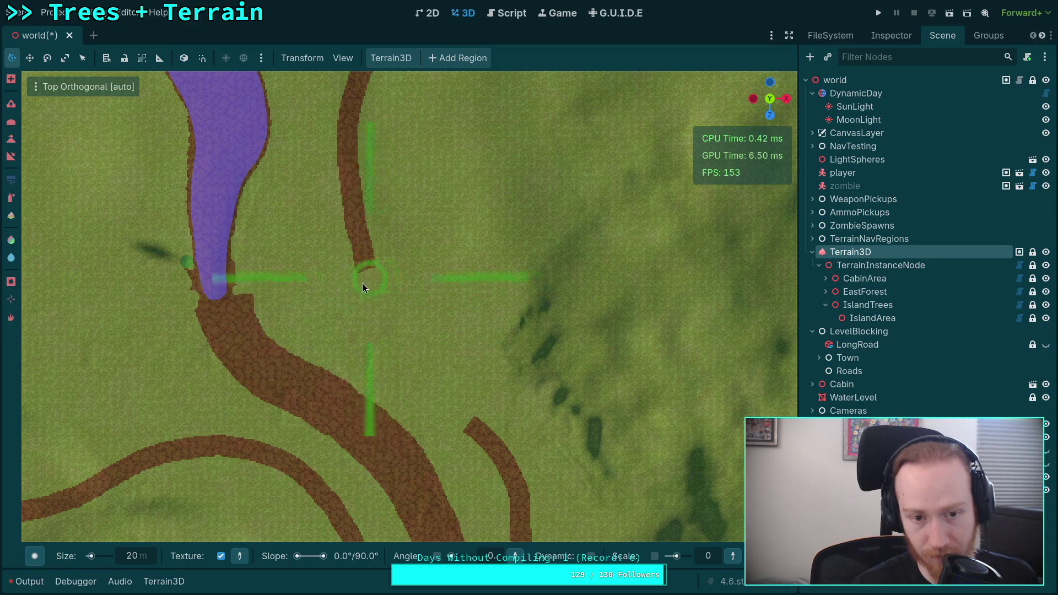
left_click(164, 581)
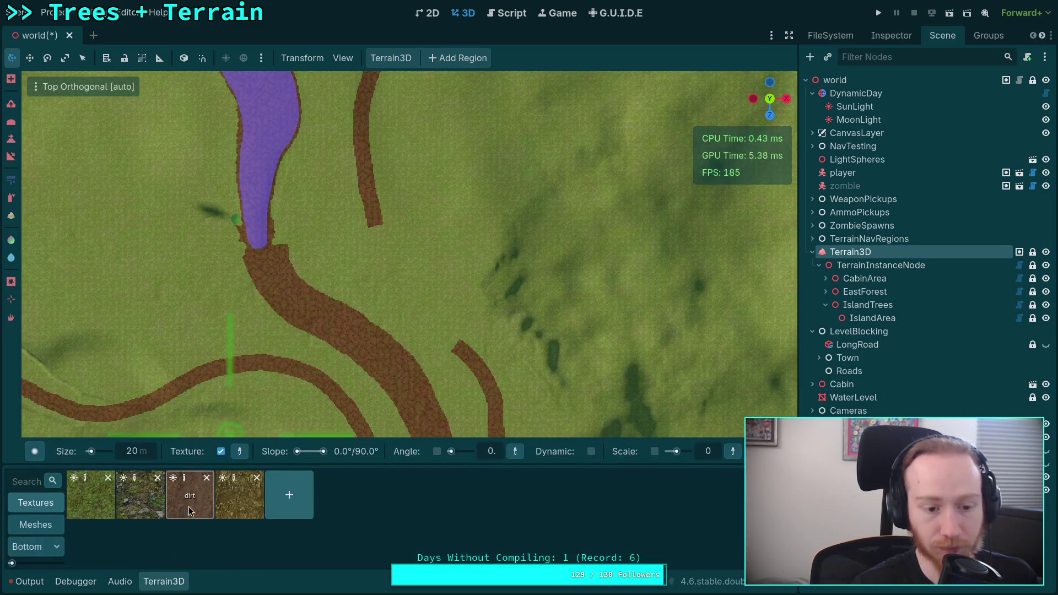
- Switch to dirt and extend the narrow road further down
left_click(189, 511)
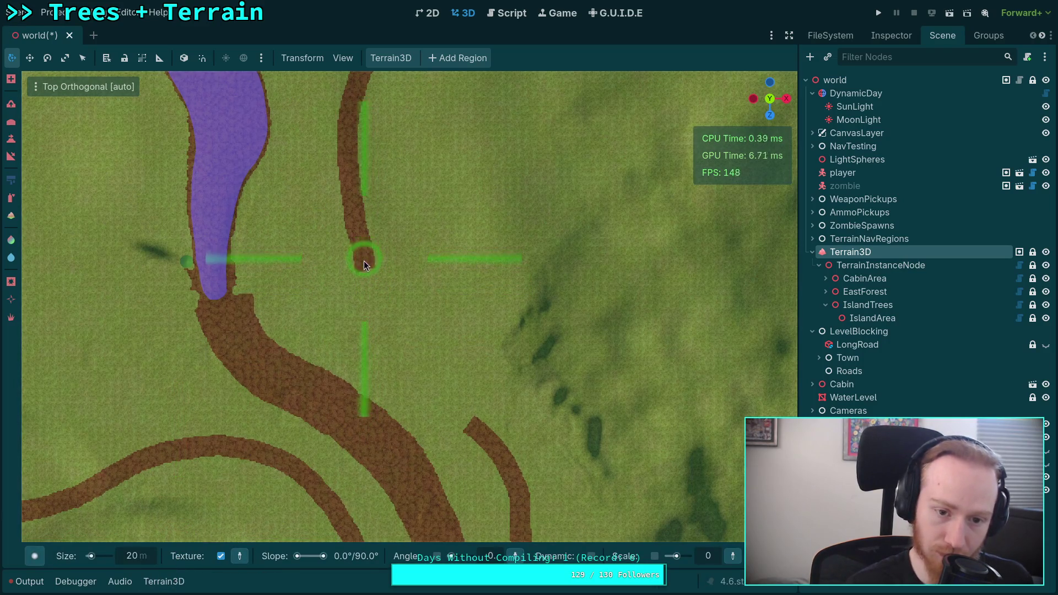
mouse_move(364, 260)
left_mouse_down()
mouse_move(386, 309)
mouse_move(459, 401)
left_mouse_up()
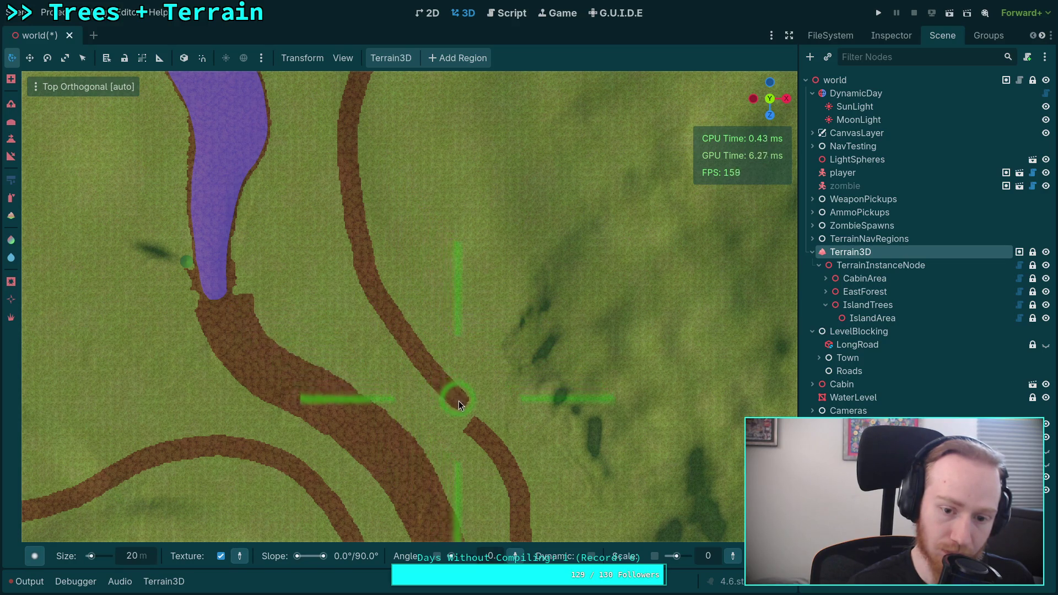
mouse_move(408, 508)
left_mouse_down()
mouse_move(418, 414)
mouse_move(379, 323)
left_mouse_up()
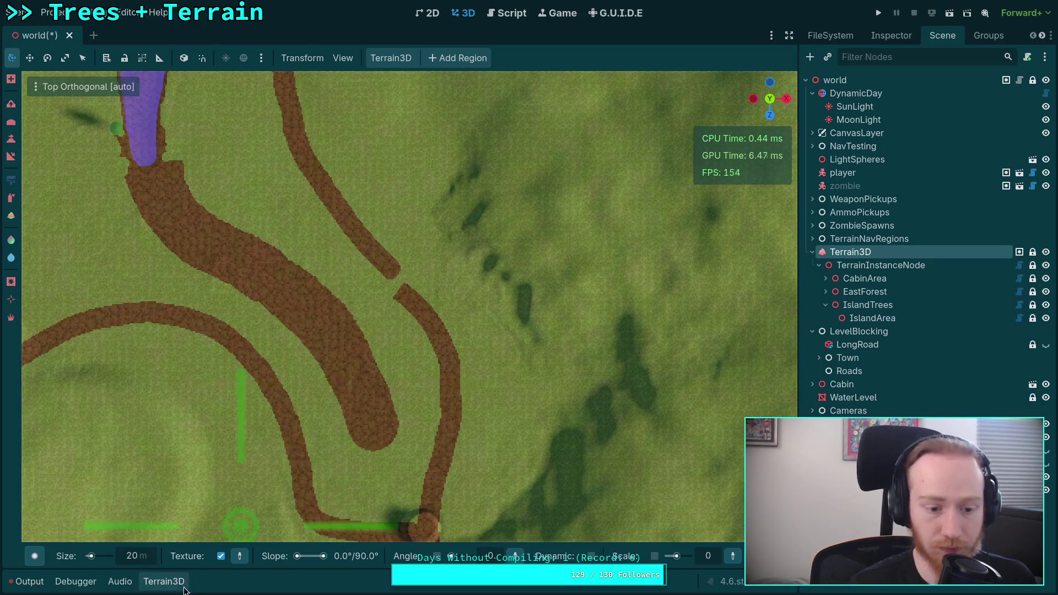
- Switch to grass and paint over the road junction
left_click(183, 584)
left_click(91, 495)
left_click(164, 582)
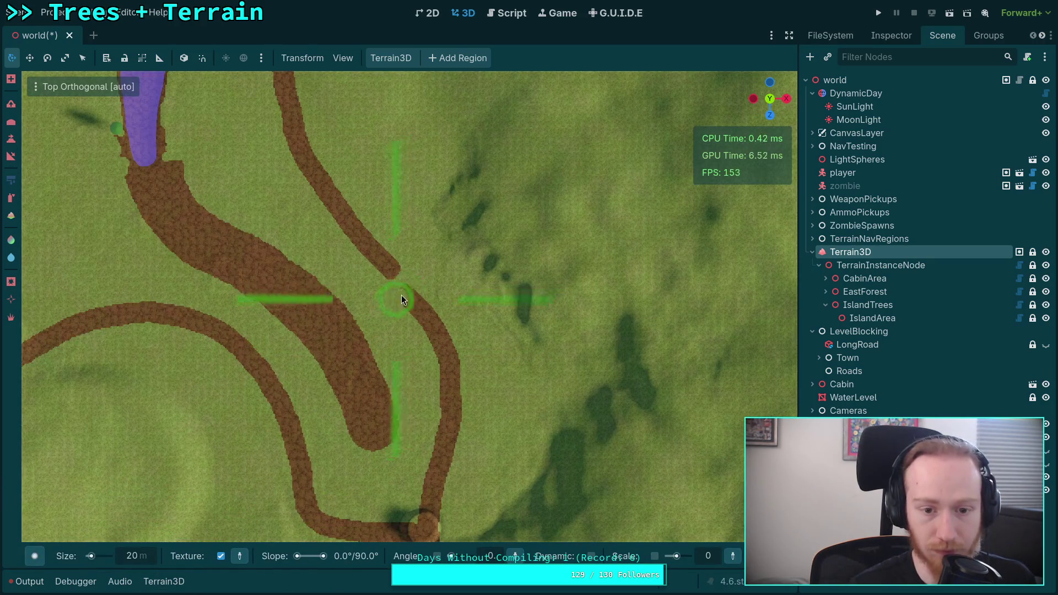
mouse_move(401, 297)
left_mouse_down()
mouse_move(421, 294)
mouse_move(408, 323)
mouse_move(417, 334)
mouse_move(454, 337)
left_mouse_up()
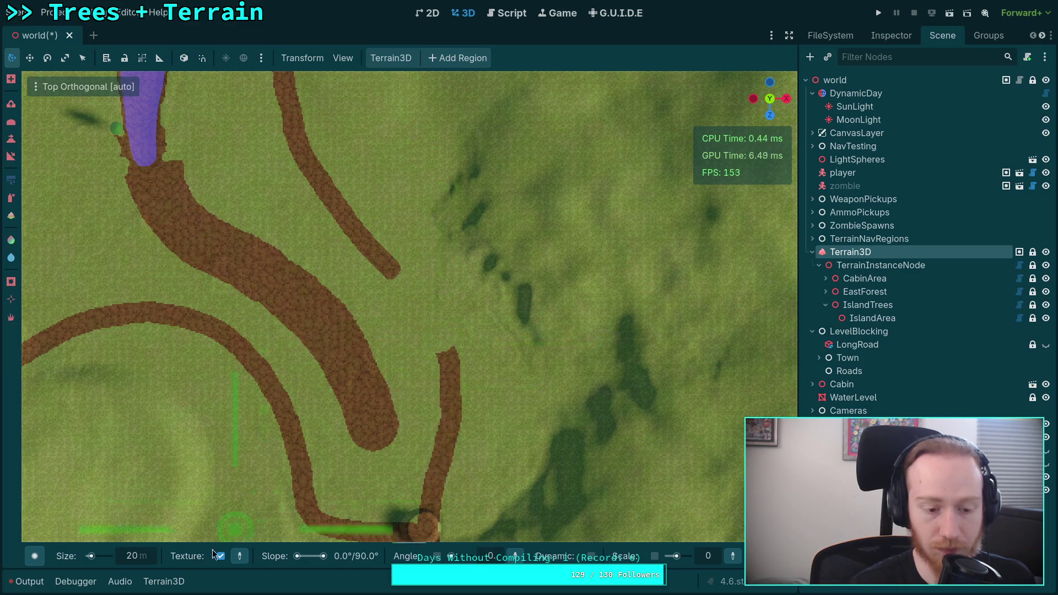
- Switch back to dirt and extend the road end to join the right branch
left_click(164, 581)
left_click(187, 495)
left_click(177, 583)
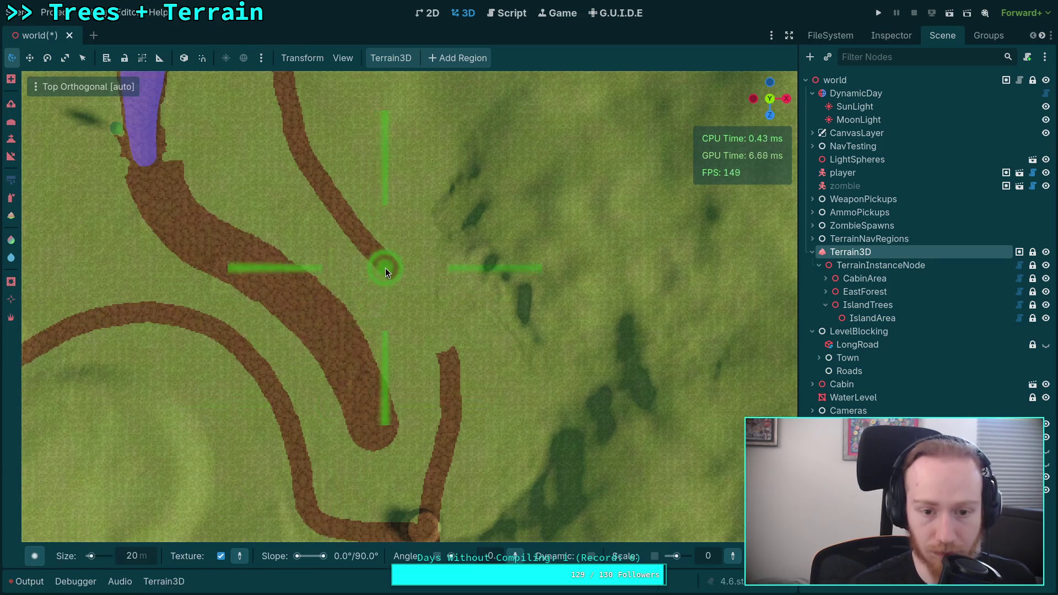
left_click_drag(385, 268, 444, 346)
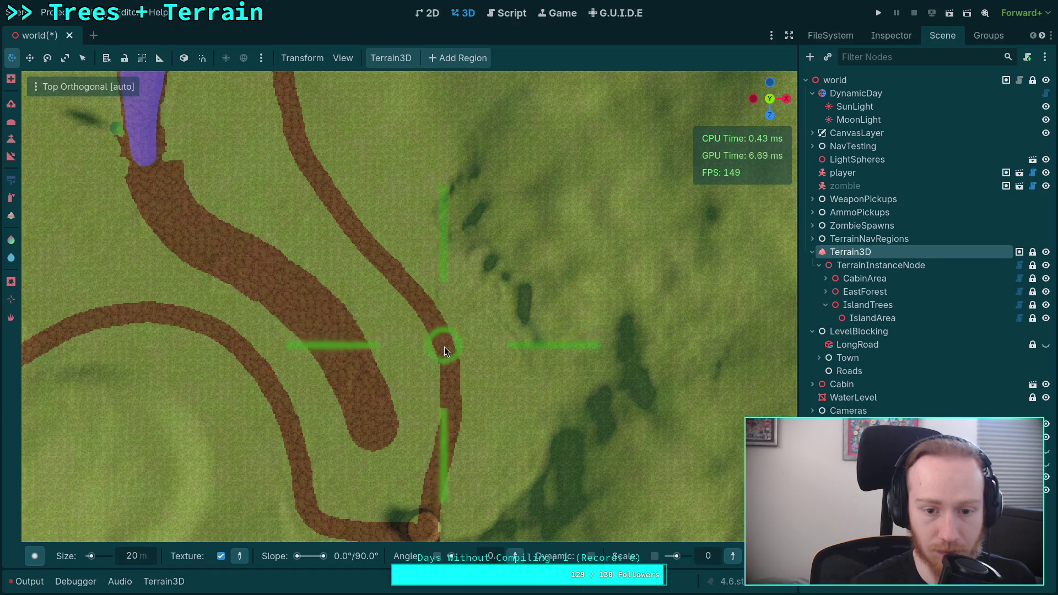
scroll(438, 251, "down", 5)
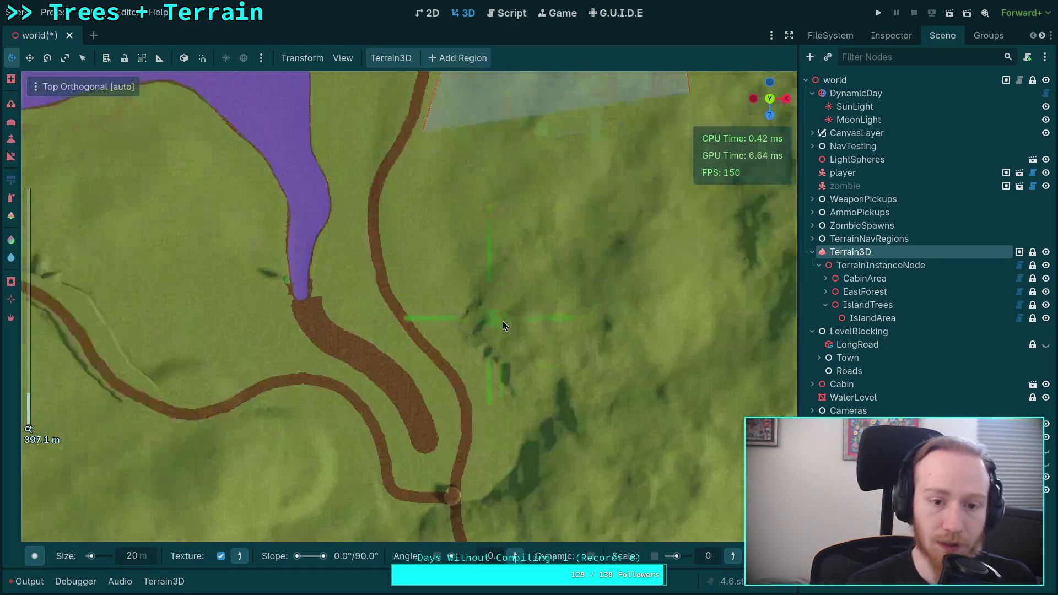
scroll(503, 325, "down", 8)
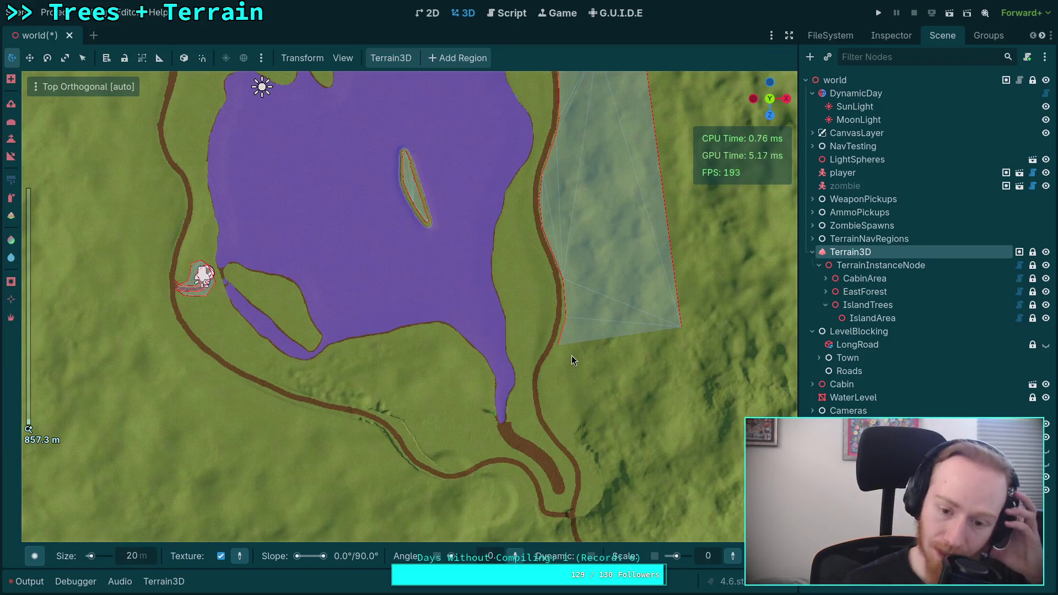
left_click_drag(521, 308, 520, 362)
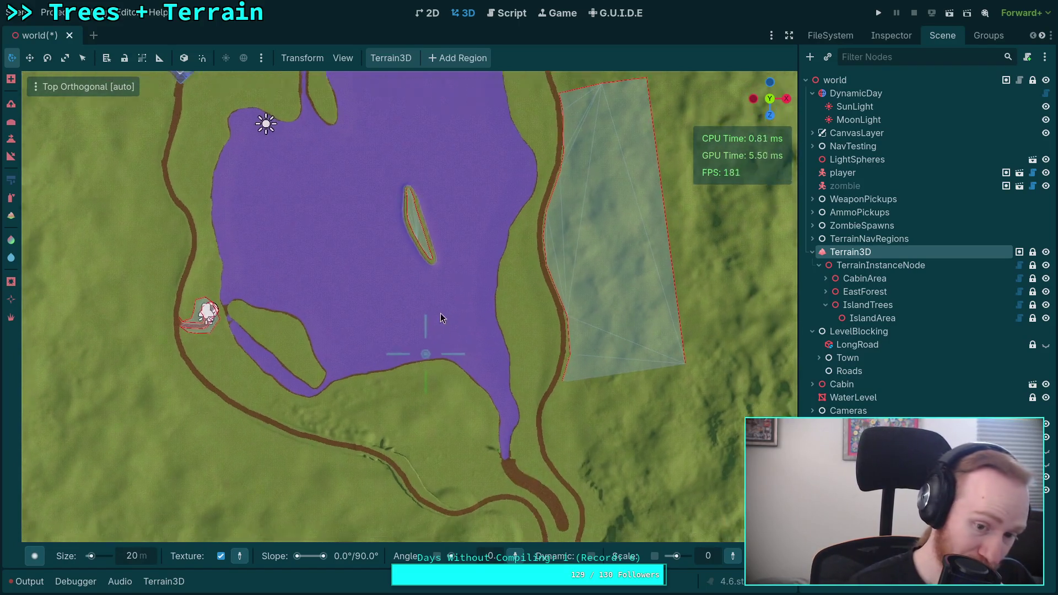
mouse_move(441, 319)
left_mouse_down()
mouse_move(306, 249)
mouse_move(343, 434)
left_mouse_up()
scroll(373, 293, "down", 3)
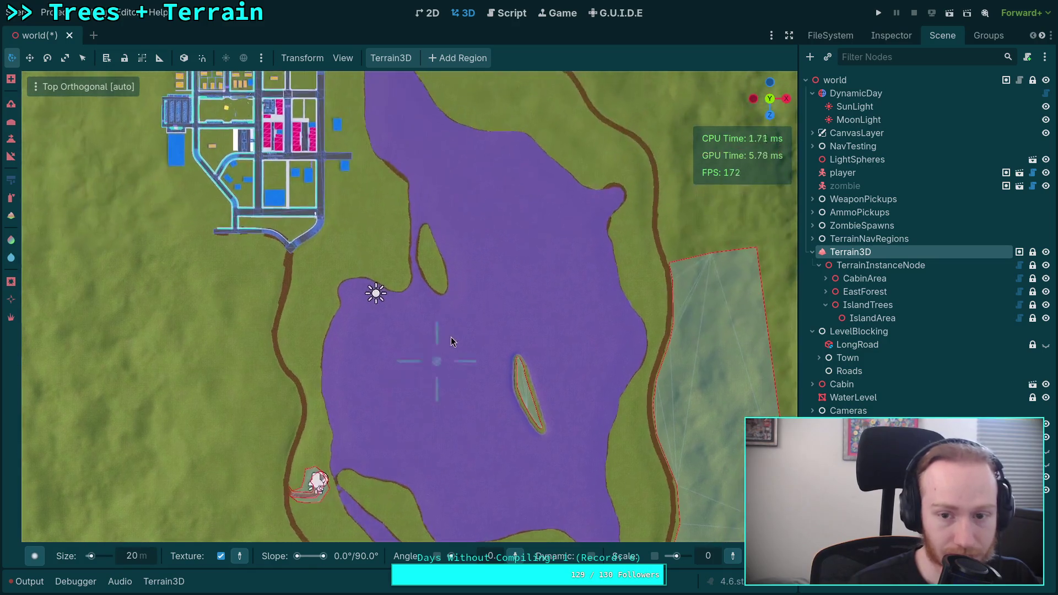
scroll(220, 430, "up", 3)
left_click_drag(237, 425, 439, 236)
scroll(438, 236, "up", 3)
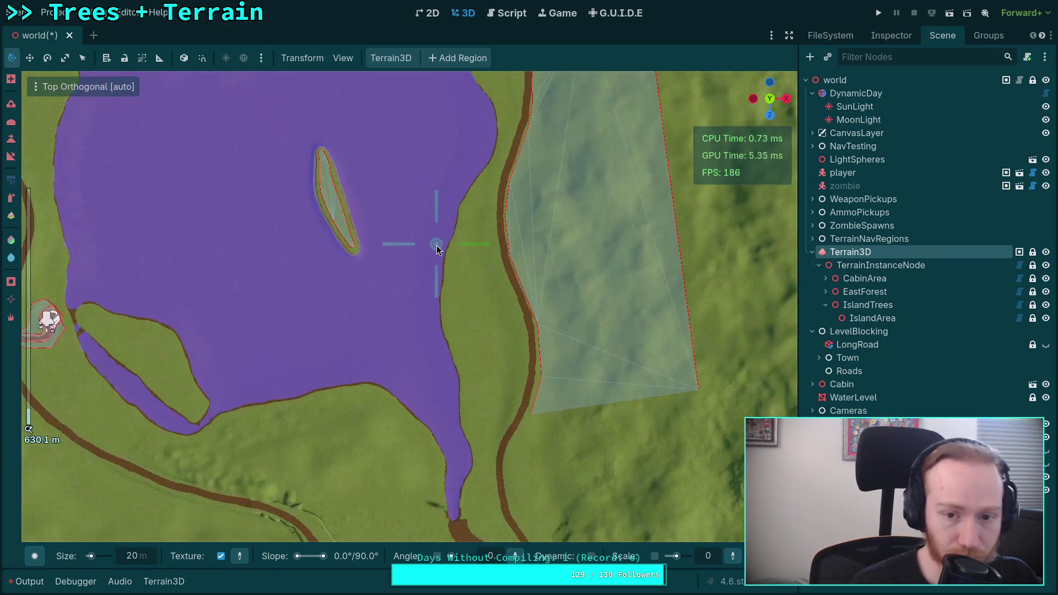
scroll(421, 368, "up", 5)
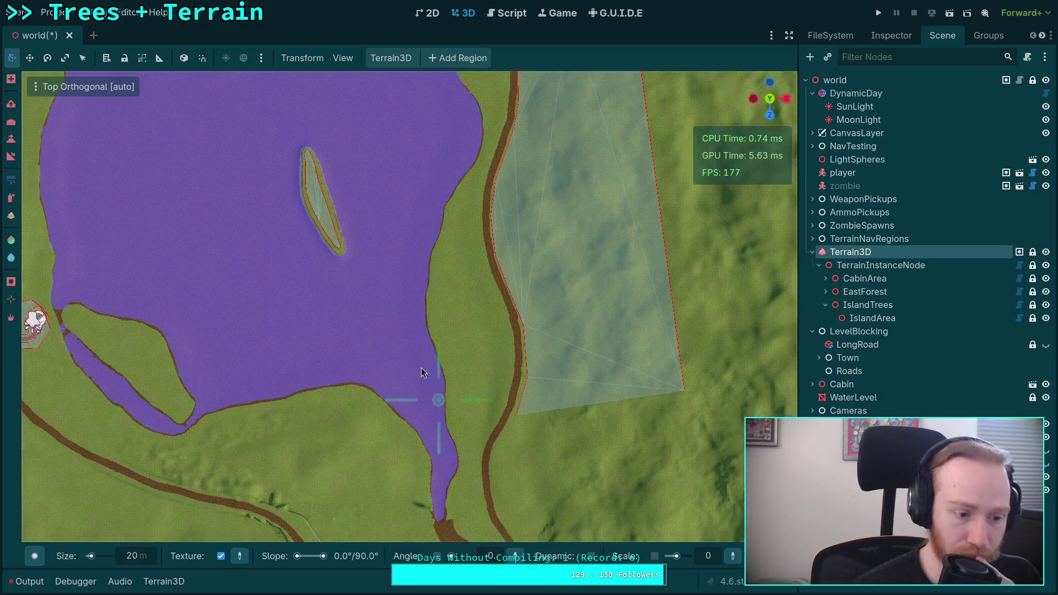
left_click_drag(405, 337, 361, 206)
left_click_drag(402, 253, 501, 243)
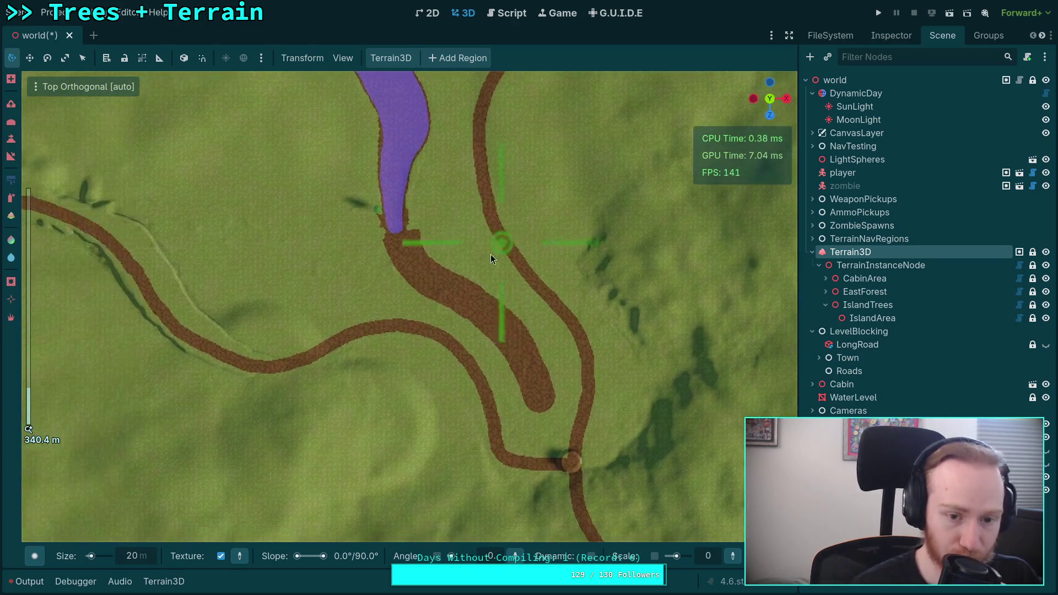
mouse_move(457, 308)
left_mouse_down()
mouse_move(333, 233)
mouse_move(259, 221)
mouse_move(421, 322)
left_mouse_up()
scroll(320, 249, "up", 2)
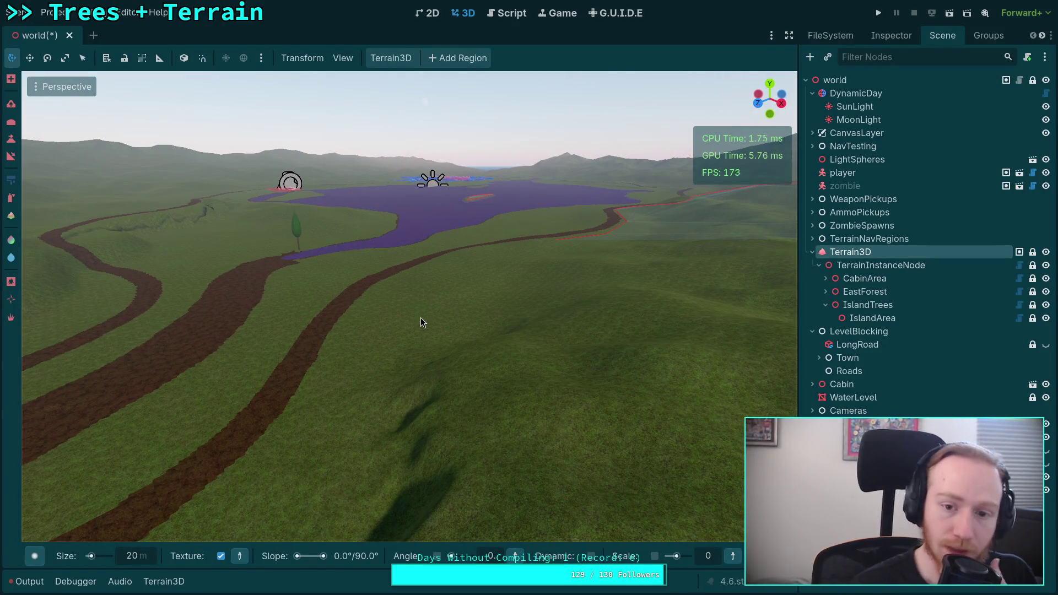
left_click_drag(432, 320, 427, 326)
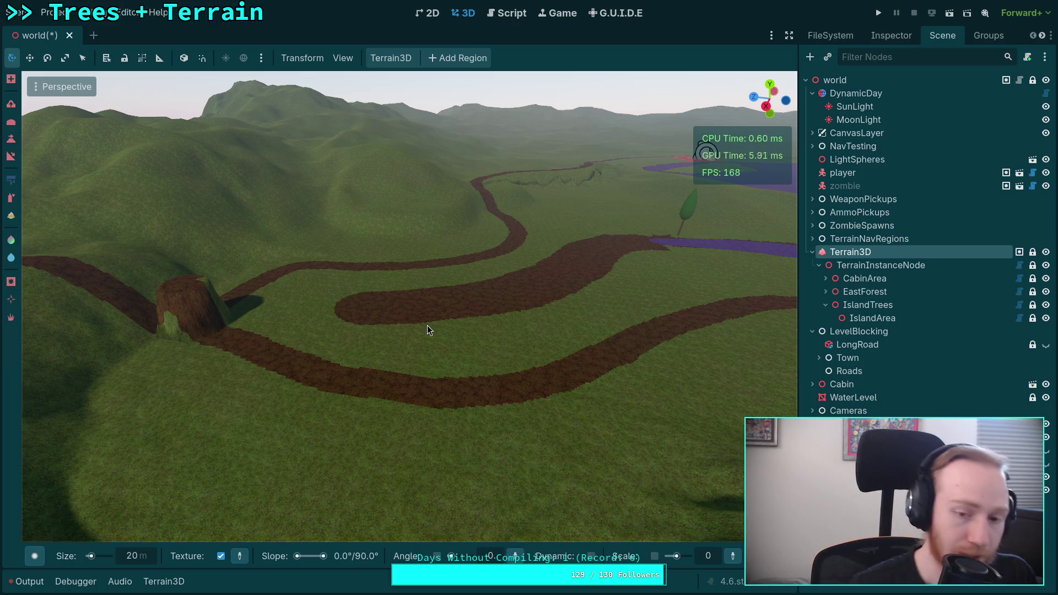
mouse_move(428, 325)
left_mouse_down()
mouse_move(342, 297)
mouse_move(226, 300)
mouse_move(276, 297)
mouse_move(287, 308)
mouse_move(356, 492)
left_mouse_up()
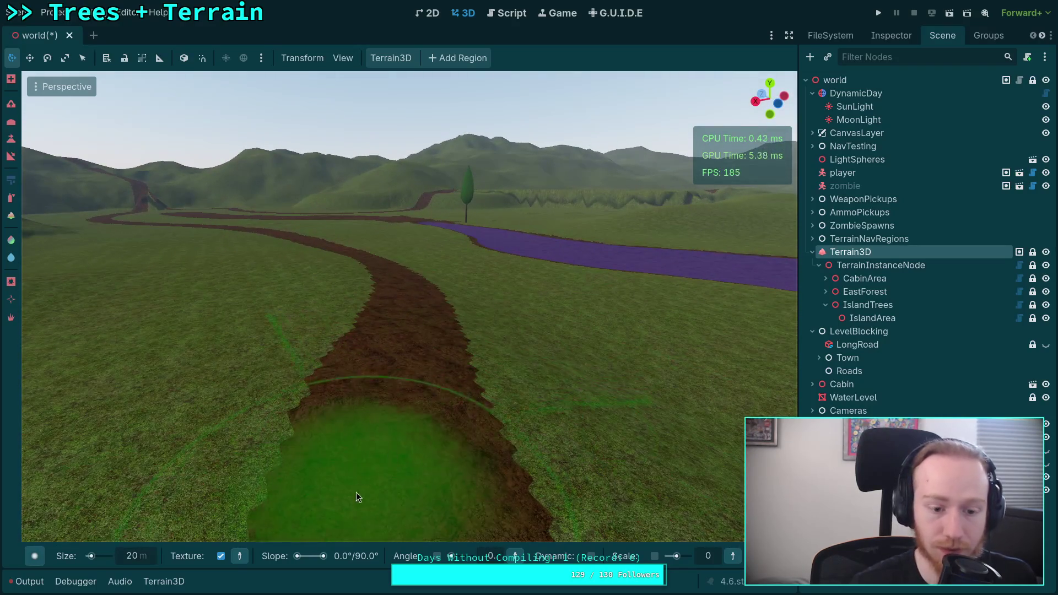
left_click(15, 162)
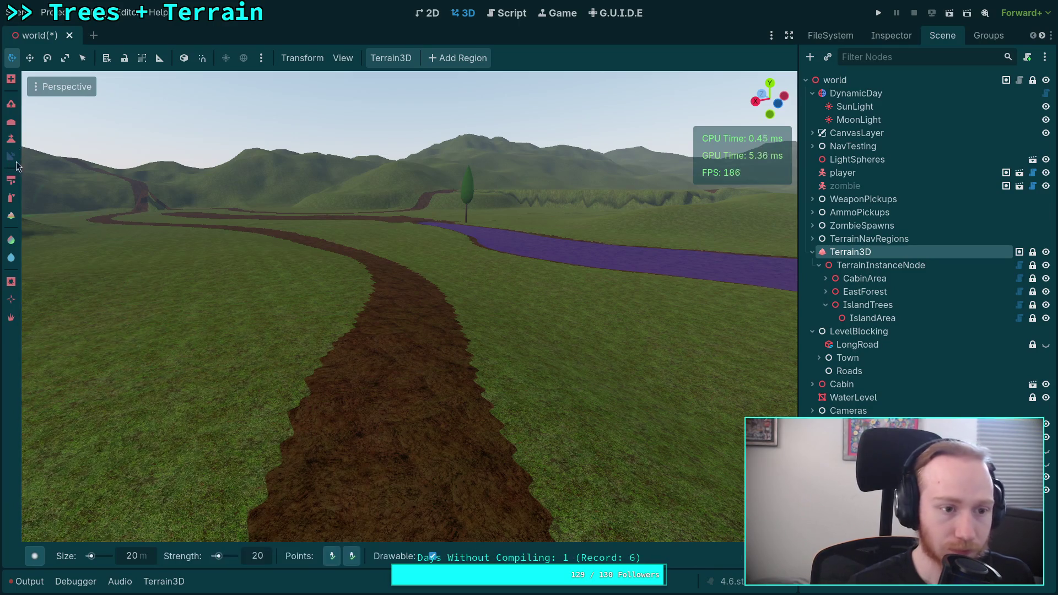
- Pick slope points on the dirt road, then switch to the Height sculpting tool
mouse_move(333, 561)
left_mouse_down()
mouse_move(530, 213)
mouse_move(303, 531)
mouse_move(456, 350)
mouse_move(424, 273)
mouse_move(441, 431)
mouse_move(507, 431)
mouse_move(474, 446)
left_mouse_up()
left_click(332, 556)
left_click(331, 556)
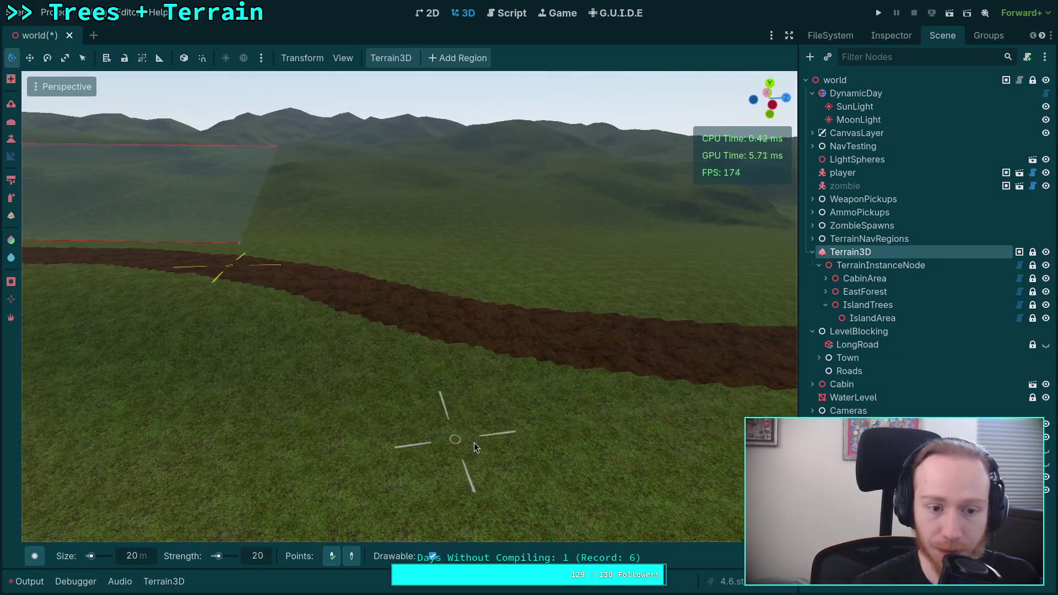
left_click(10, 138)
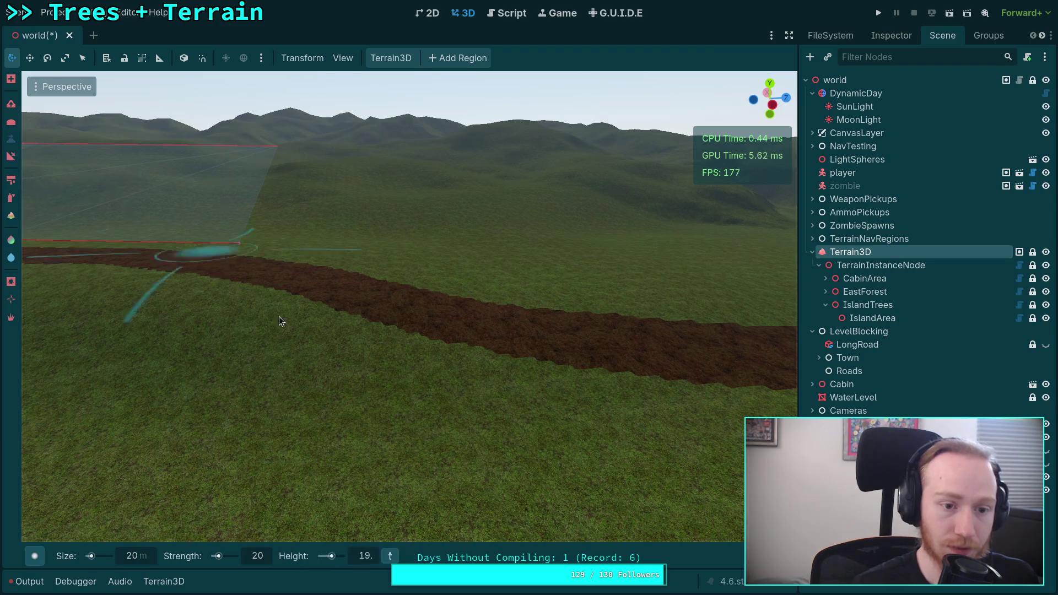
- Set the Height tool's target to 14 and paint a flat raised mound across the road
mouse_move(281, 322)
left_mouse_down()
mouse_move(358, 386)
mouse_move(420, 501)
left_mouse_up()
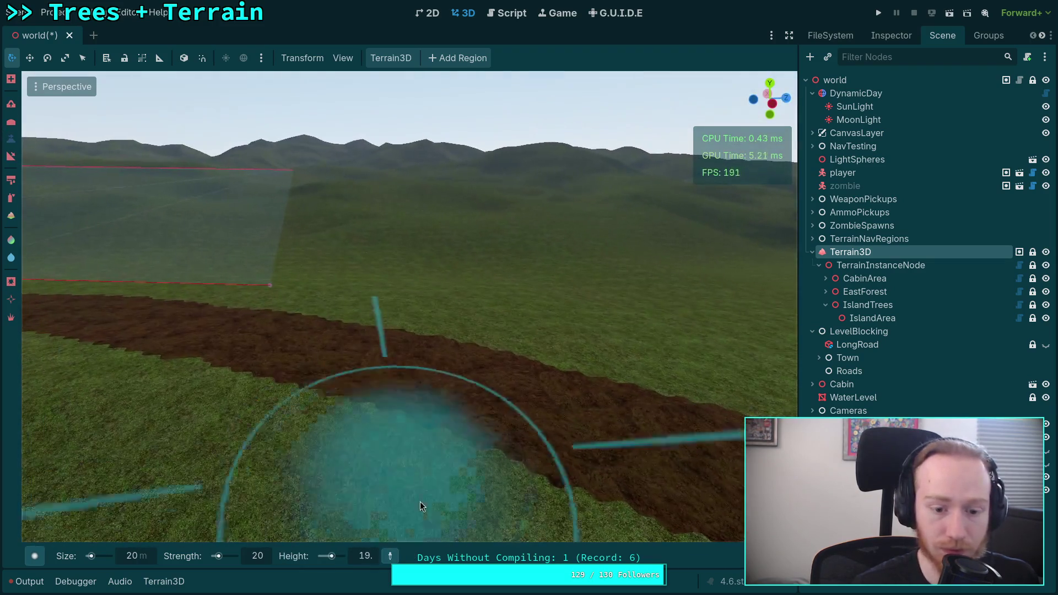
left_click(391, 559)
left_click(267, 347)
left_click(371, 558)
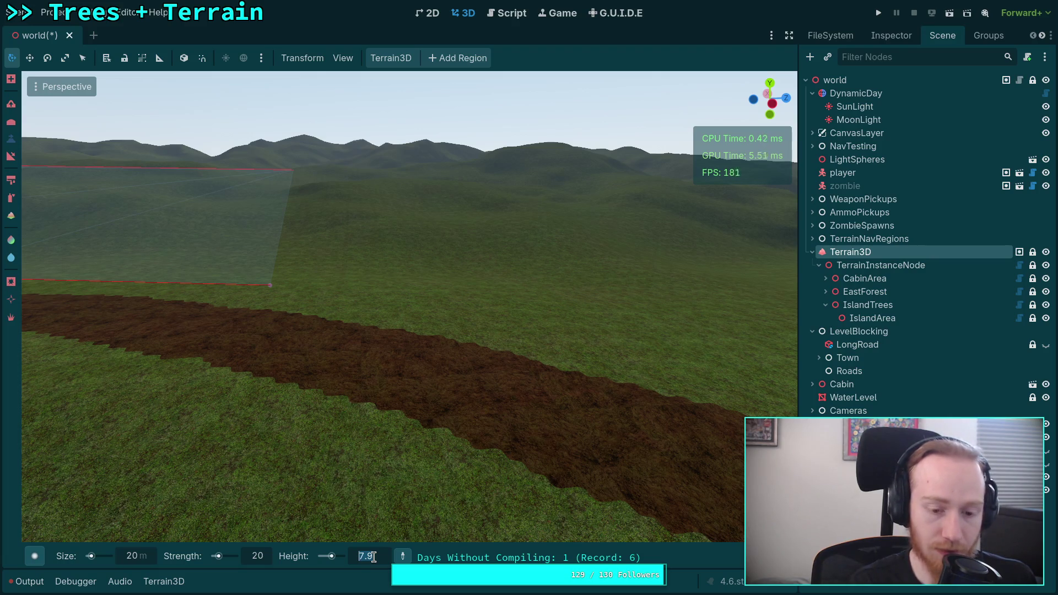
type("1")
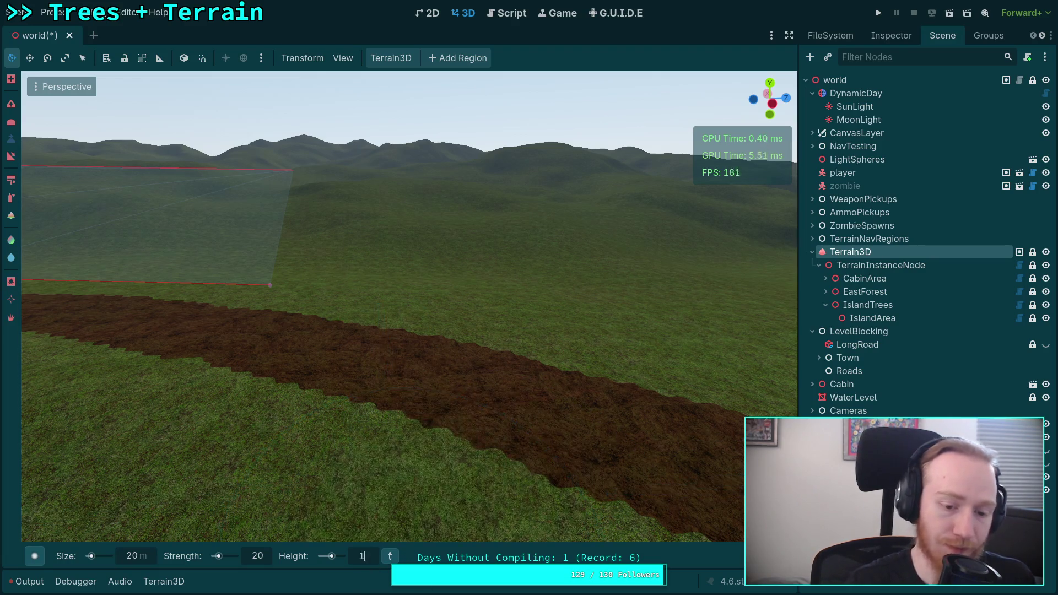
type("4")
key("Return")
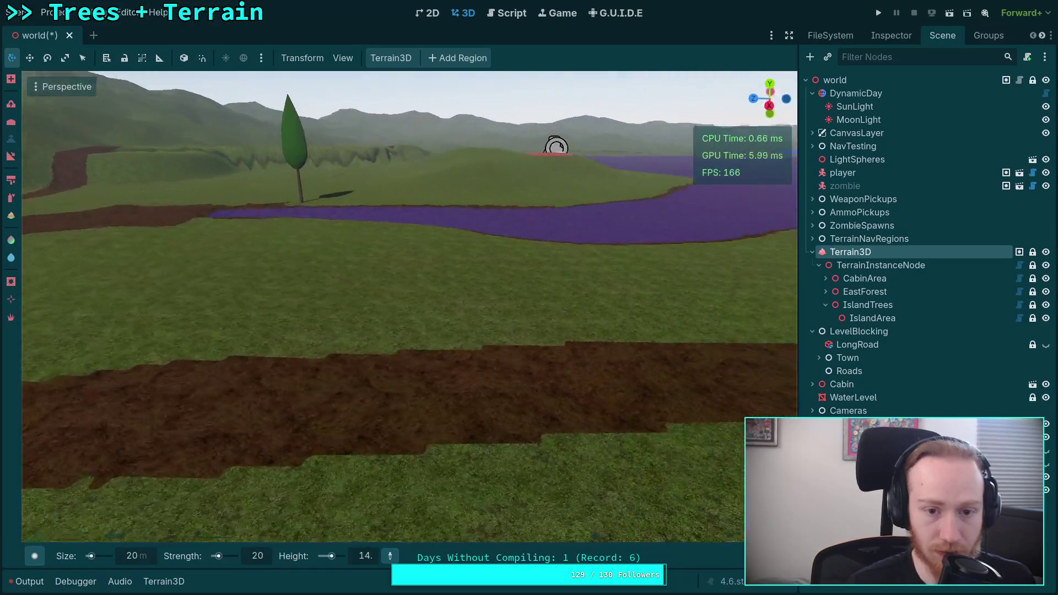
left_click(354, 416)
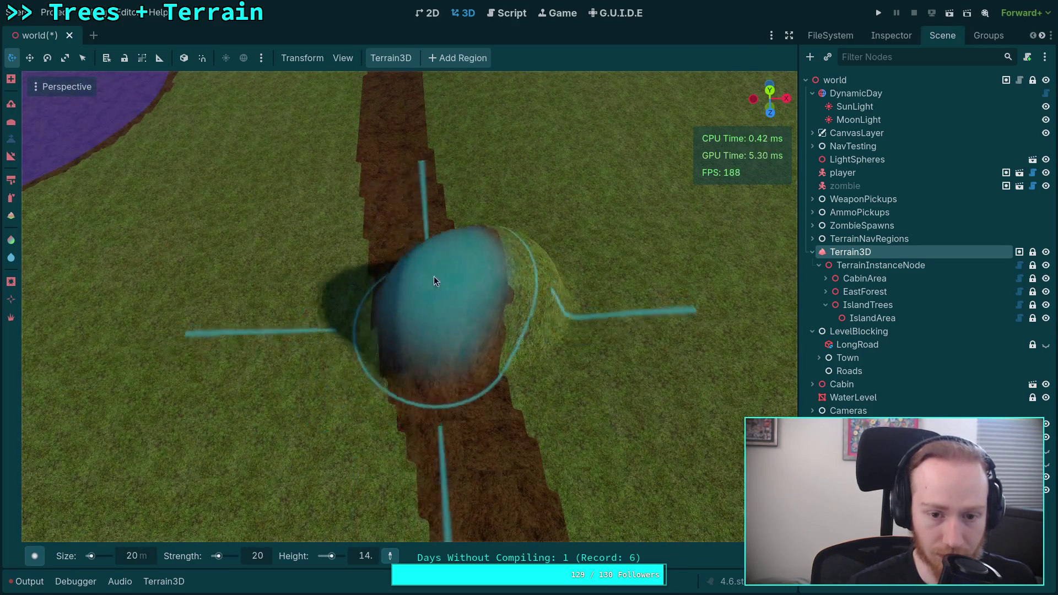
mouse_move(434, 281)
left_mouse_down()
mouse_move(449, 249)
mouse_move(394, 250)
mouse_move(472, 259)
left_mouse_up()
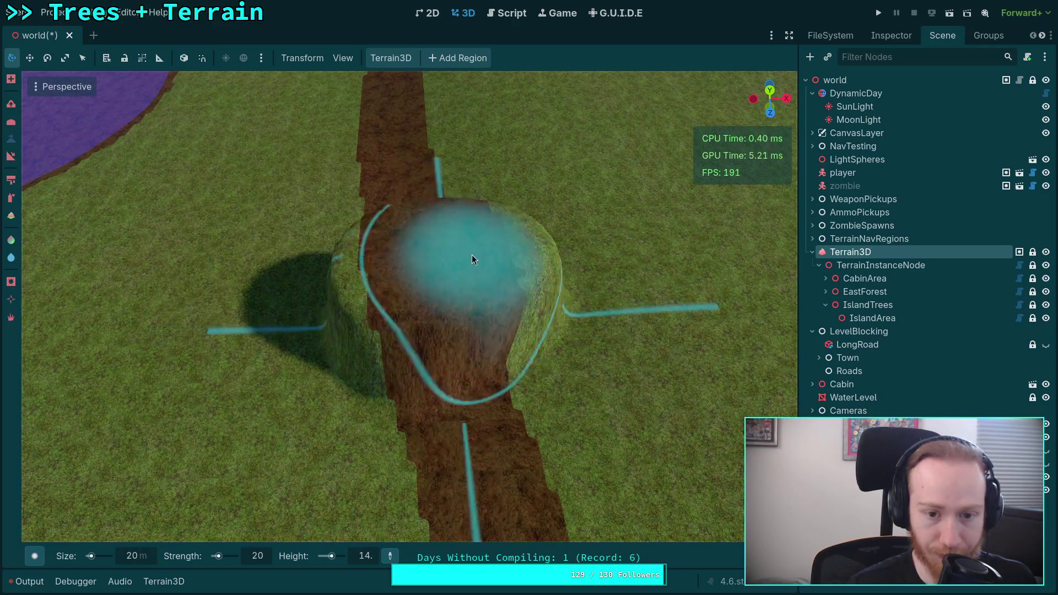
- Using the Slope tool with a top point on the mound and a soft circle brush, build a ramp along the road
left_click(10, 158)
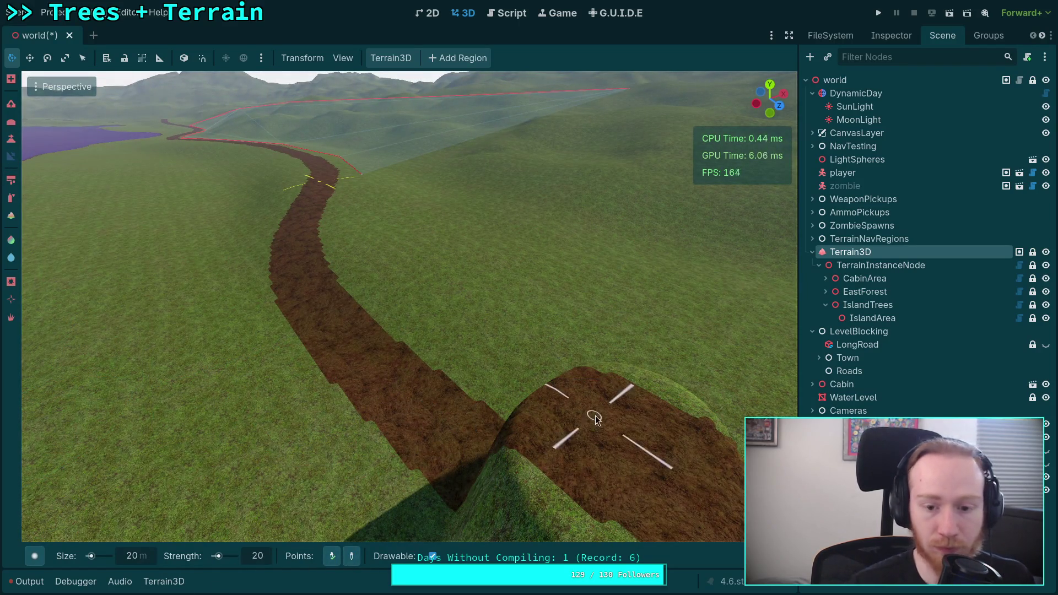
left_click(600, 433)
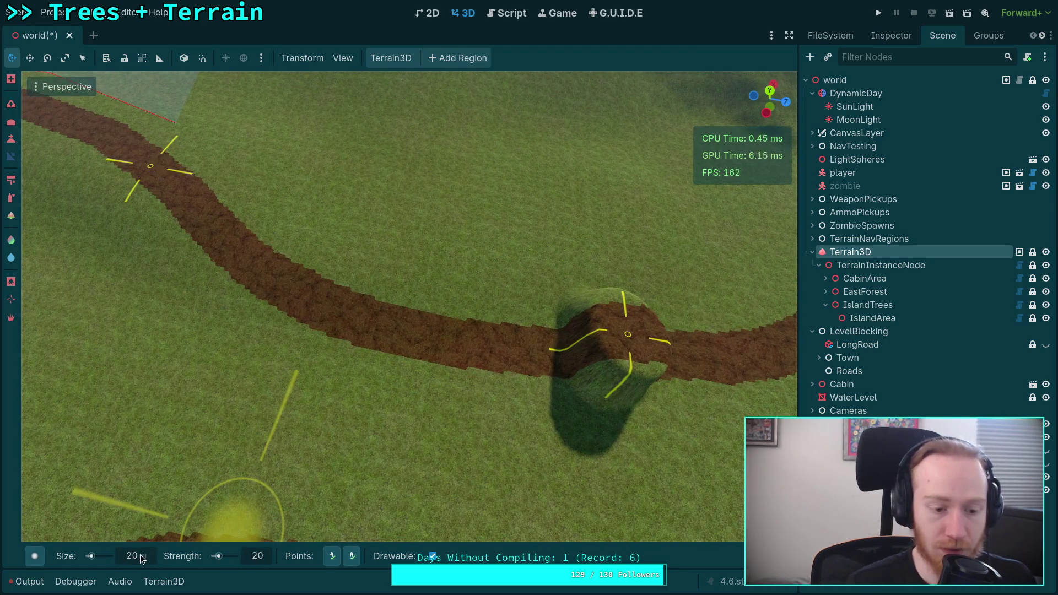
left_click(35, 556)
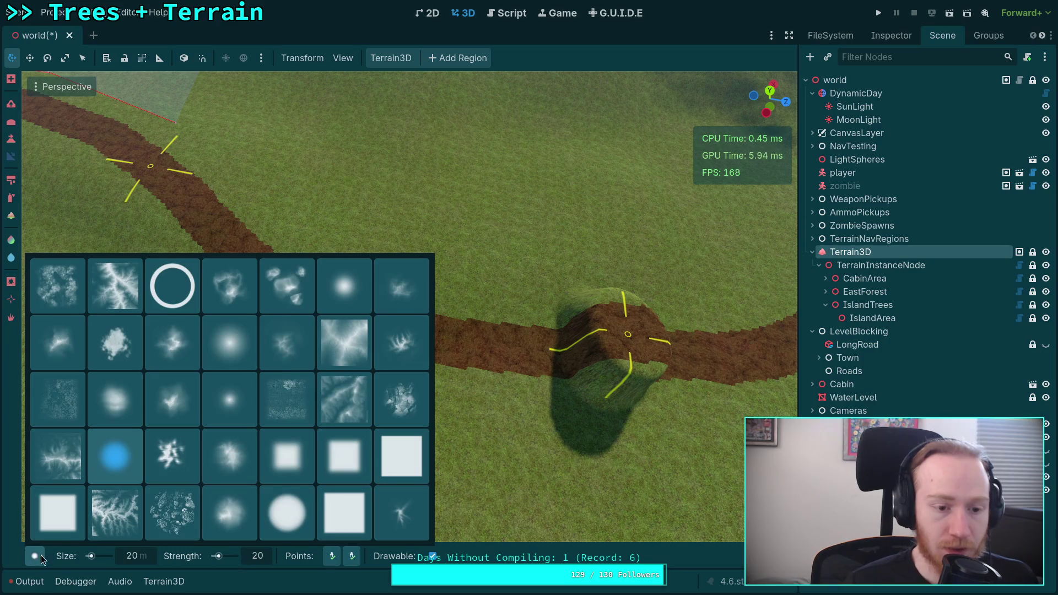
left_click(225, 345)
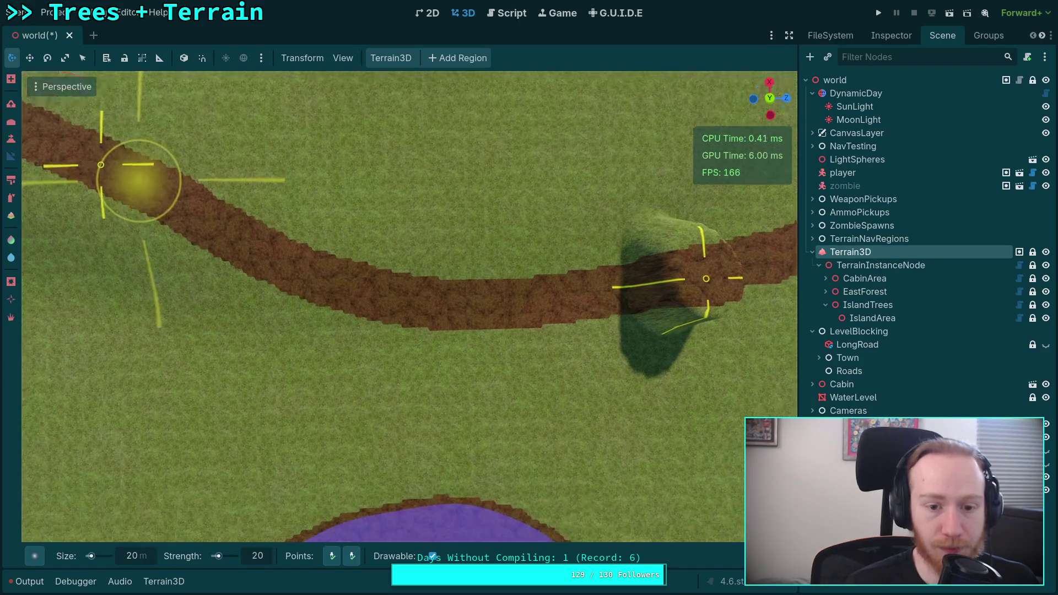
scroll(261, 222, "down", 2)
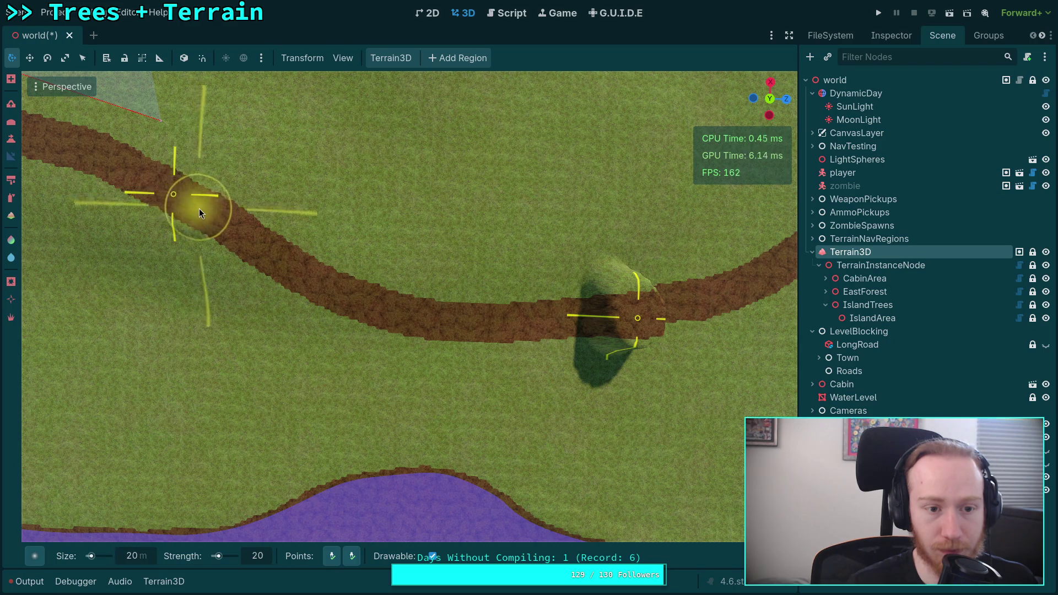
mouse_move(214, 219)
left_mouse_down()
mouse_move(332, 295)
mouse_move(417, 322)
mouse_move(620, 323)
left_mouse_up()
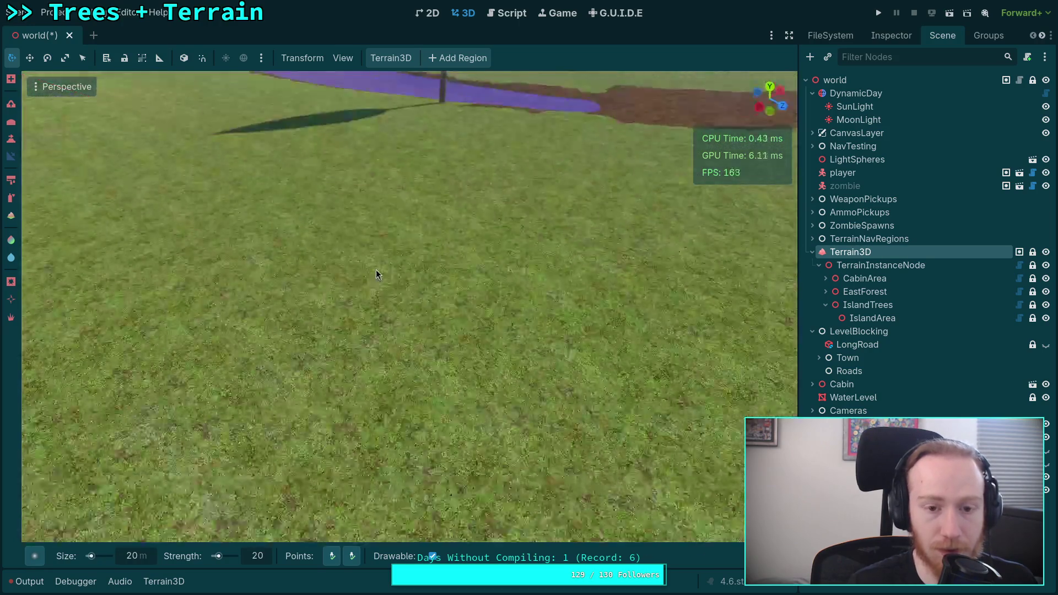
- Fly the camera along the new ridge to inspect the ramp among the roads
scroll(388, 315, "up", 5)
scroll(389, 316, "down", 5)
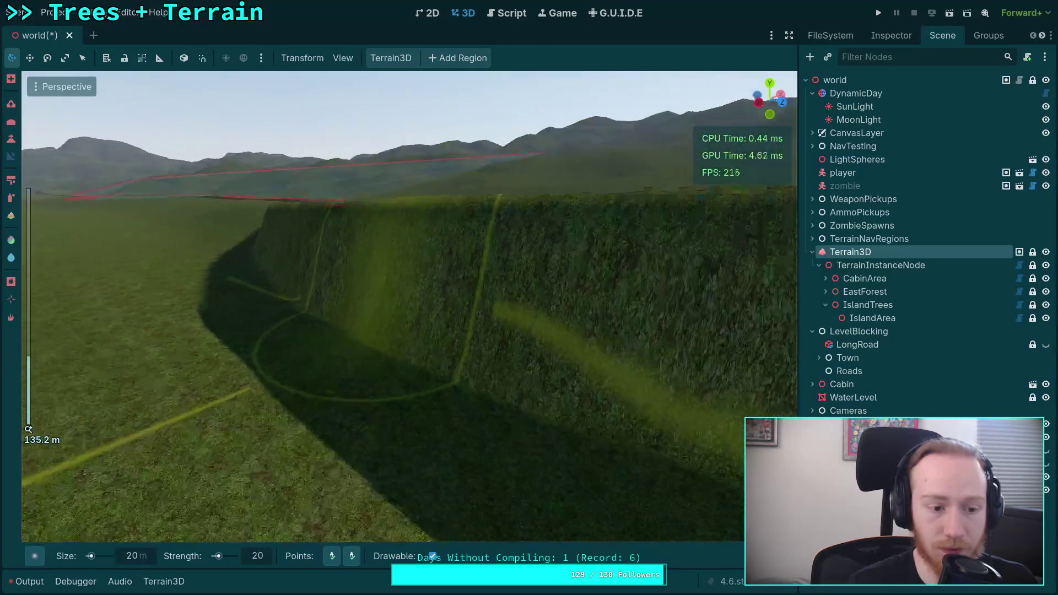
key("w")
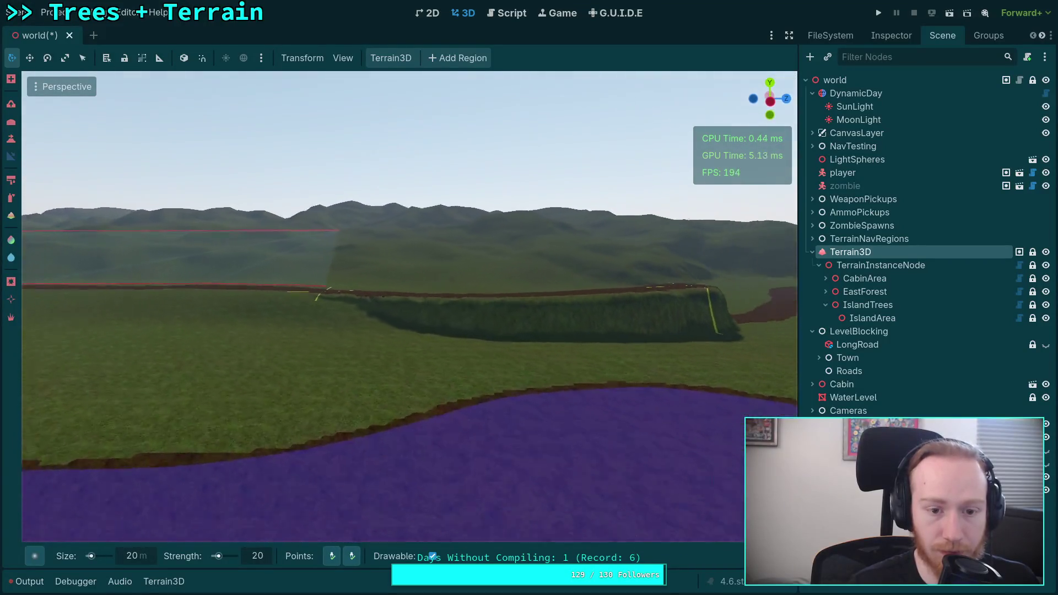
key("w")
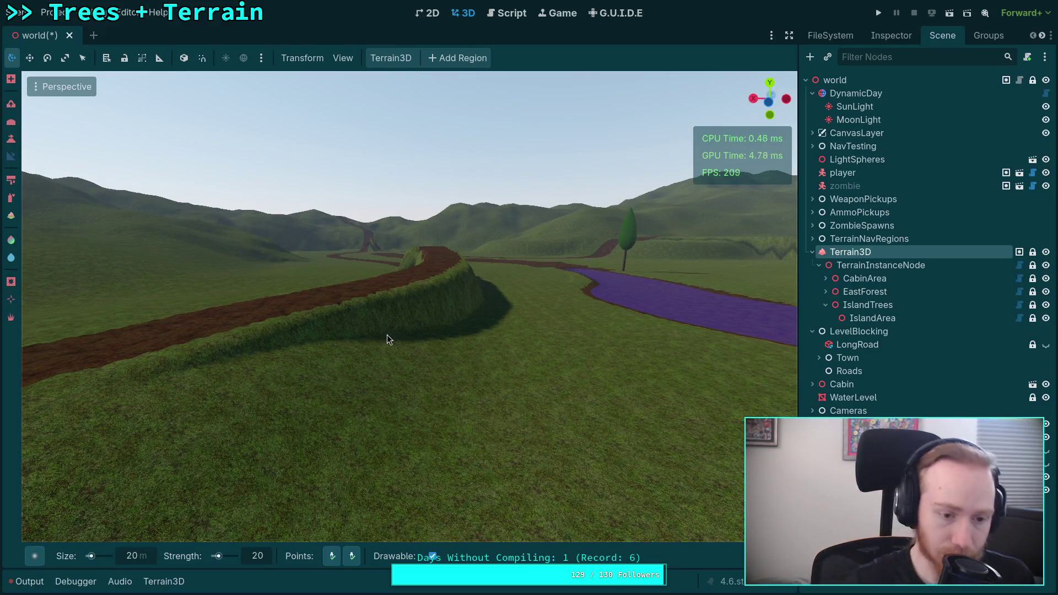
key("w")
key("s")
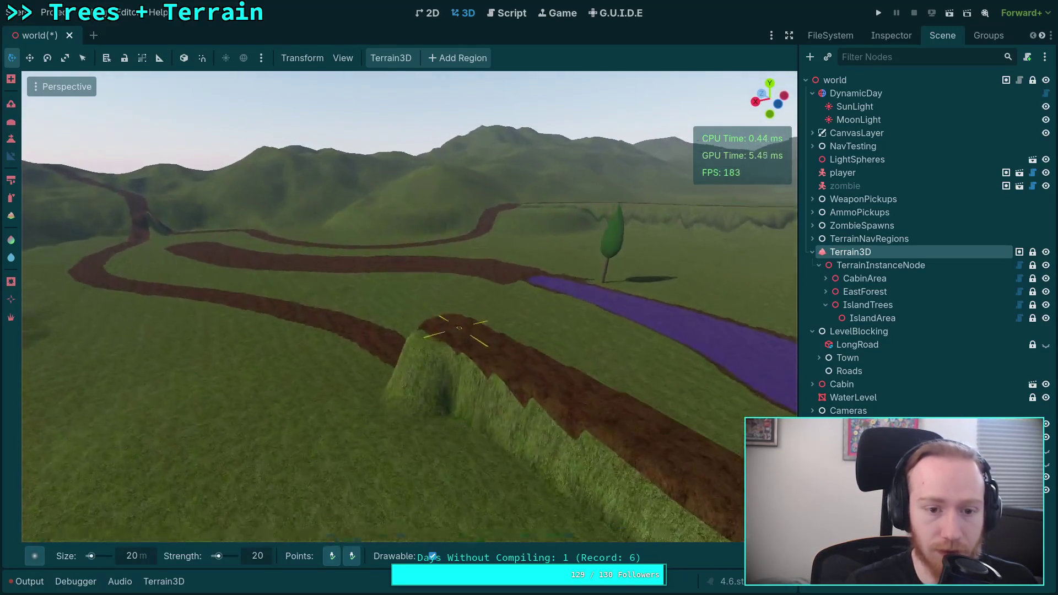
key("a")
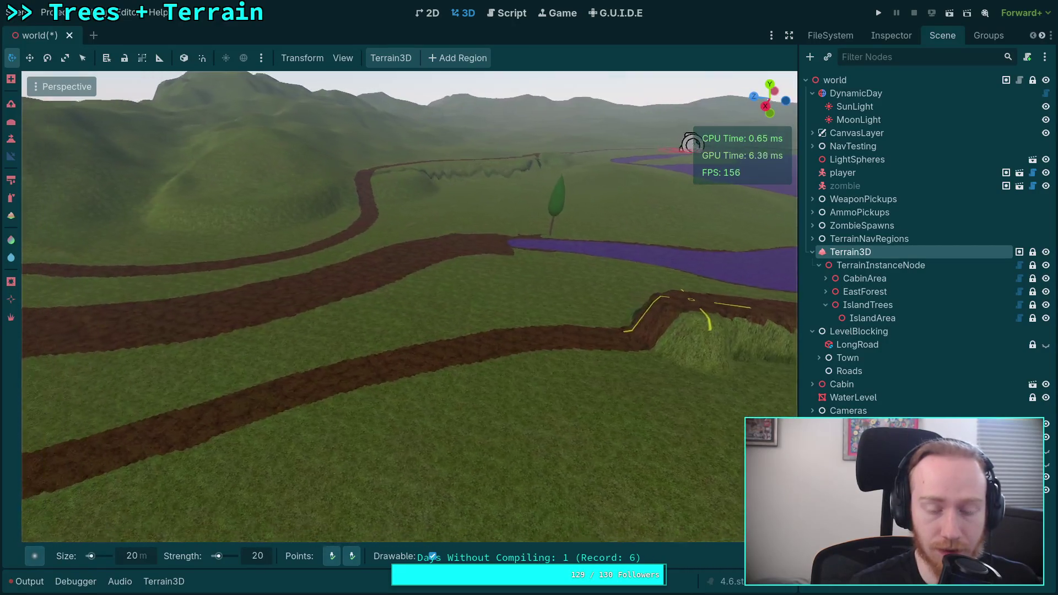
key("d")
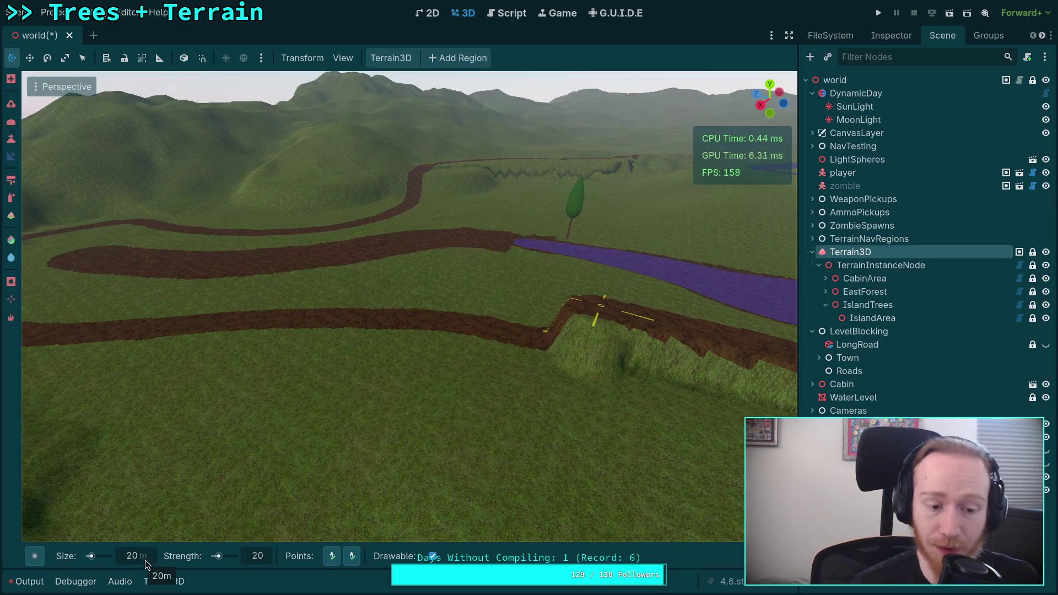
- Set the fixed height to 11 and paint a 20 m flat-topped mound across the lower dirt path
left_click(7, 140)
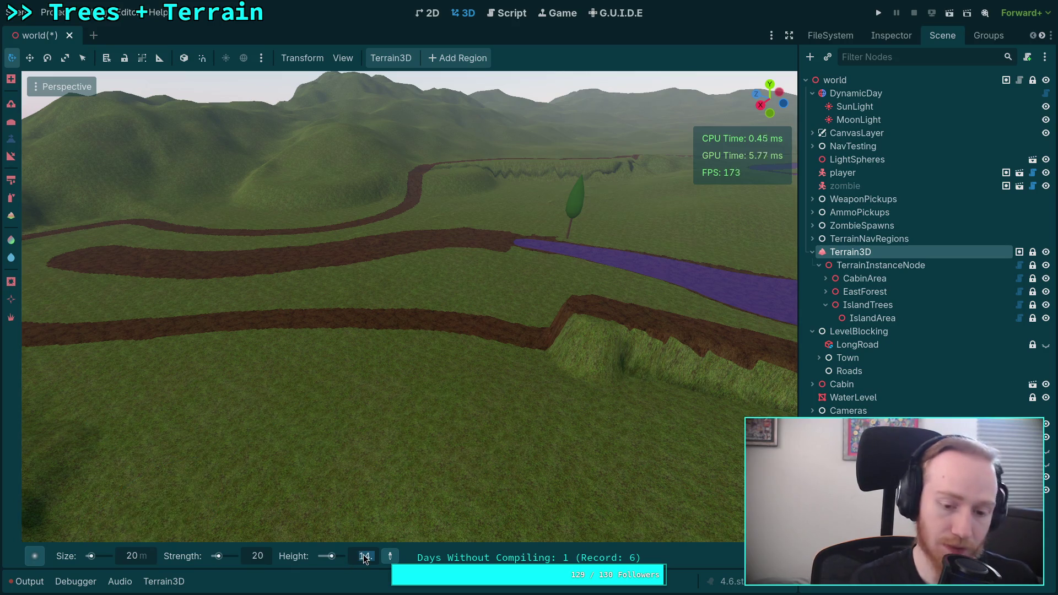
type("11")
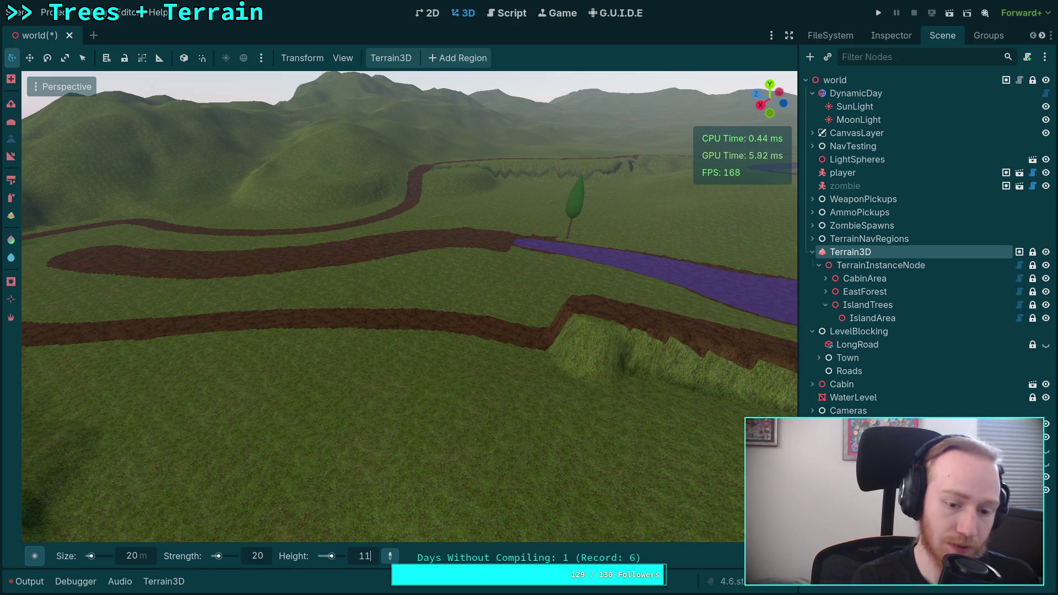
key("Return")
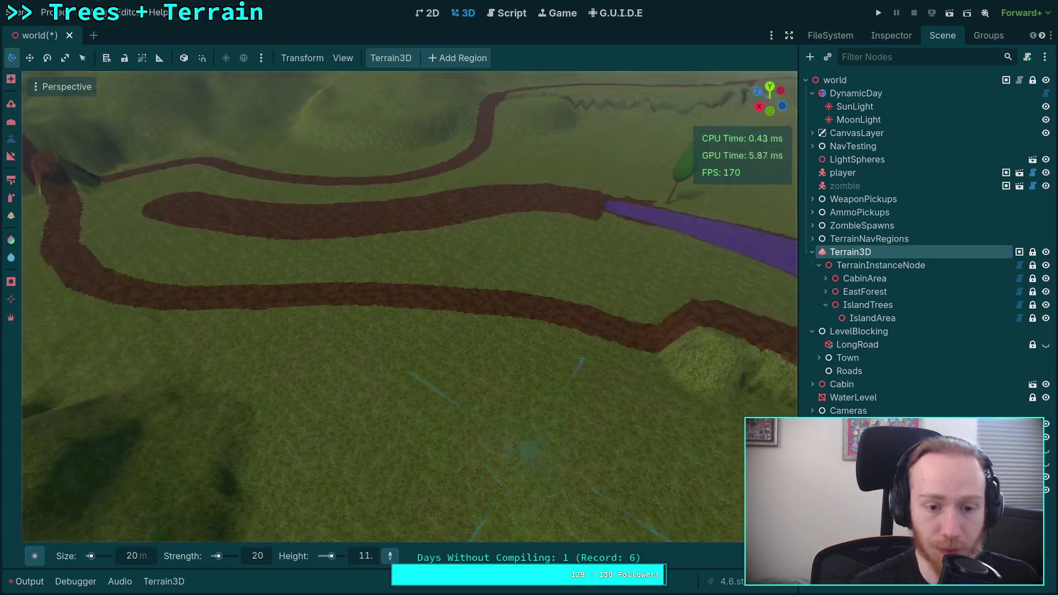
scroll(463, 300, "down", 3)
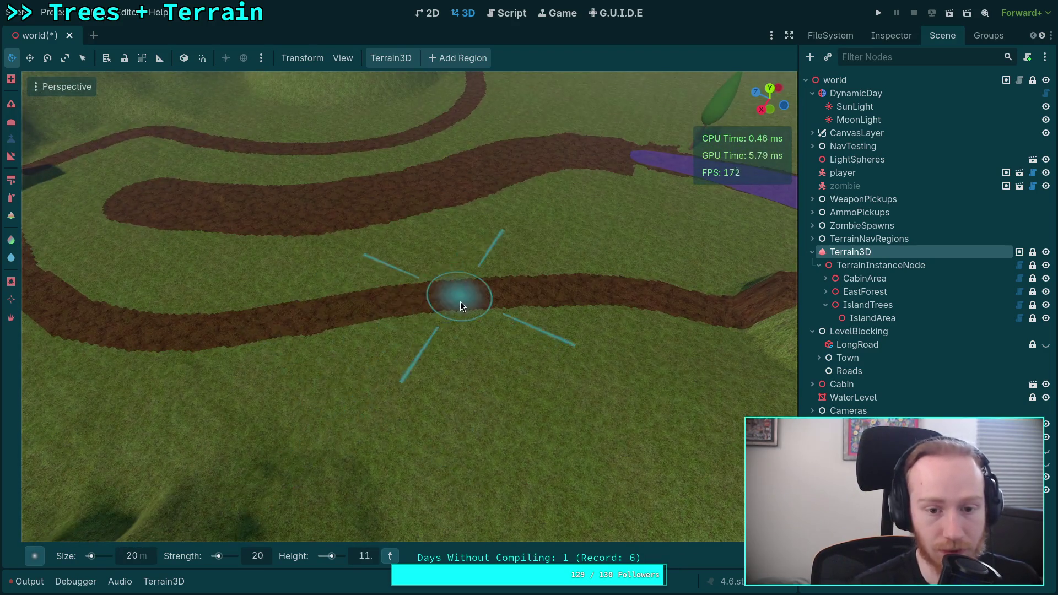
scroll(465, 297, "up", 3)
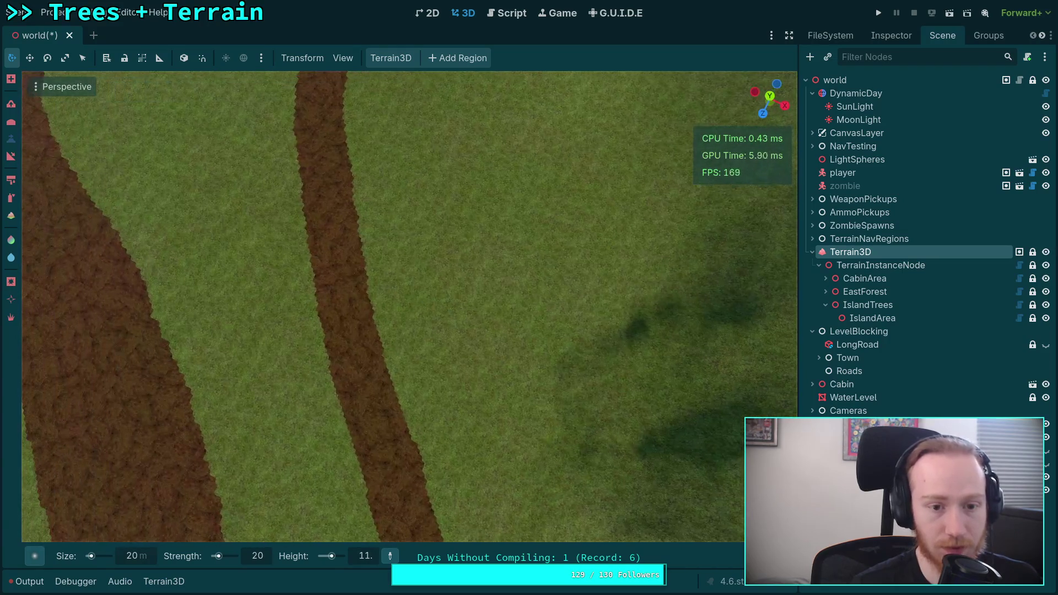
mouse_move(352, 307)
left_mouse_down()
mouse_move(331, 290)
mouse_move(319, 310)
mouse_move(353, 302)
mouse_move(333, 300)
mouse_move(348, 315)
mouse_move(267, 113)
mouse_move(231, 110)
mouse_move(449, 366)
left_mouse_up()
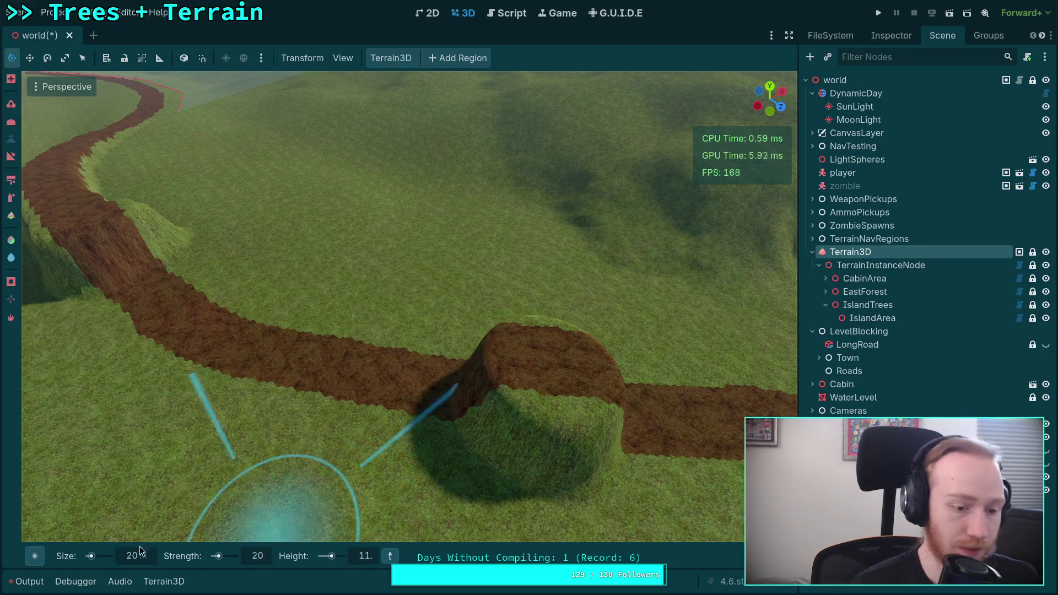
left_click(12, 177)
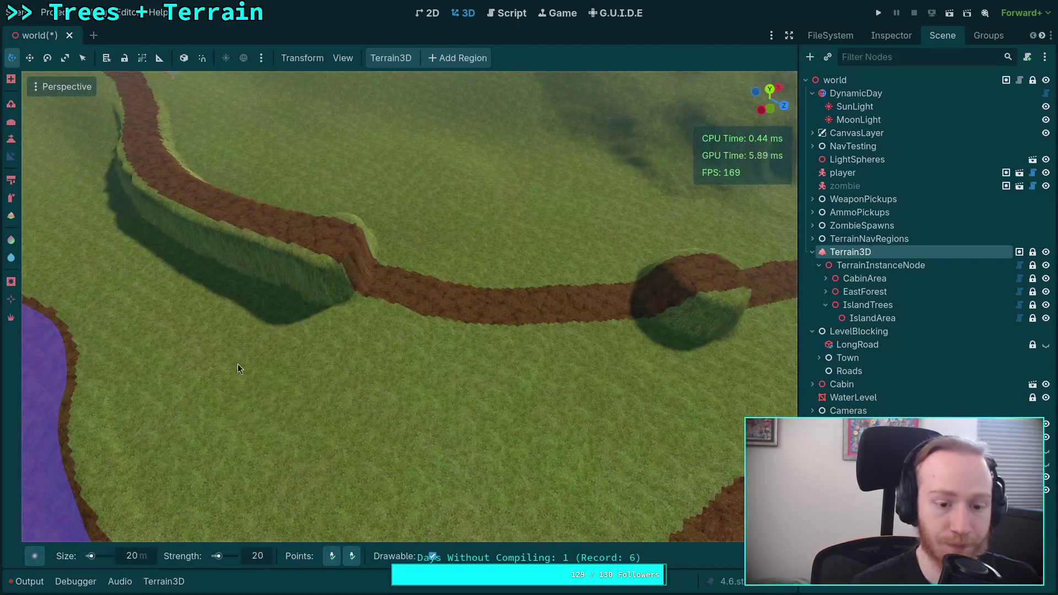
- Pick the slope's first gradient point on the raised road and move it further along the path
left_click(332, 555)
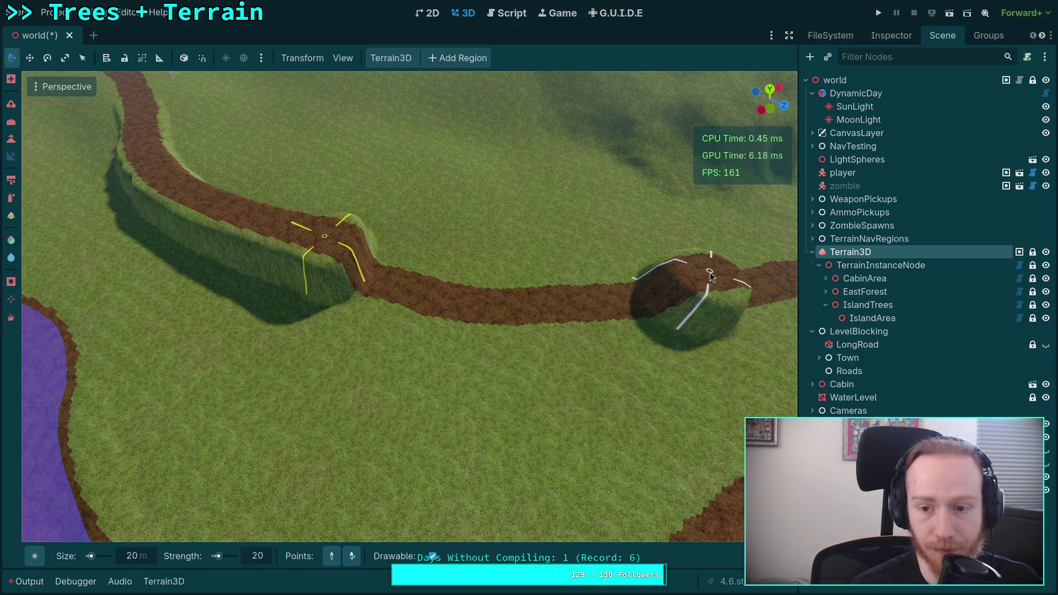
left_click_drag(504, 345, 480, 244)
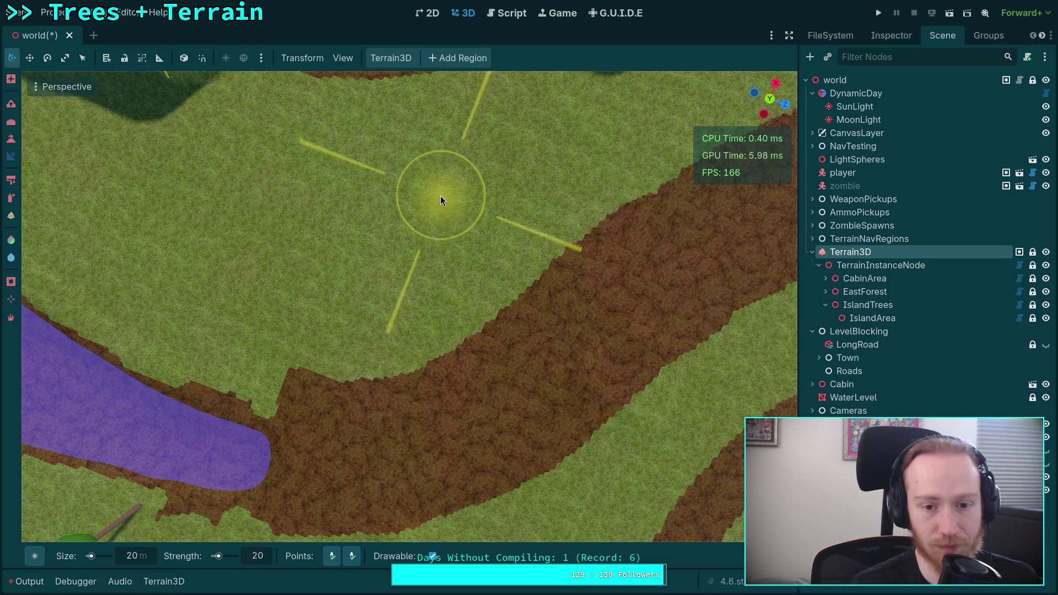
scroll(409, 241, "up", 2)
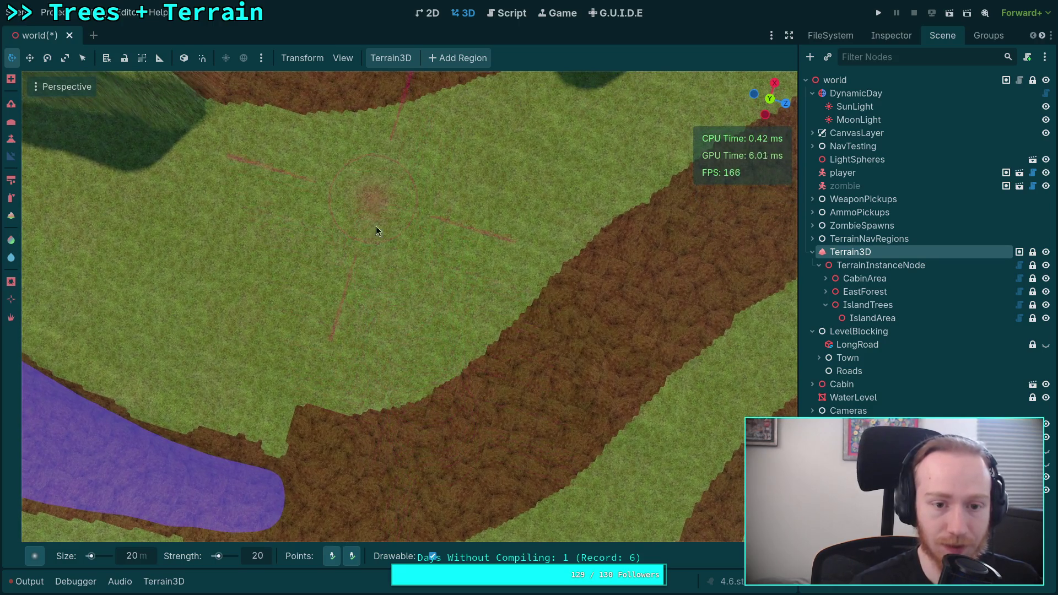
scroll(376, 226, "down", 3)
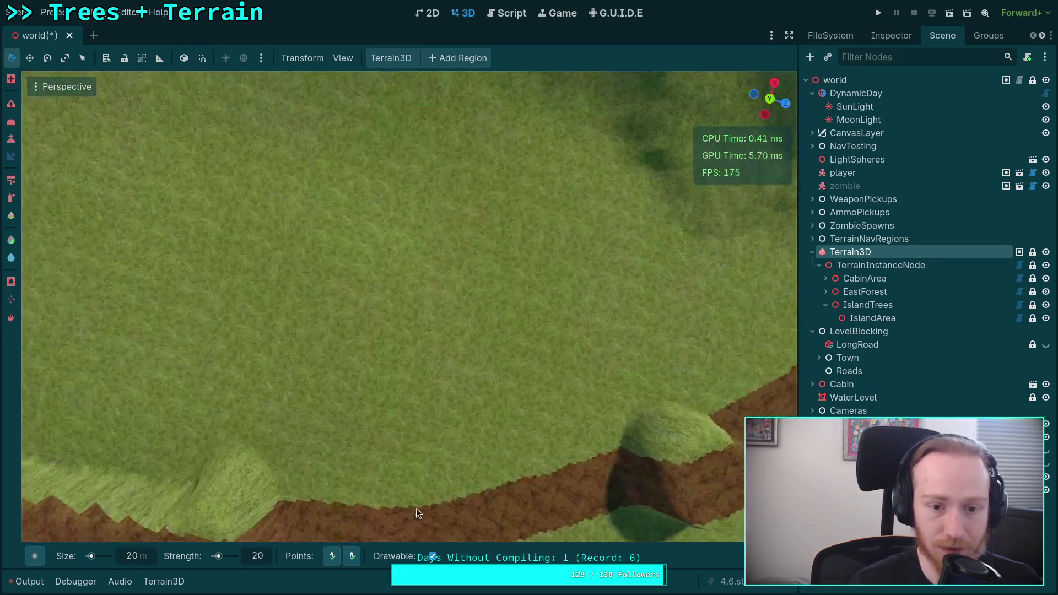
scroll(416, 509, "up", 3)
scroll(395, 373, "down", 4)
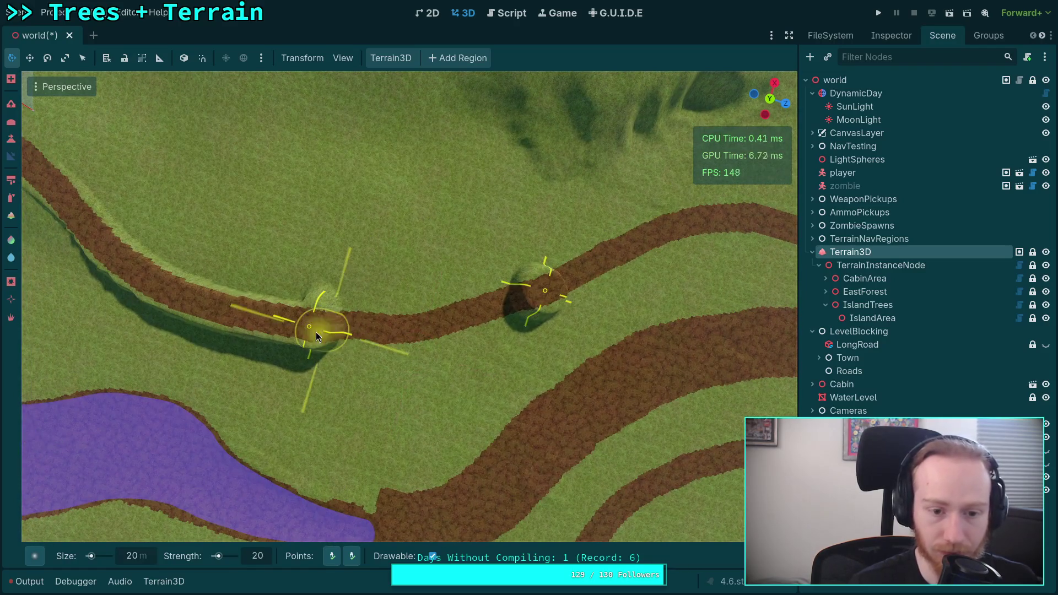
mouse_move(310, 328)
left_mouse_down()
mouse_move(444, 329)
mouse_move(536, 301)
left_mouse_up()
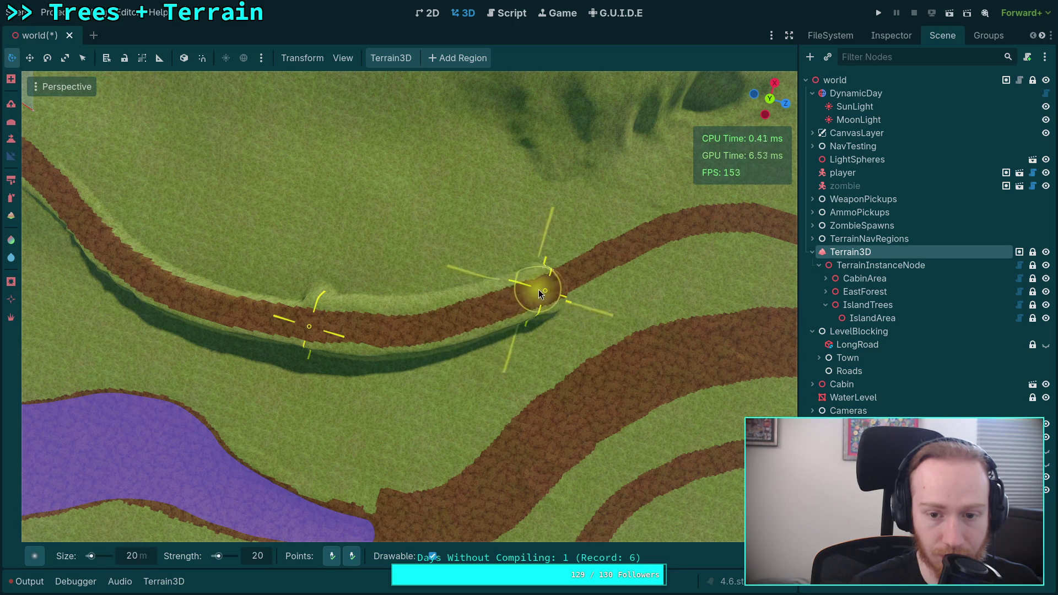
- Bring the view down beside the grass wall toward the winding path and reselect the fixed-height tool
mouse_move(518, 313)
left_mouse_down()
mouse_move(408, 327)
mouse_move(399, 241)
mouse_move(399, 254)
mouse_move(418, 248)
mouse_move(361, 245)
mouse_move(408, 247)
left_mouse_up()
key("w")
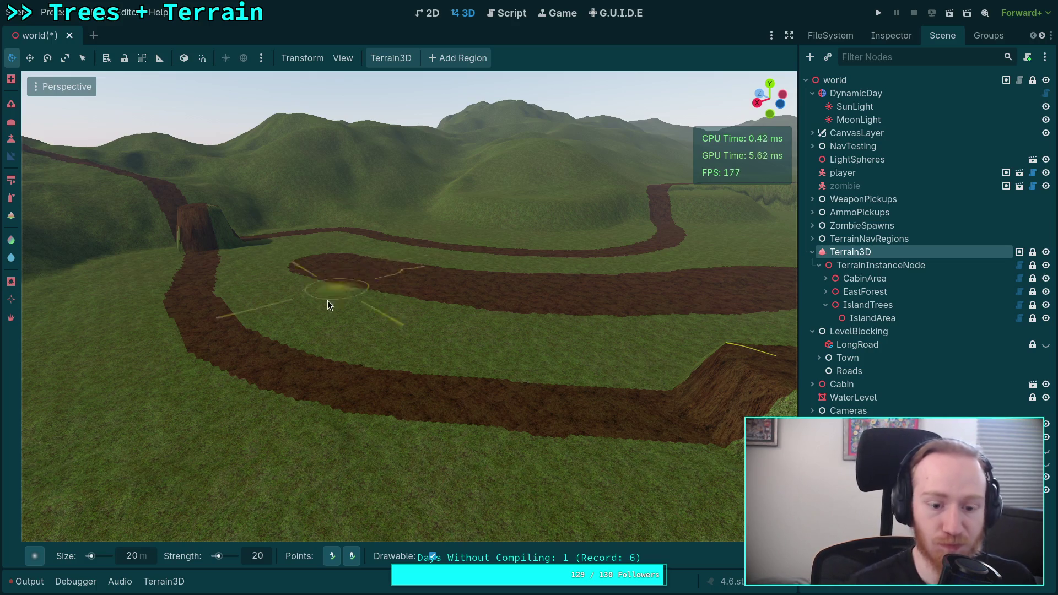
left_click_drag(328, 300, 331, 310)
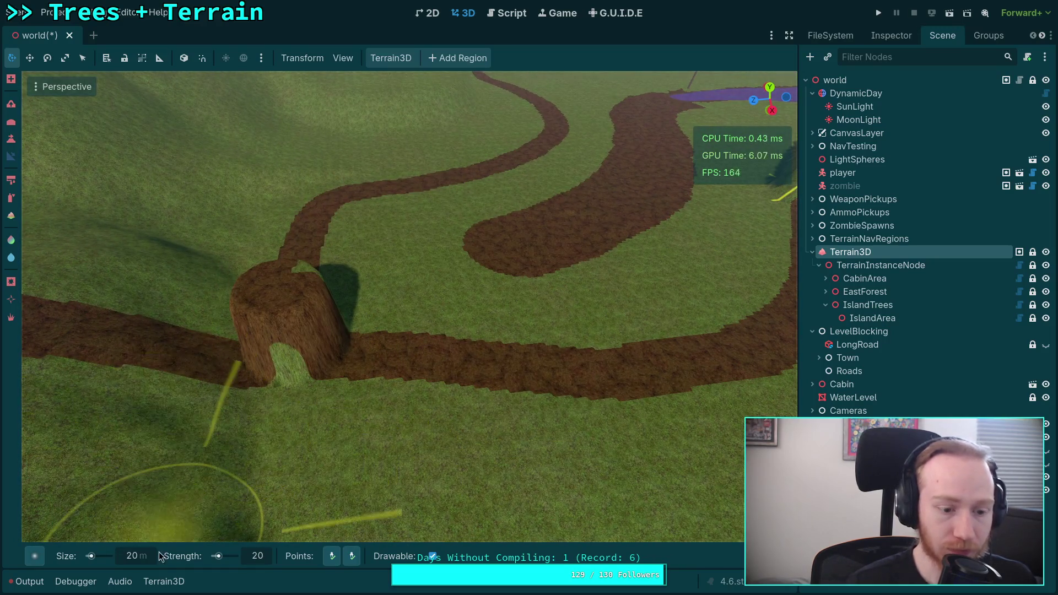
left_click(11, 141)
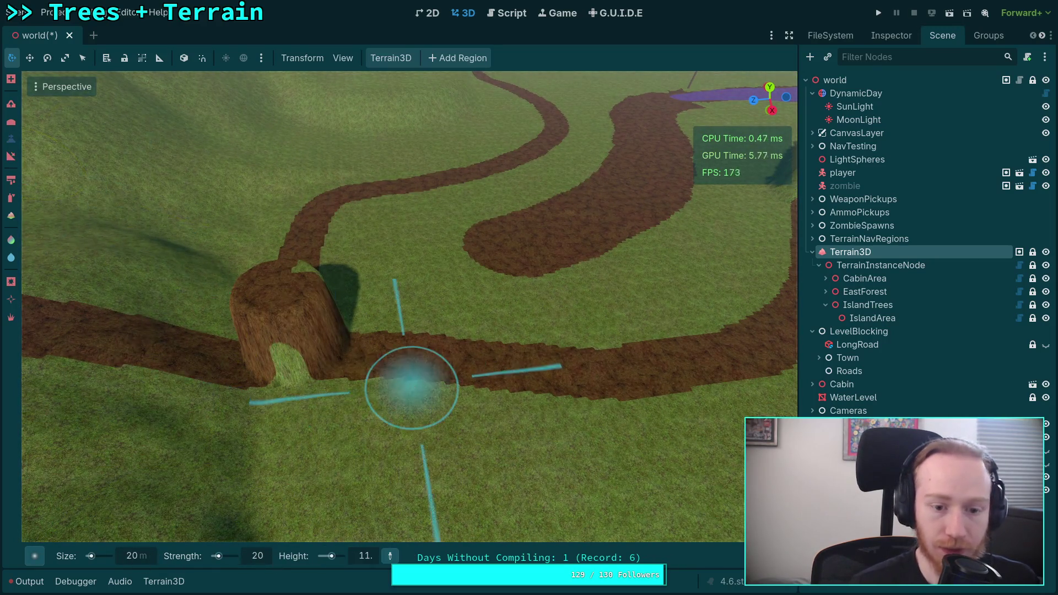
- Set the target height to 19 and raise the sunken road into a tall block beside the mound
left_click(373, 556)
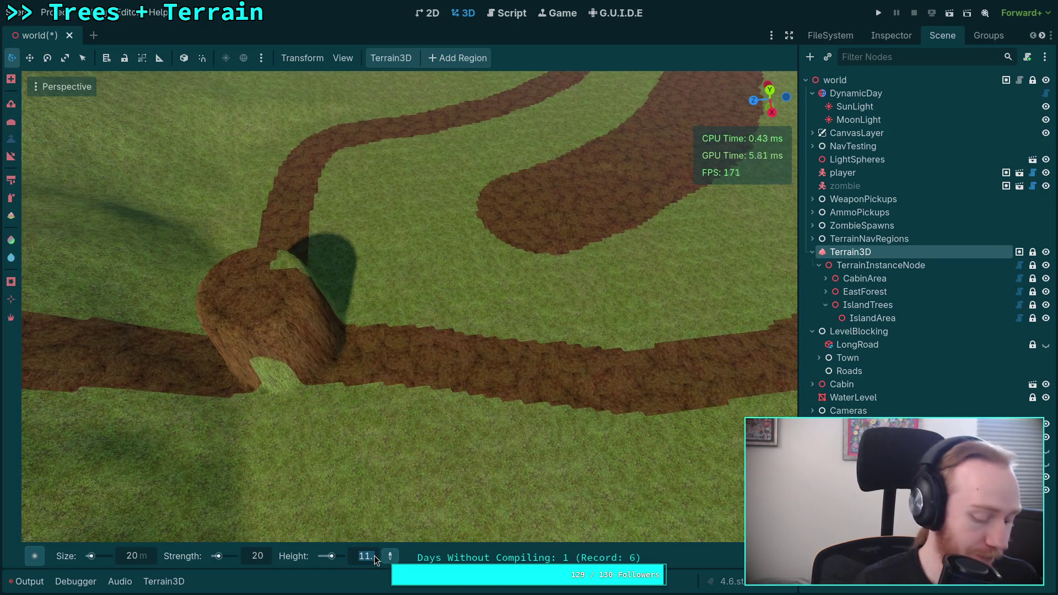
type("19")
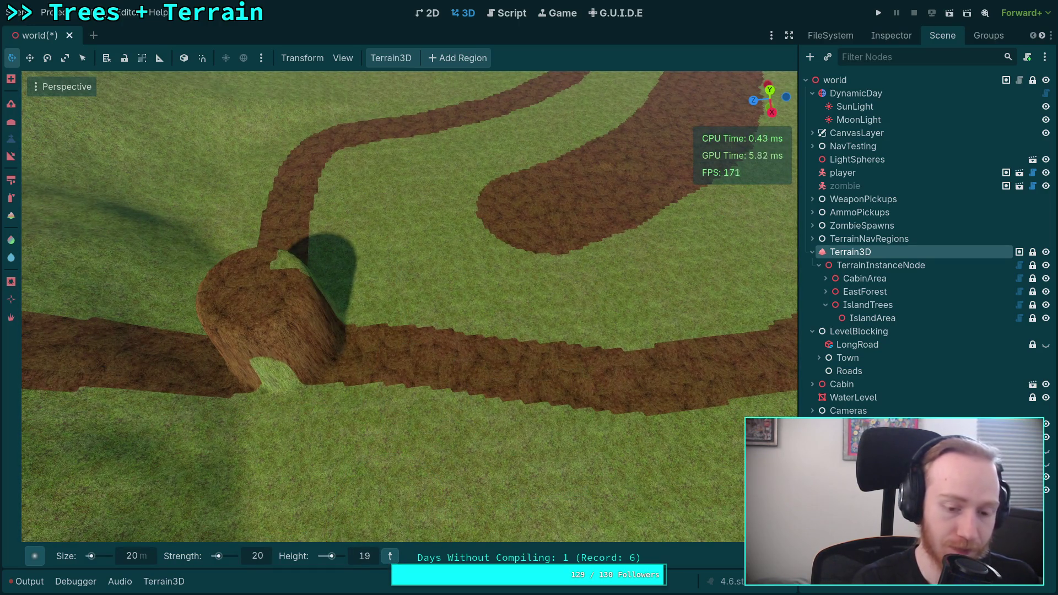
key("Return")
scroll(355, 403, "up", 5)
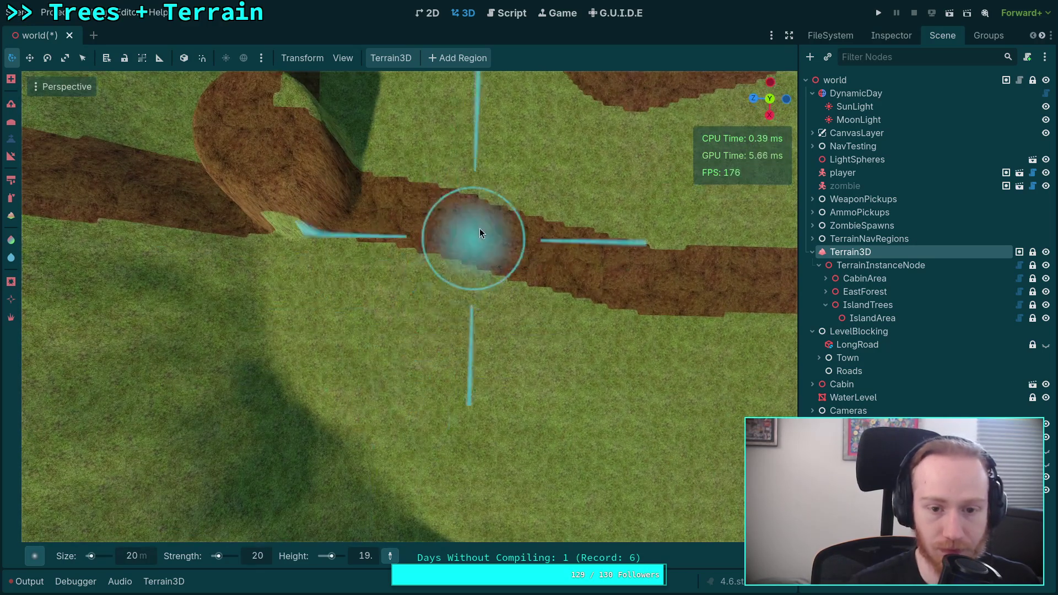
mouse_move(534, 246)
left_mouse_down()
mouse_move(573, 260)
mouse_move(586, 201)
mouse_move(574, 217)
mouse_move(487, 205)
mouse_move(429, 178)
mouse_move(302, 161)
mouse_move(323, 139)
mouse_move(379, 142)
mouse_move(512, 171)
mouse_move(303, 184)
mouse_move(511, 223)
mouse_move(487, 246)
left_mouse_up()
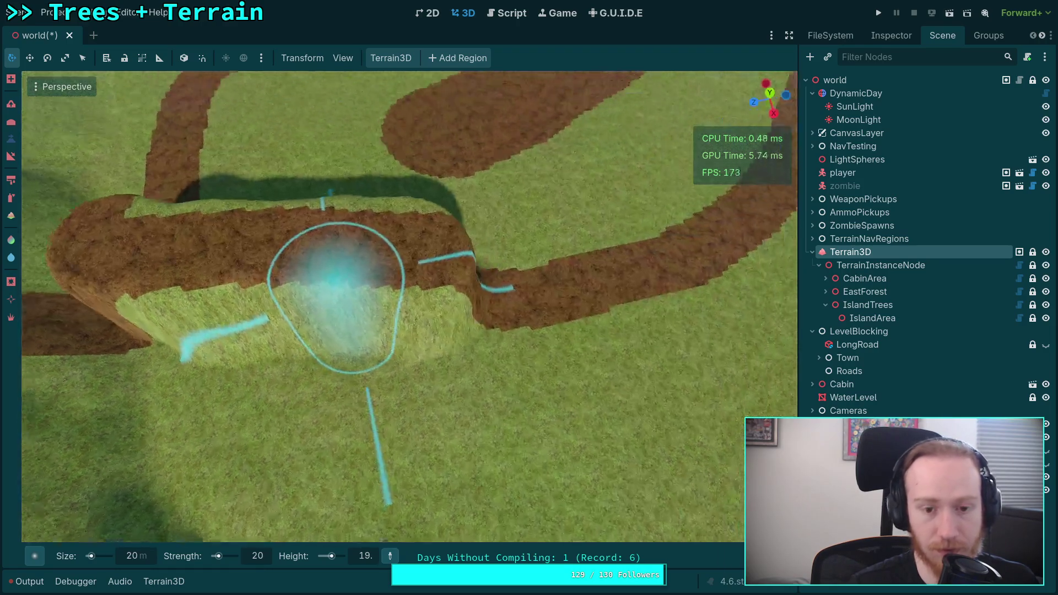
left_click_drag(336, 282, 82, 325)
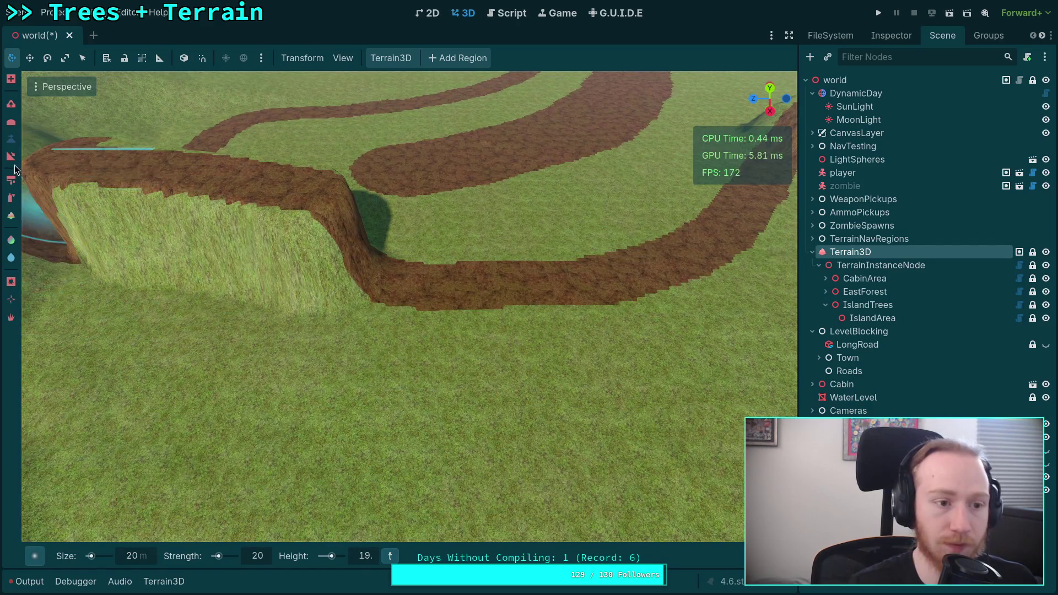
- With the Slope tool, view the roads from above and place the slope's end point along the path
left_click(13, 160)
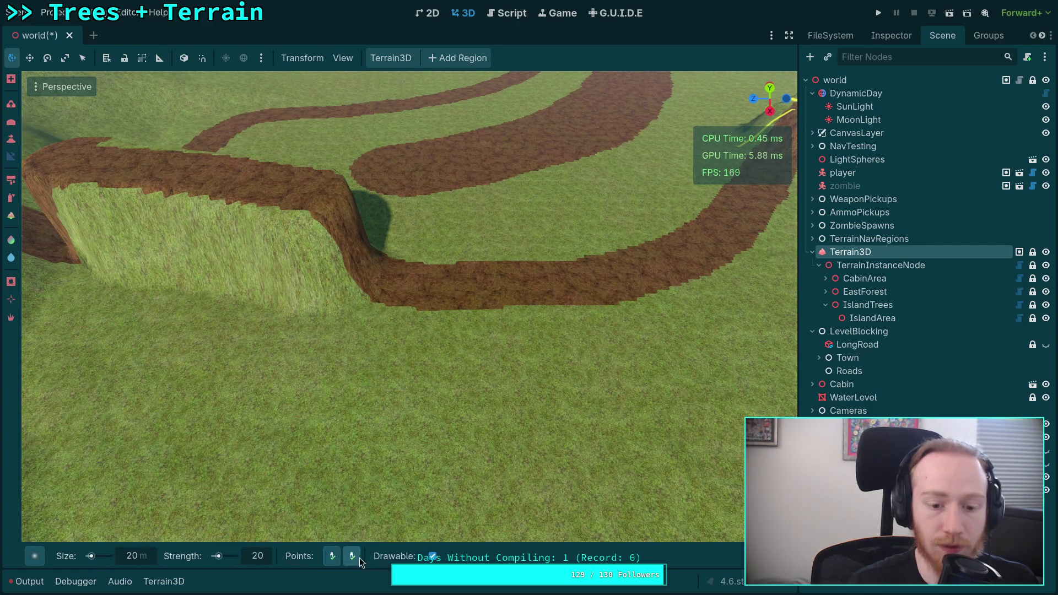
mouse_move(304, 190)
left_mouse_down()
mouse_move(297, 220)
mouse_move(308, 232)
left_mouse_up()
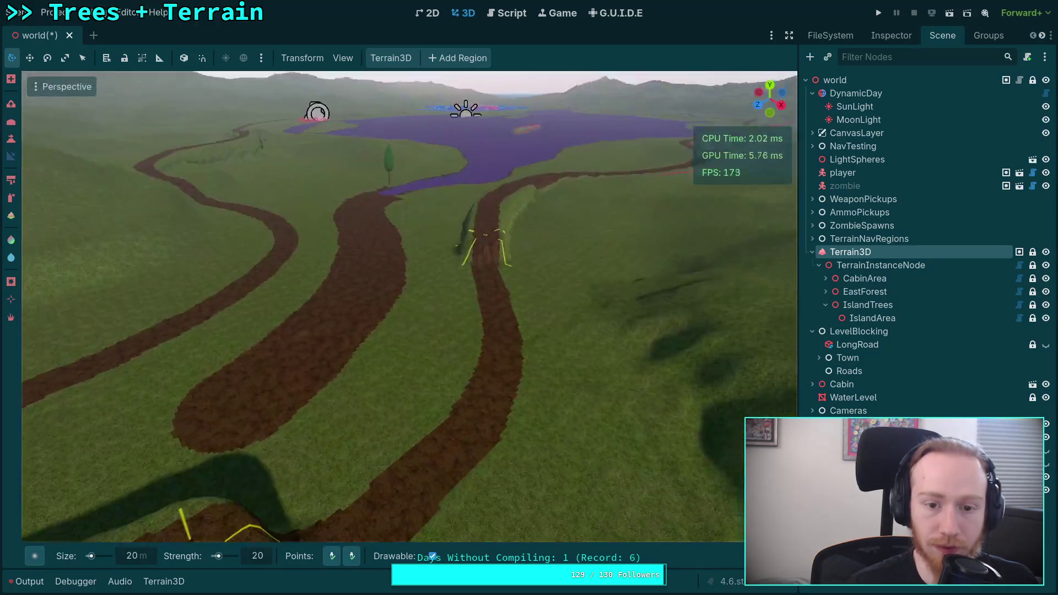
left_click_drag(458, 381, 457, 381)
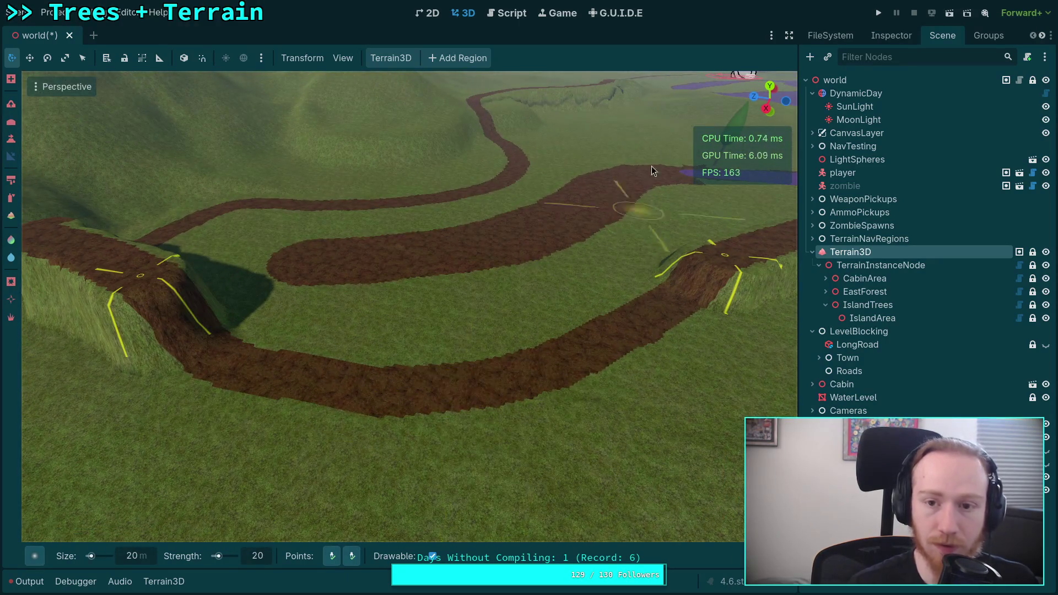
mouse_move(541, 190)
left_mouse_down()
mouse_move(545, 478)
mouse_move(499, 308)
mouse_move(508, 293)
left_mouse_up()
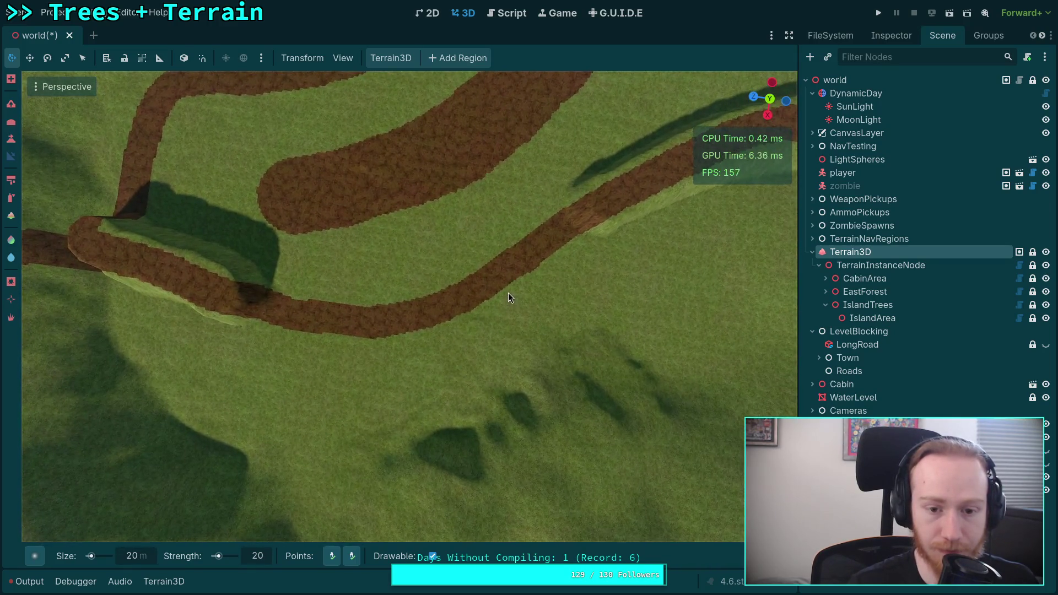
left_click(612, 197)
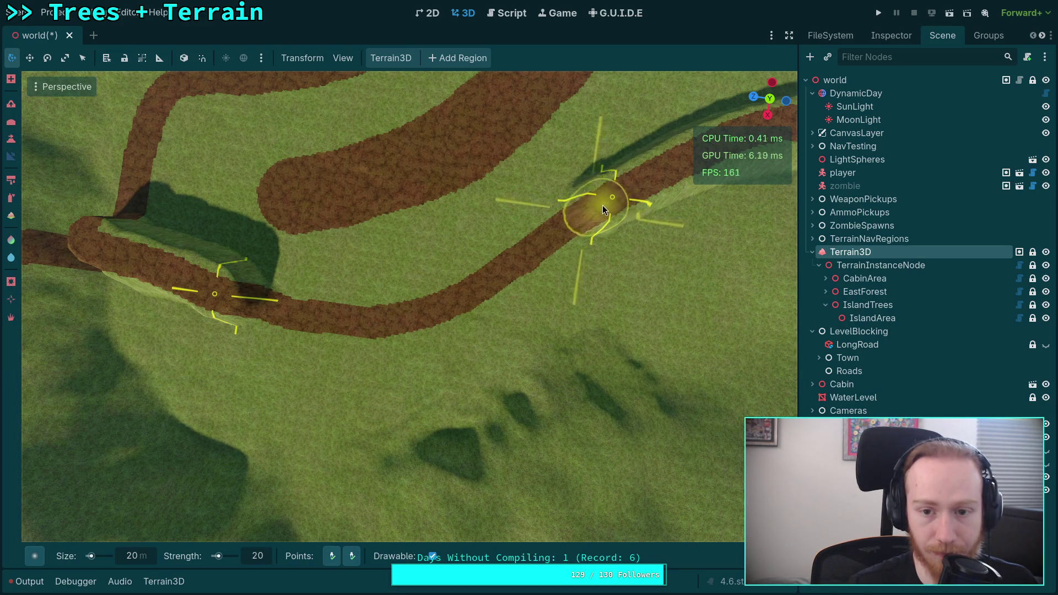